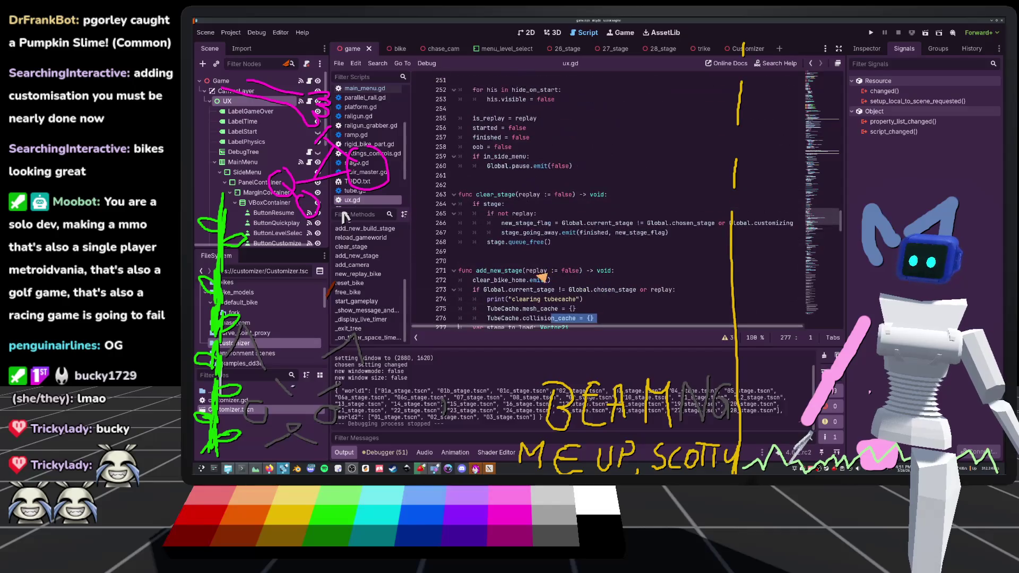
# Step: Select the stage_to_load variable name in ux.gd
pyautogui.scroll(-5, 510, 268)
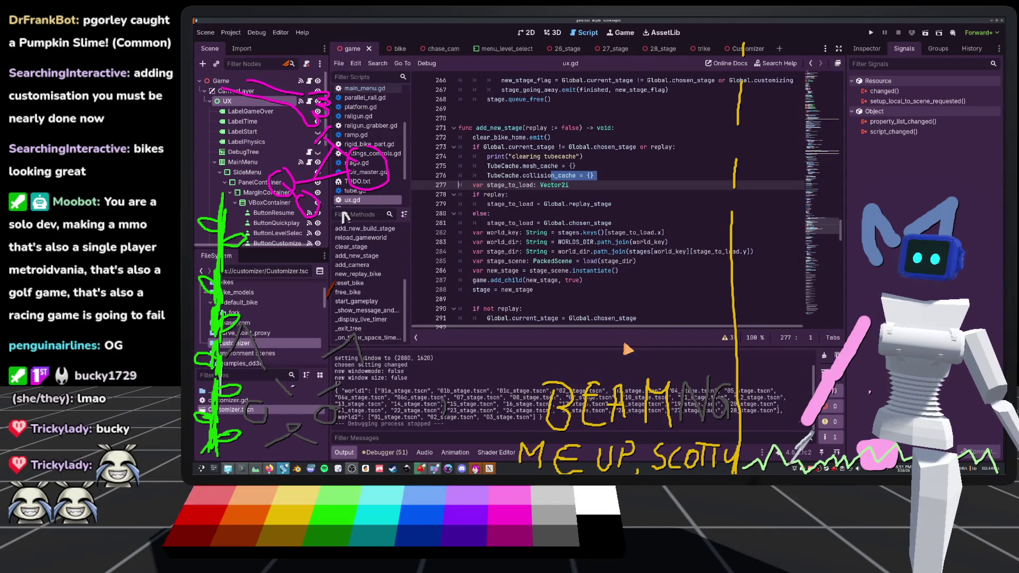
pyautogui.click(532, 186)
pyautogui.doubleClick(509, 186)
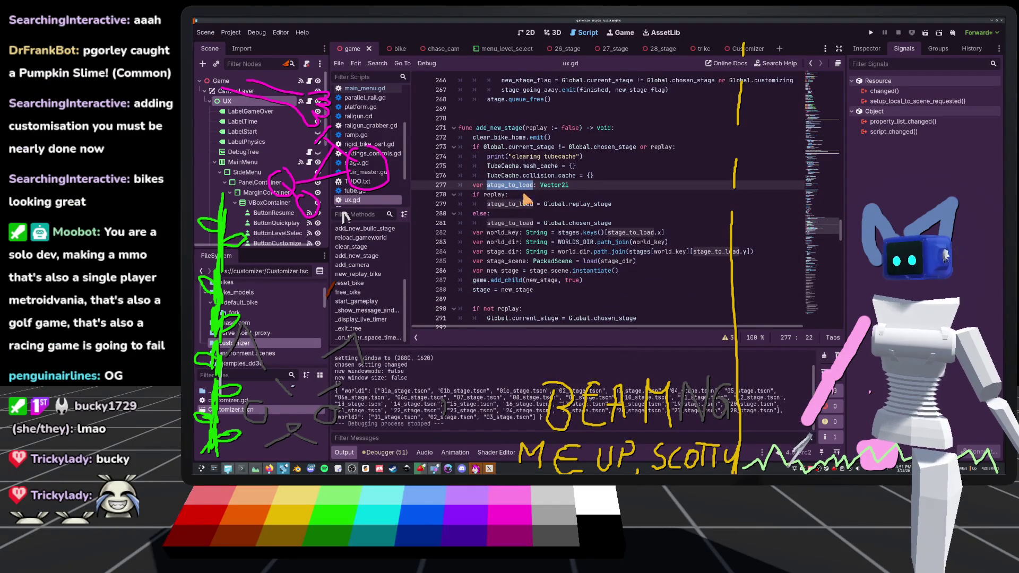
# Step: Switch to the 2D view showing the menu scene, zoomed out
pyautogui.click(547, 117)
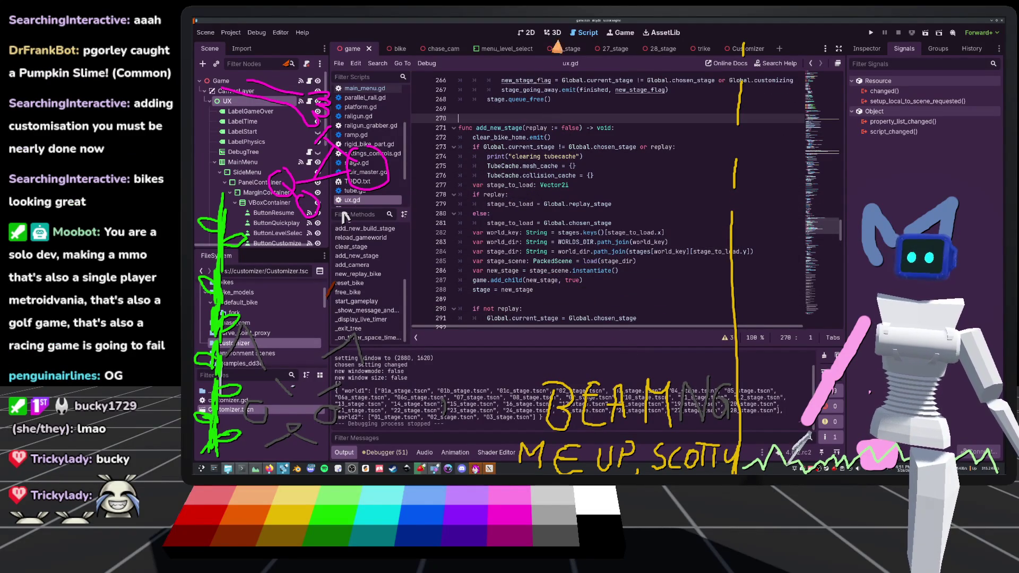
pyautogui.click(530, 32)
pyautogui.scroll(-3, 629, 165)
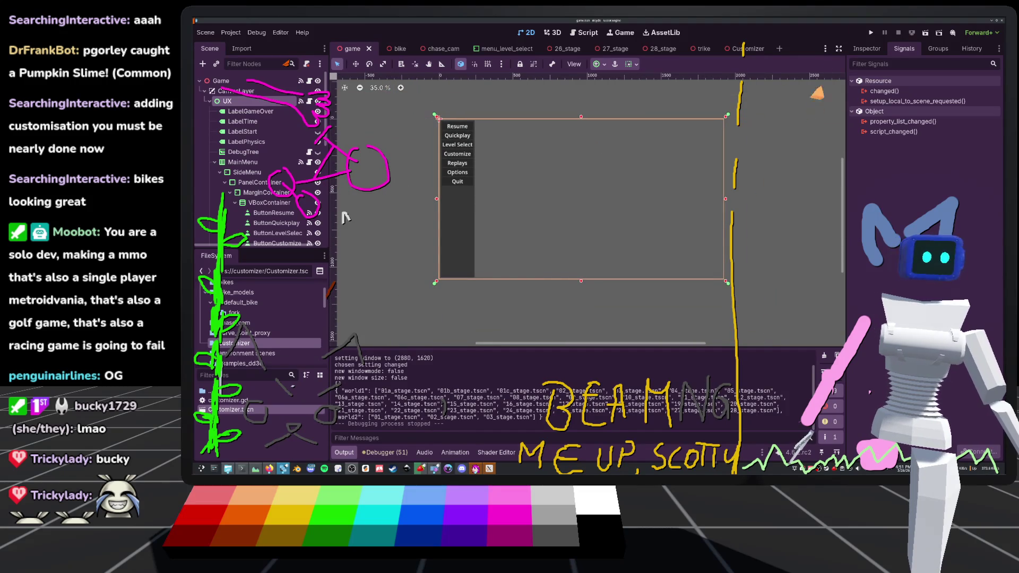
pyautogui.scroll(1, 343, 217)
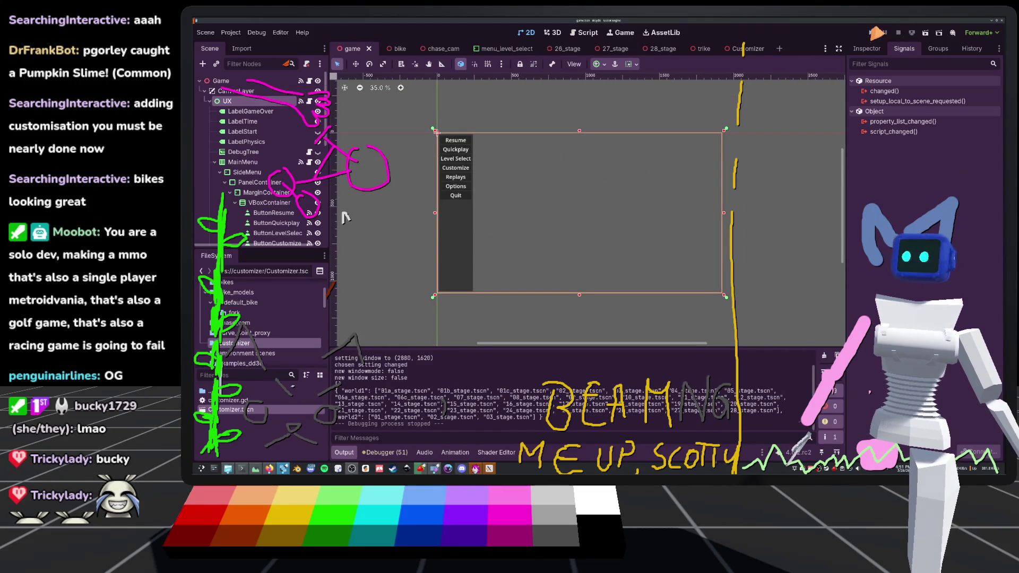
pyautogui.press('F5')
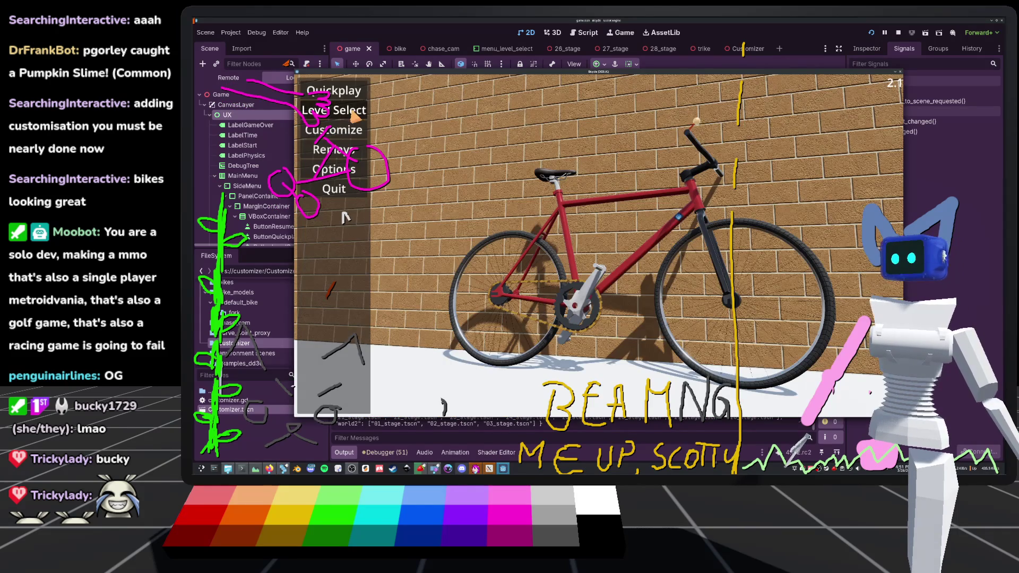
pyautogui.click(354, 117)
pyautogui.scroll(-5, 567, 329)
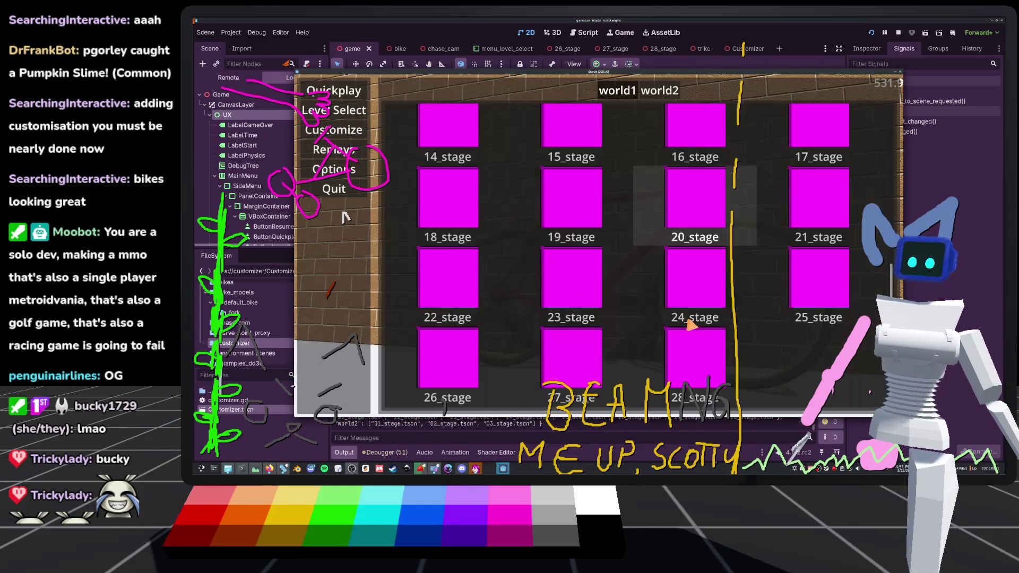
pyautogui.click(576, 366)
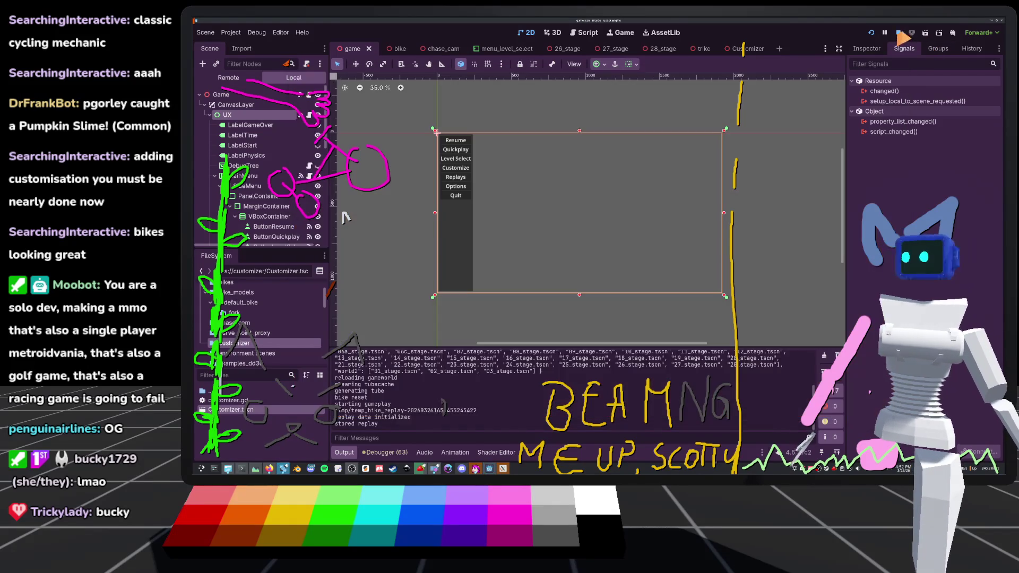
pyautogui.click(898, 32)
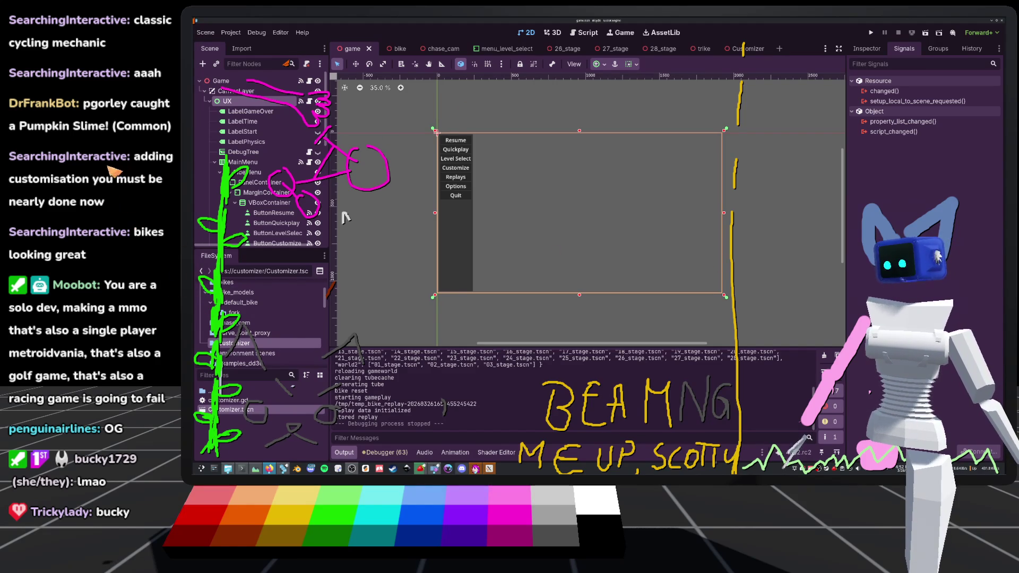
# Step: Open game3d.gd from the Game node, then the UX node's ux.gd script
pyautogui.scroll(-1, 532, 224)
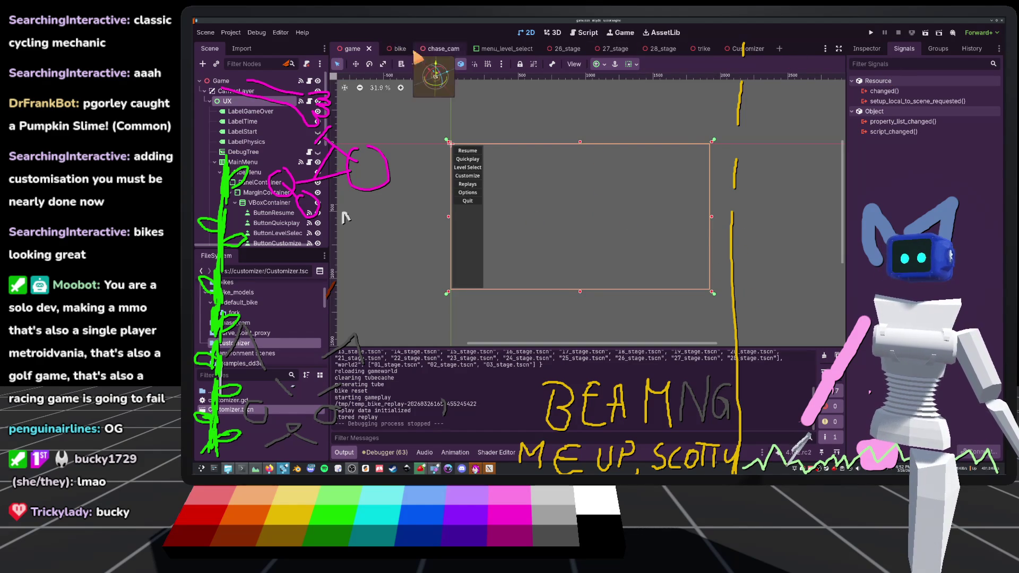
pyautogui.click(308, 80)
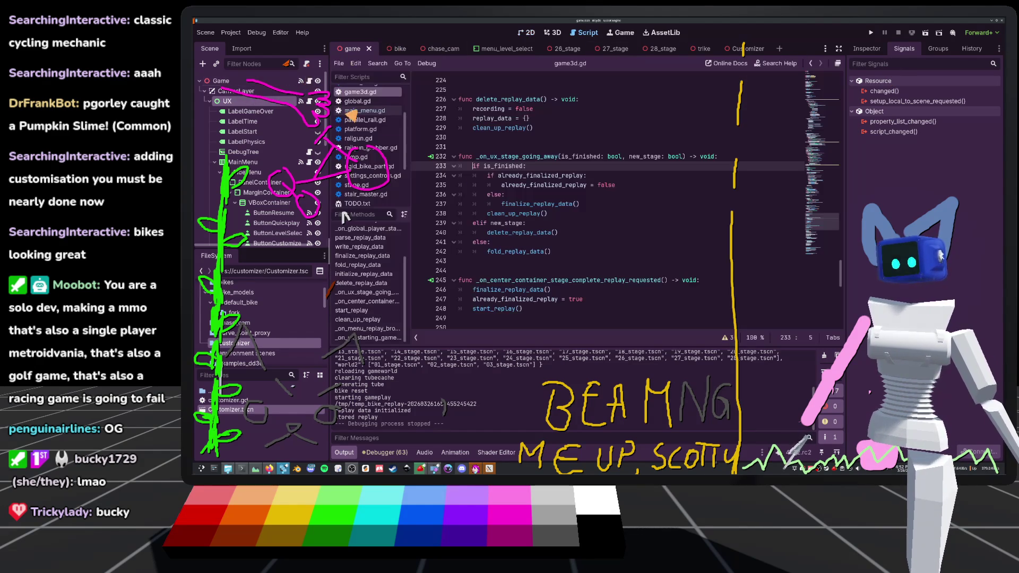
pyautogui.click(310, 102)
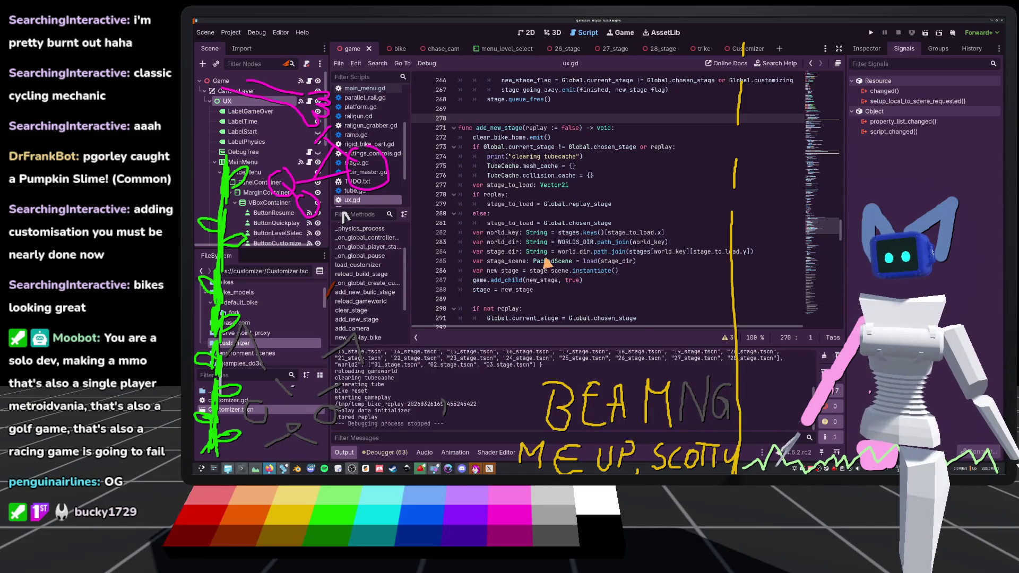
pyautogui.scroll(5, 546, 255)
pyautogui.scroll(3, 551, 260)
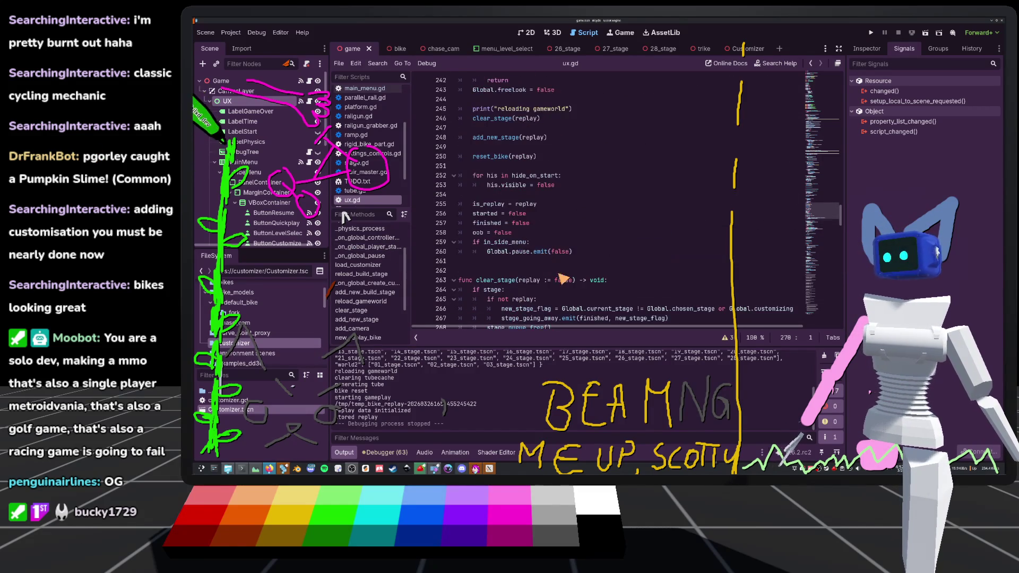
pyautogui.scroll(4, 523, 278)
pyautogui.scroll(8, 522, 280)
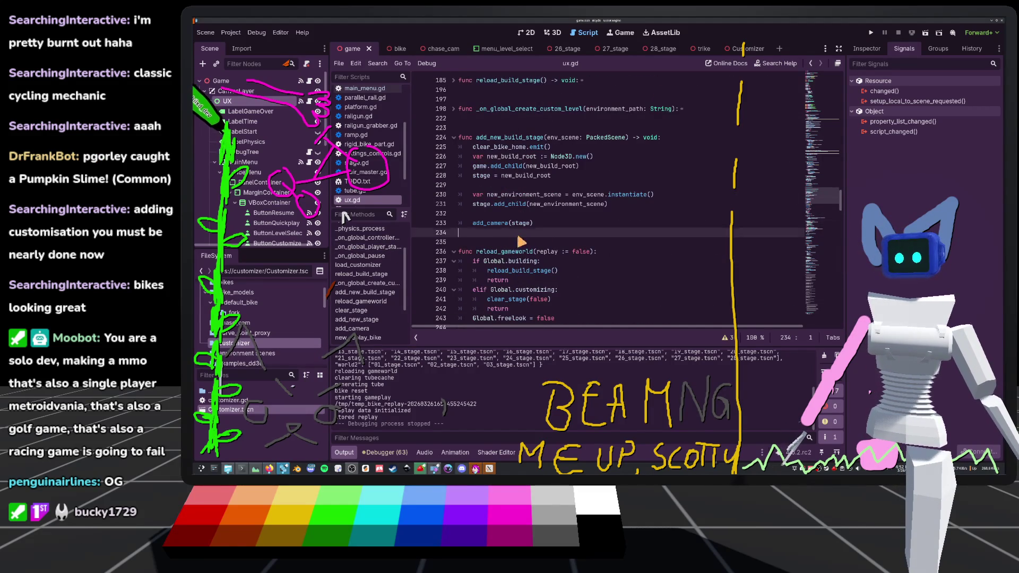
pyautogui.scroll(3, 533, 244)
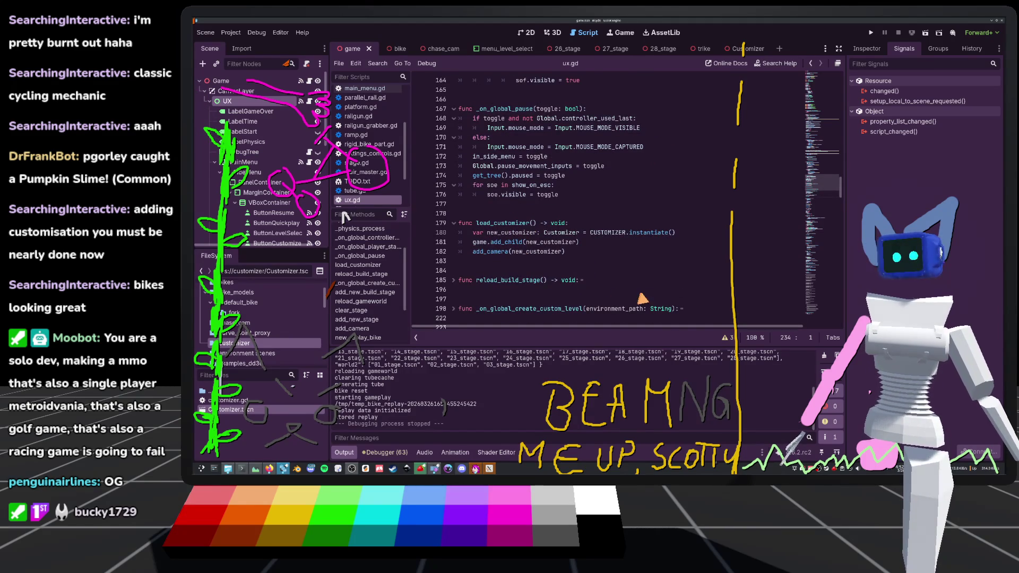
pyautogui.scroll(10, 536, 226)
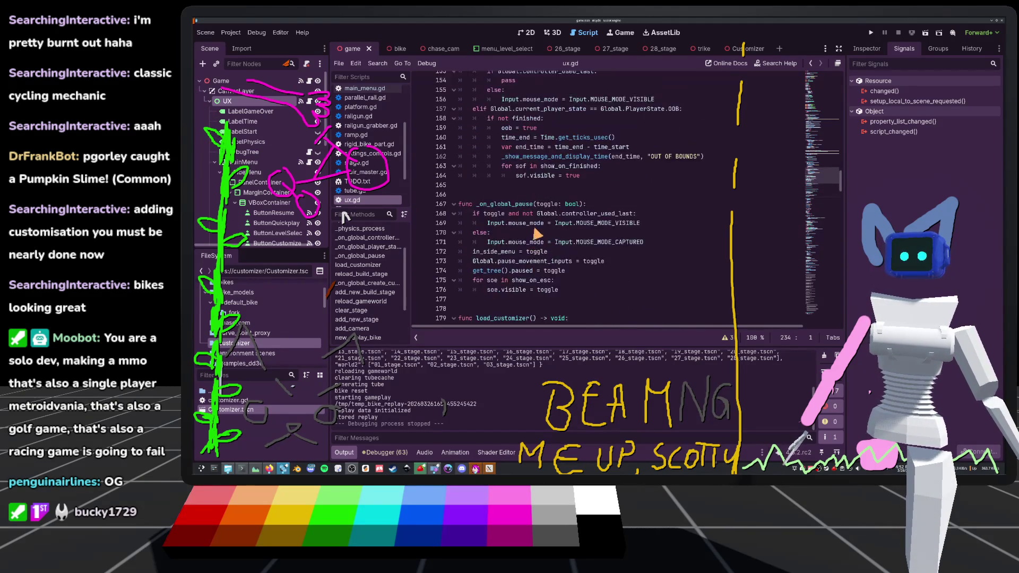
pyautogui.scroll(3, 531, 227)
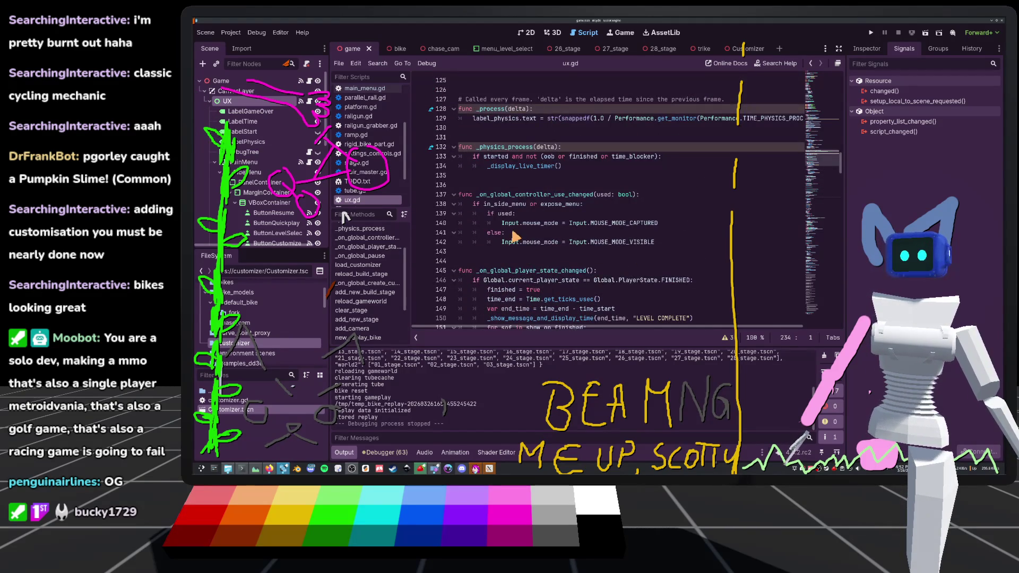
pyautogui.scroll(-3, 515, 236)
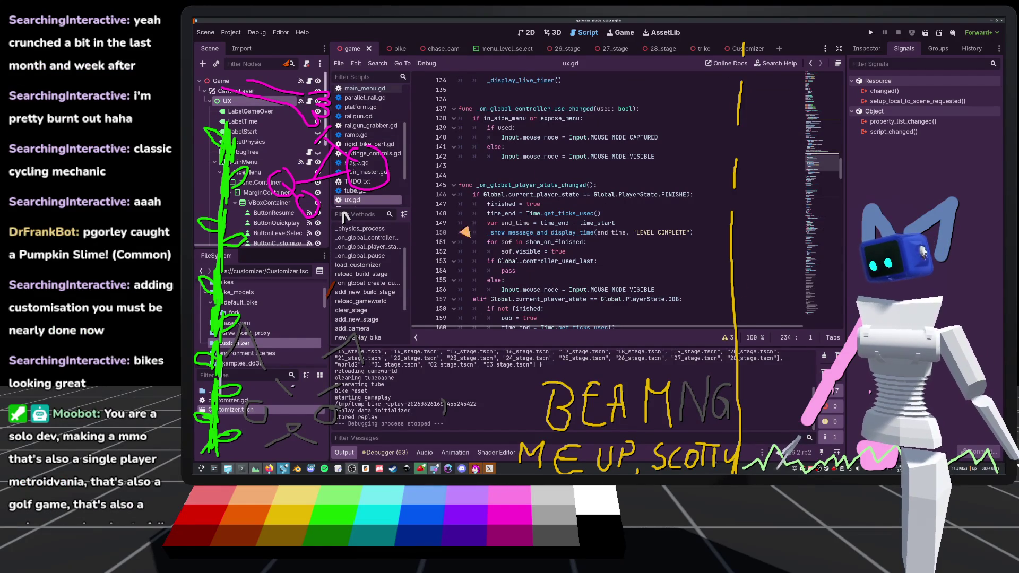
pyautogui.scroll(-2, 560, 261)
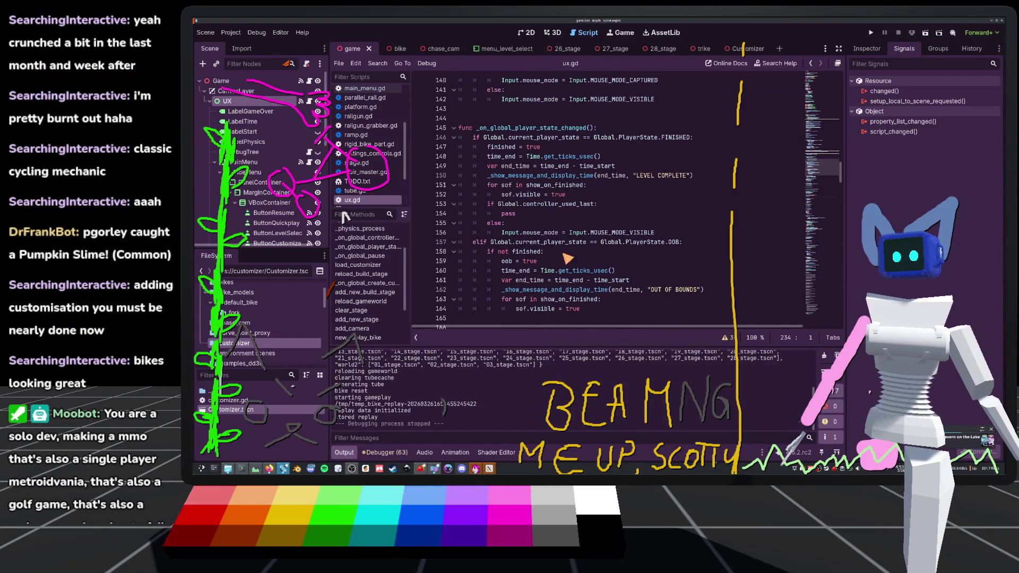
pyautogui.scroll(-5, 527, 212)
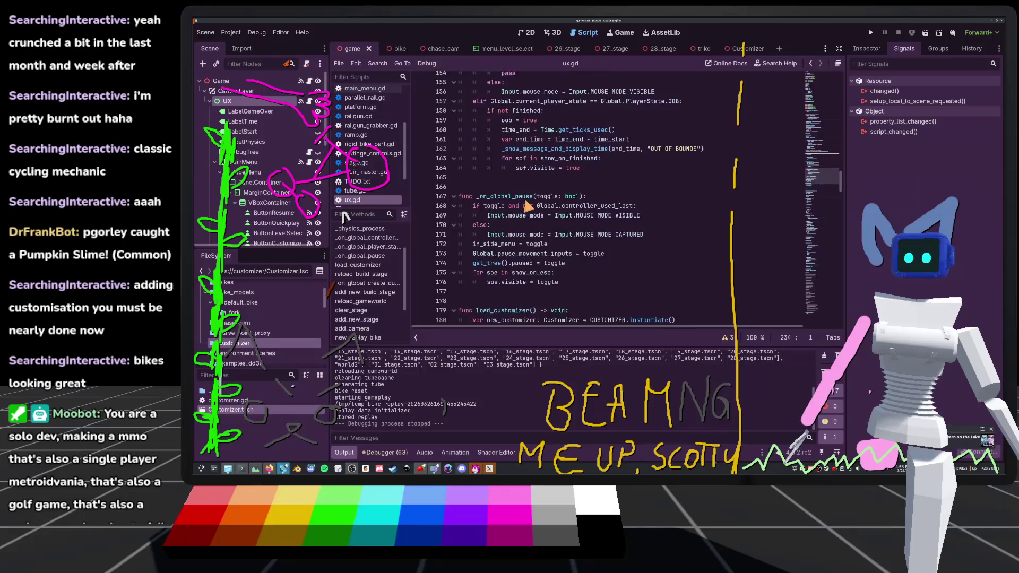
pyautogui.scroll(-4, 529, 201)
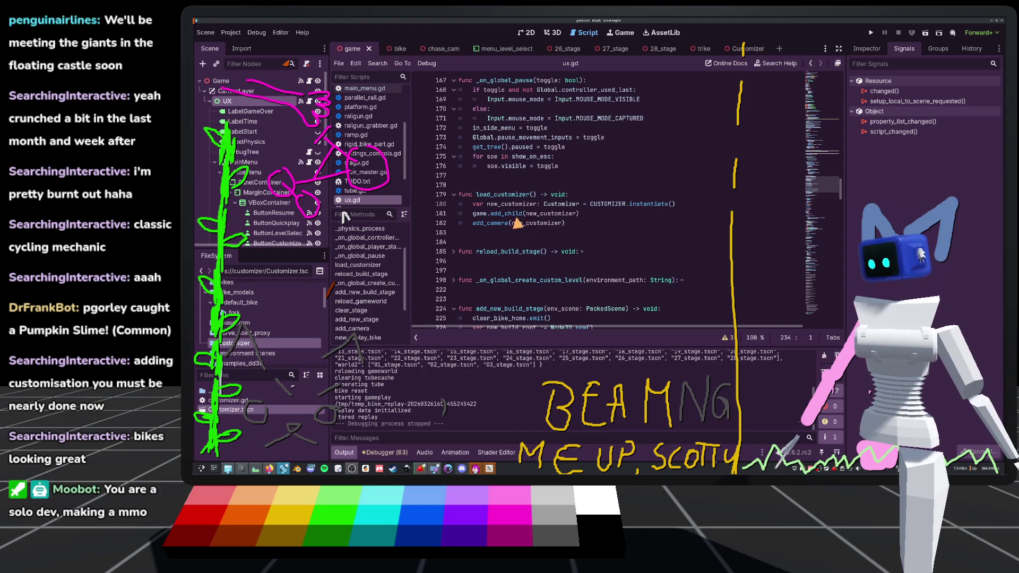
pyautogui.moveTo(534, 217)
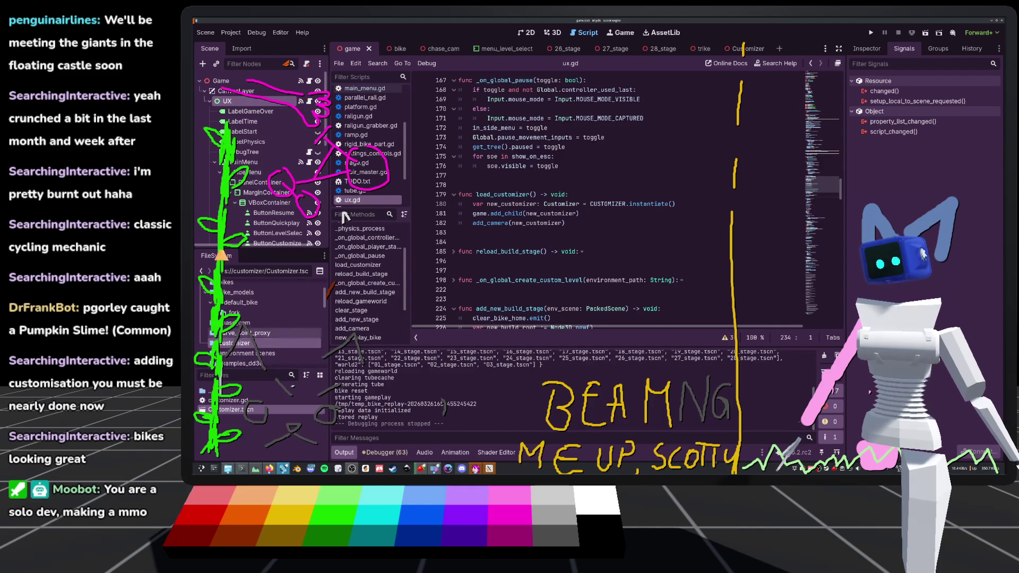
pyautogui.scroll(-2, 536, 246)
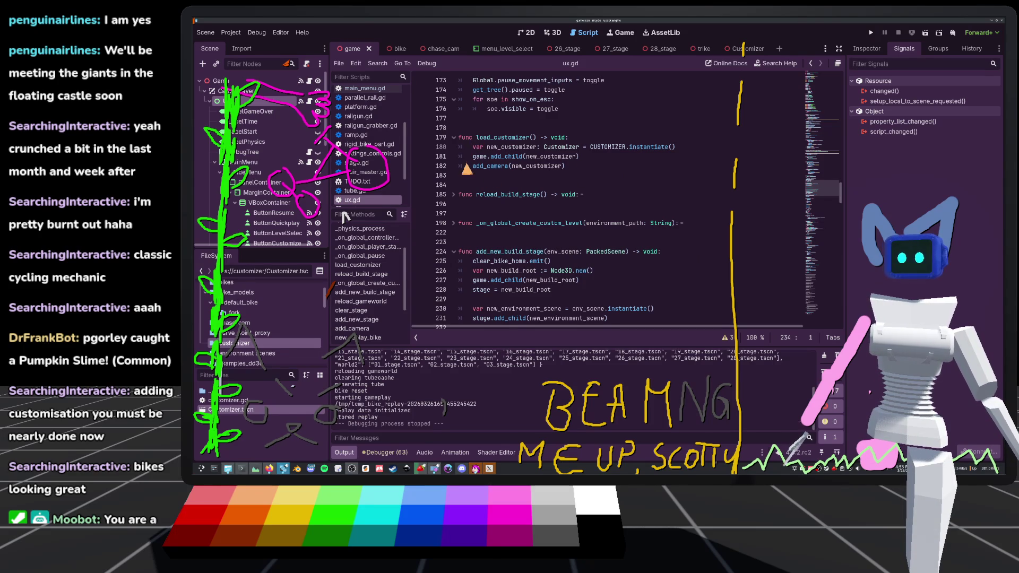
# Step: Insert clear_bike_home.emit() as load_customizer's first line and run the project to test
pyautogui.click(587, 138)
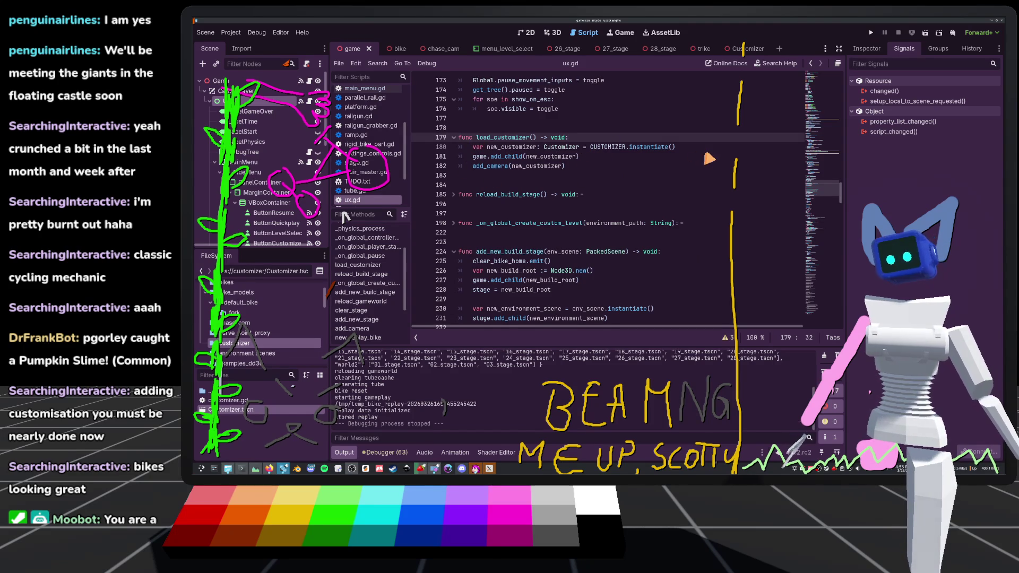
pyautogui.press('Return')
pyautogui.write('cle')
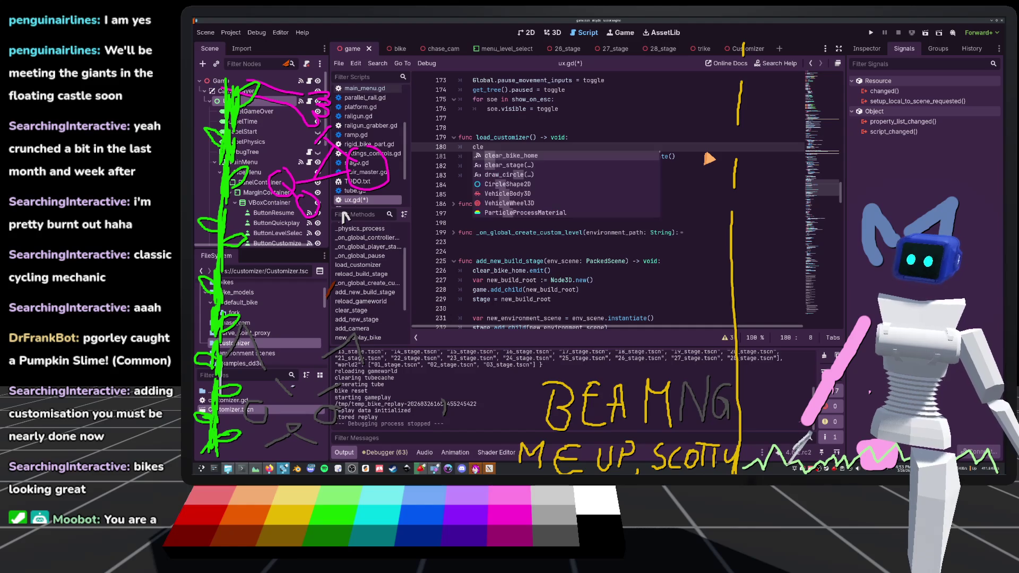
pyautogui.press('Return')
pyautogui.write('em')
pyautogui.press('Return')
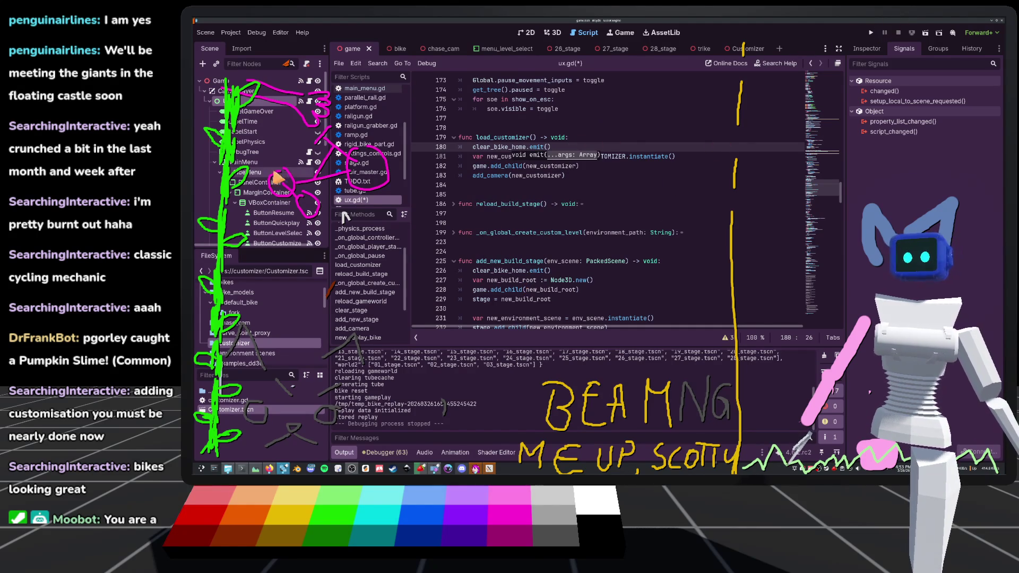
pyautogui.click(878, 32)
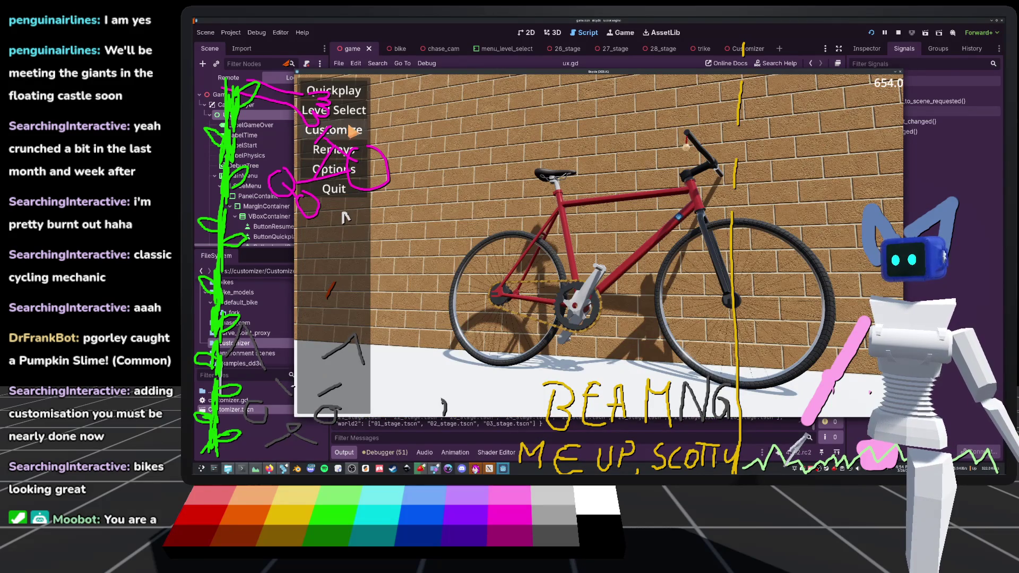
# Step: Add print("reloading game") after Global.reload_game.emit() in ButtonCustomize's handler, then rerun the game
pyautogui.click(898, 33)
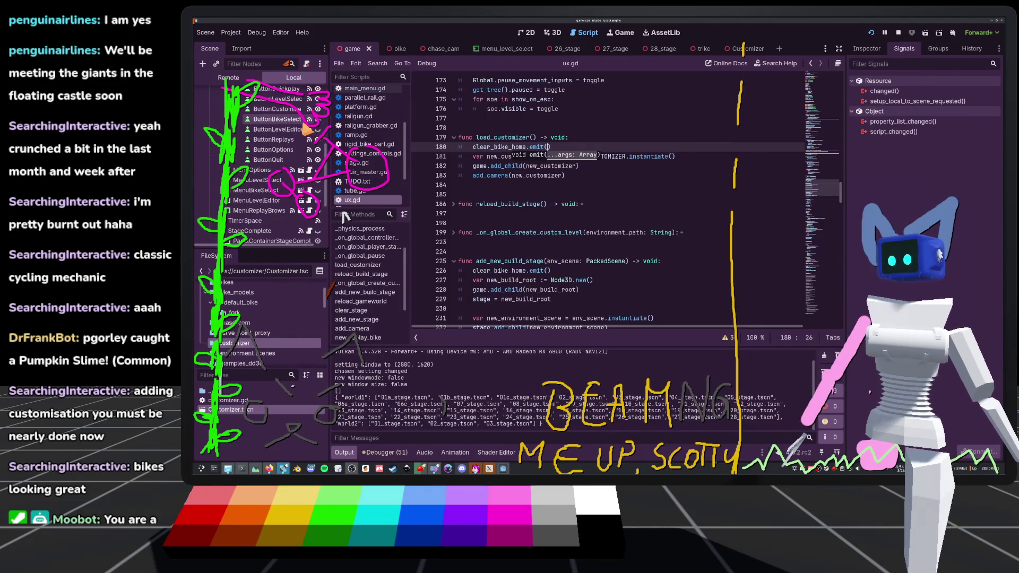
pyautogui.click(311, 113)
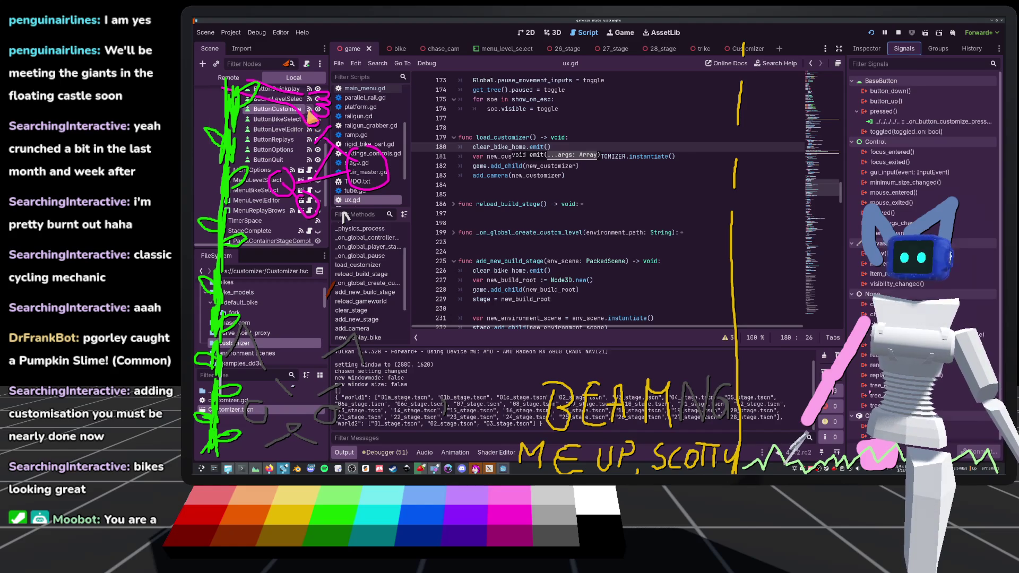
pyautogui.doubleClick(892, 122)
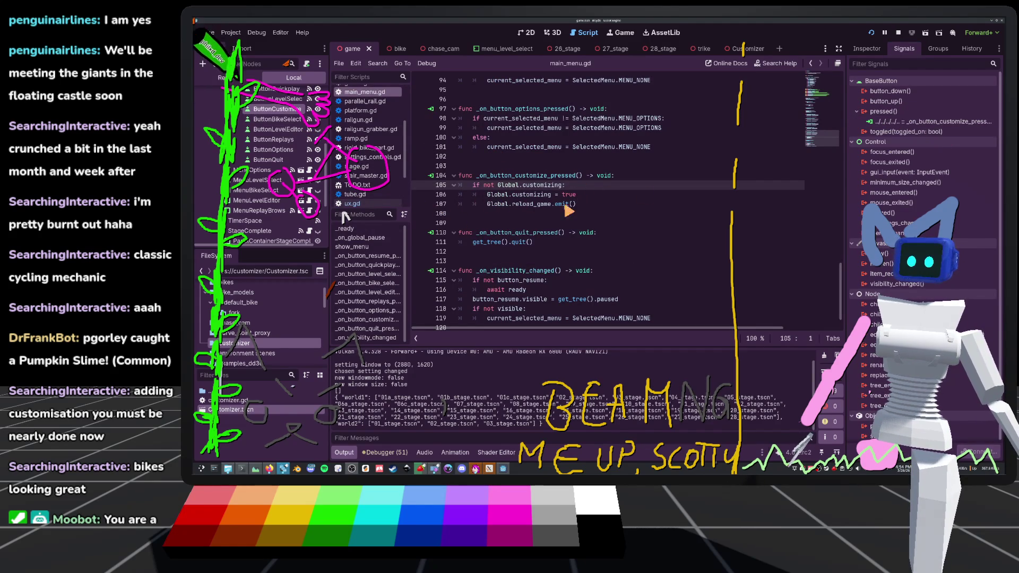
pyautogui.click(584, 205)
pyautogui.press('Return')
pyautogui.write('pri')
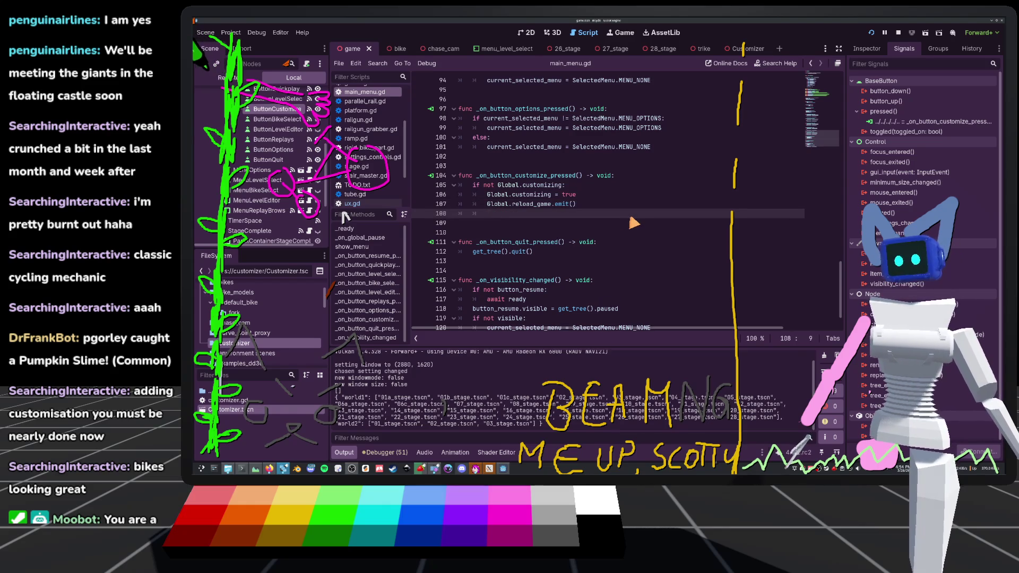
pyautogui.write('nt("reloading game')
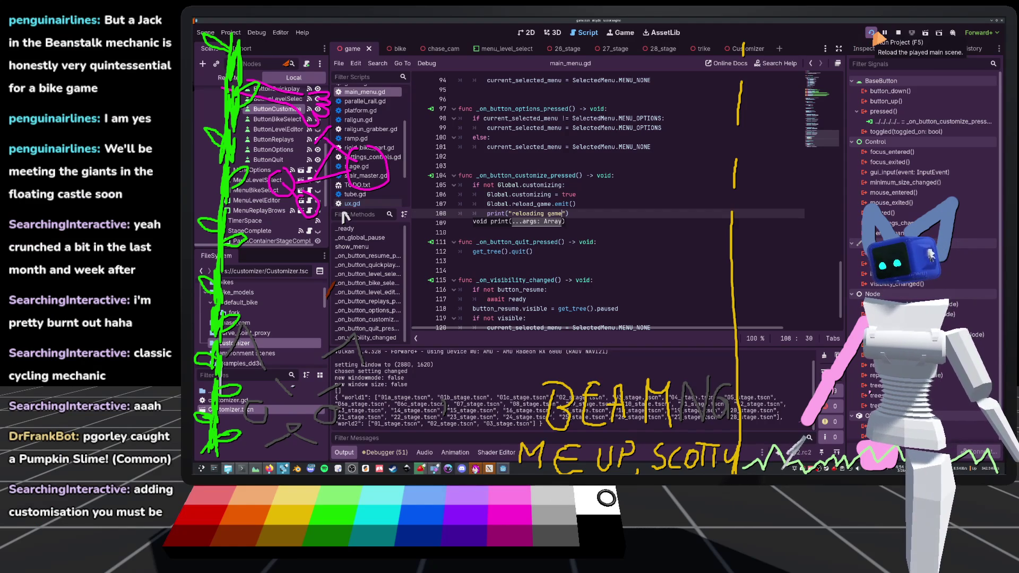
pyautogui.click(873, 33)
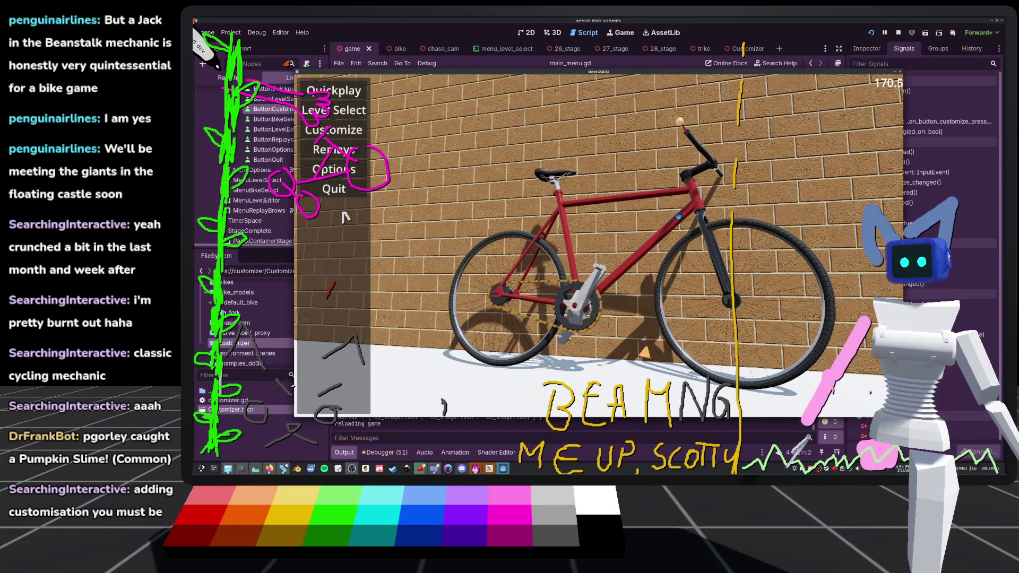
# Step: Stop the test run and reopen ux.gd at line 185 after load_customizer
pyautogui.click(897, 34)
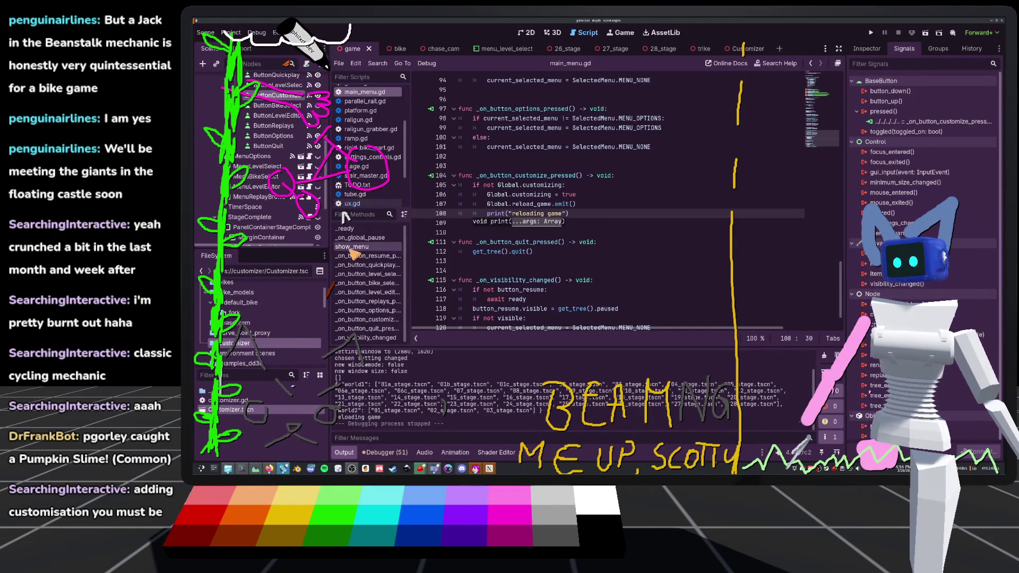
pyautogui.scroll(3, 294, 119)
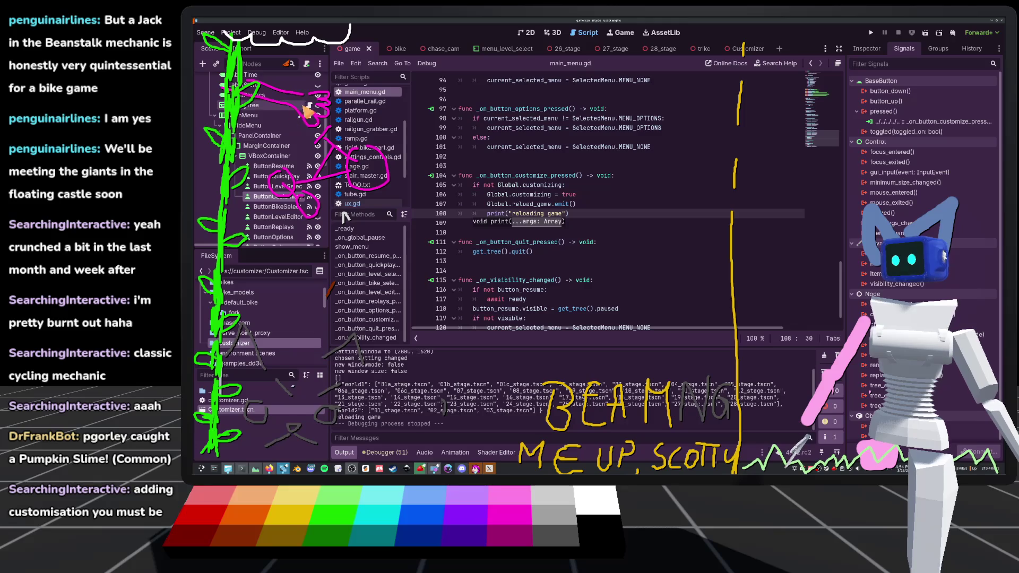
pyautogui.click(309, 81)
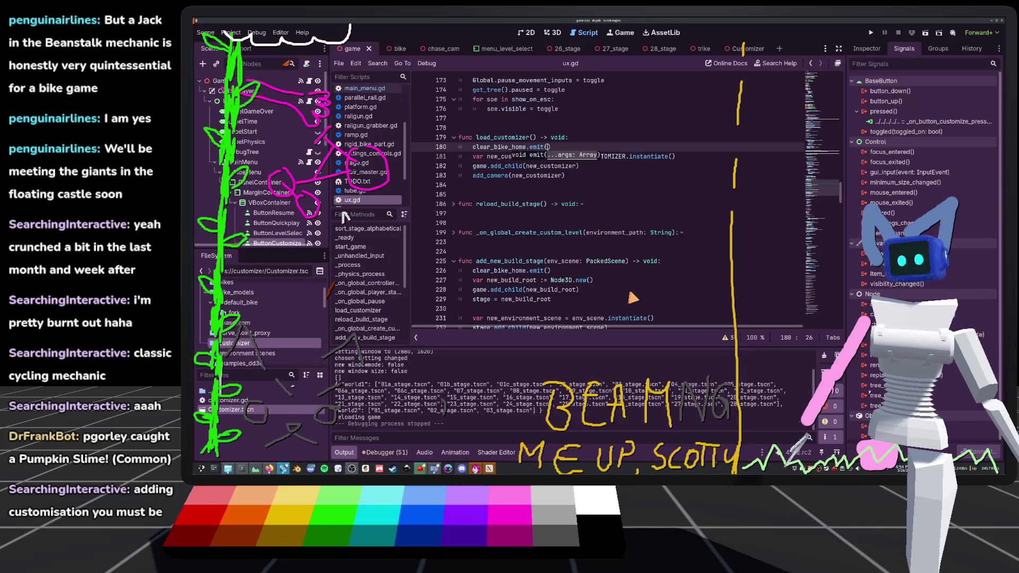
pyautogui.click(518, 196)
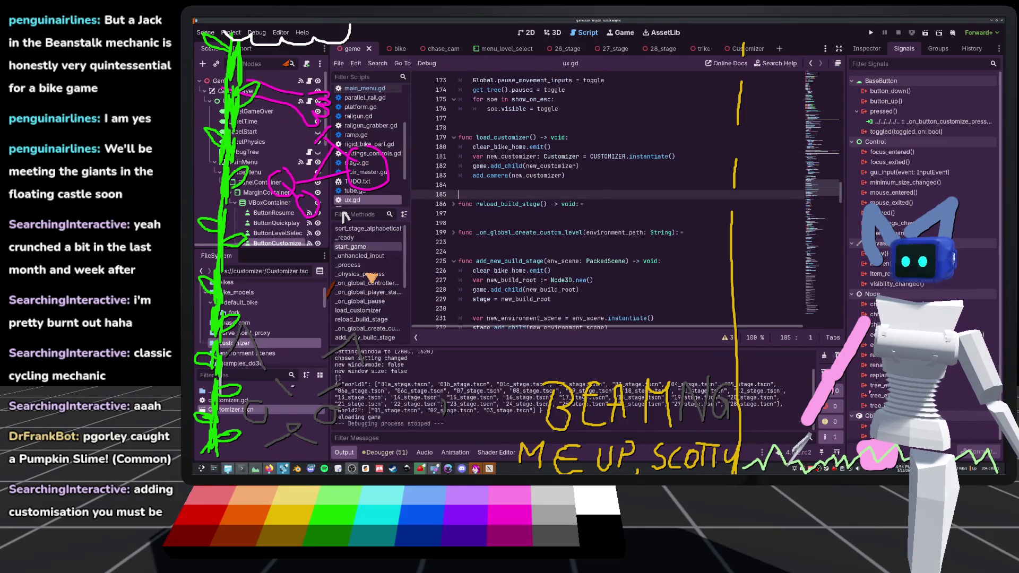
# Step: In reload_gameworld, call load_customizer() right after clear_stage(false), then save ux.gd
pyautogui.scroll(-3, 378, 323)
pyautogui.click(371, 318)
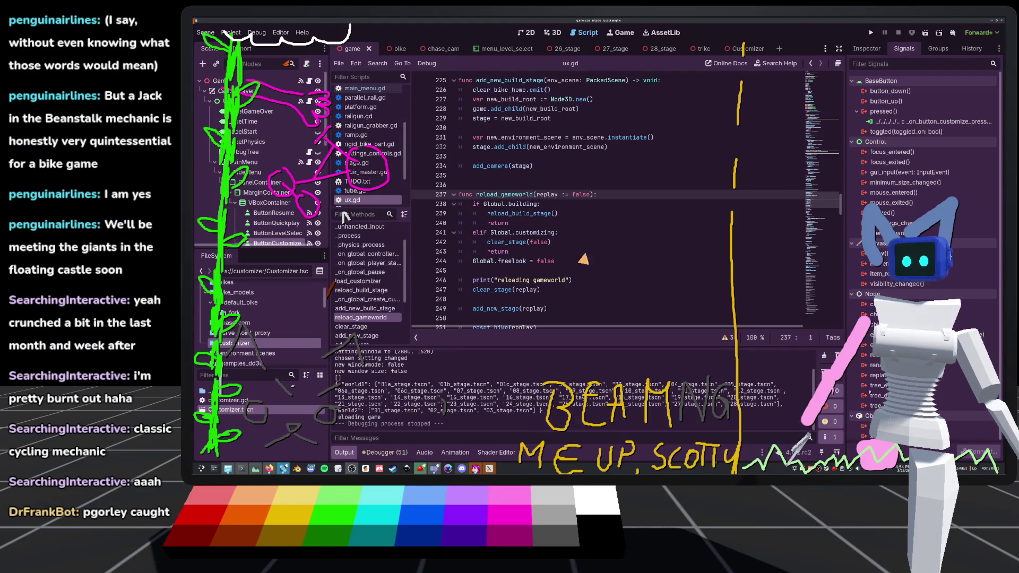
pyautogui.click(553, 242)
pyautogui.press('Return')
pyautogui.write('a')
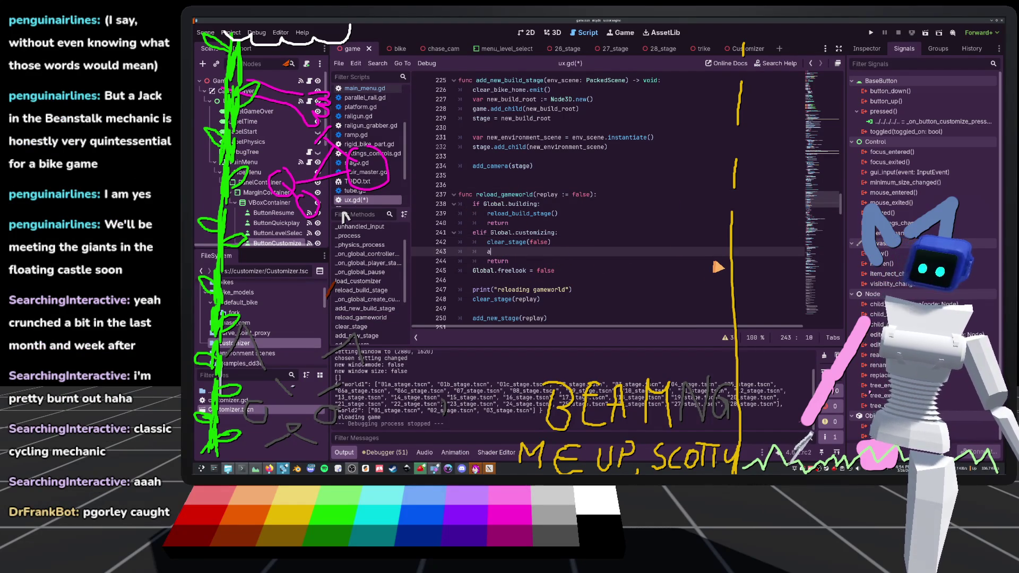
pyautogui.press('BackSpace')
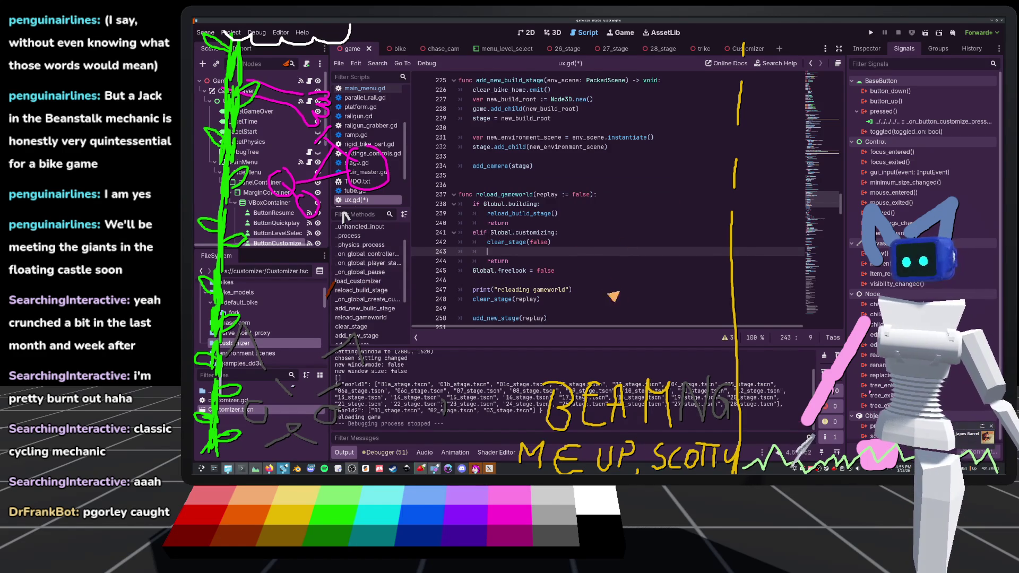
pyautogui.write('load')
pyautogui.press('Return')
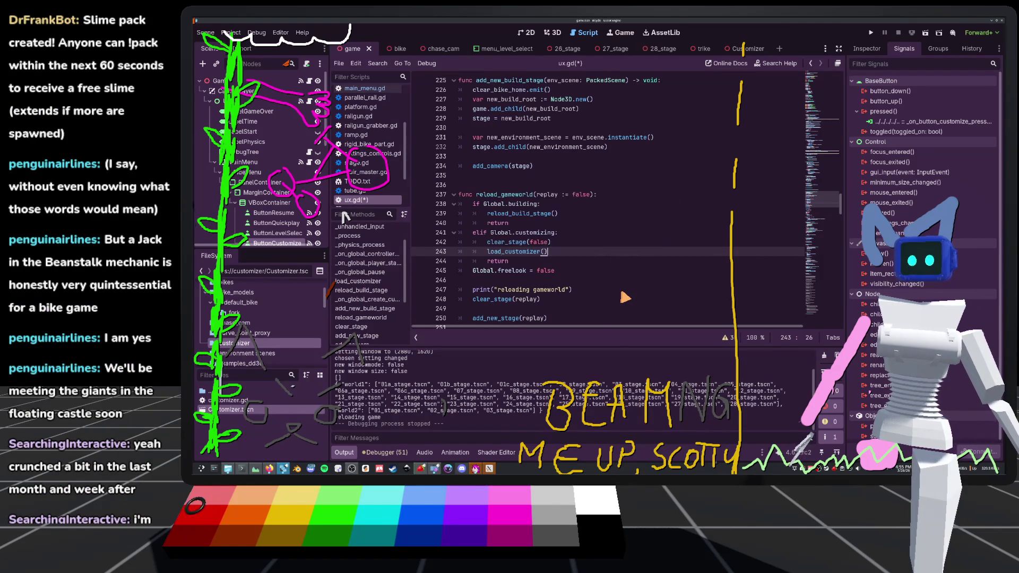
pyautogui.hotkey('ctrl', 's')
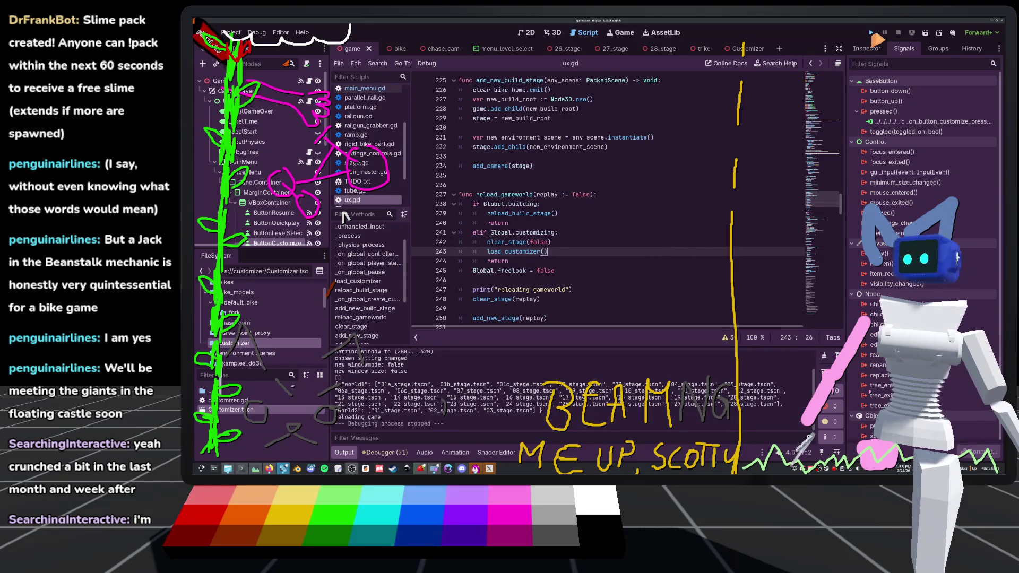
pyautogui.press('F5')
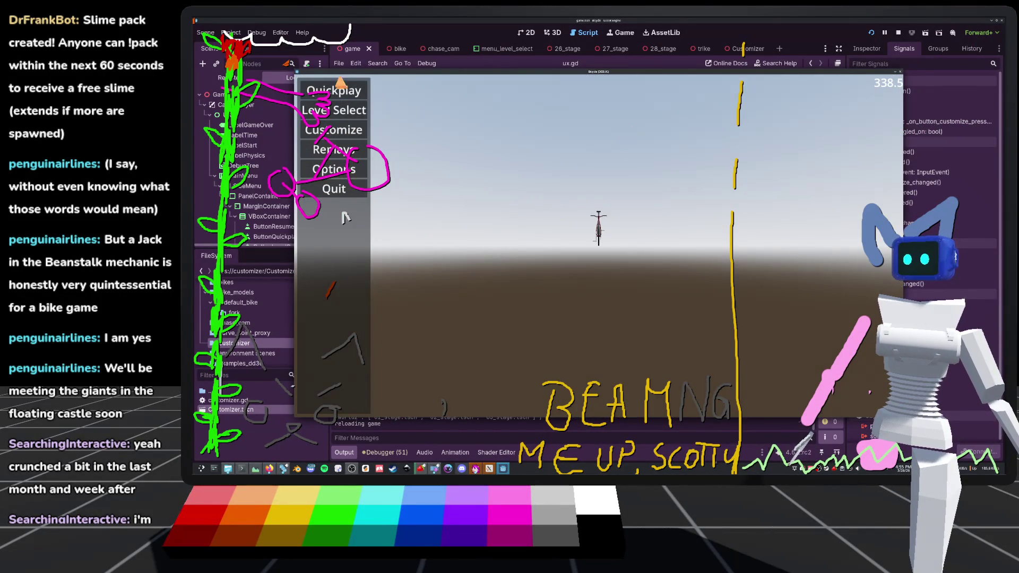
pyautogui.press('Escape')
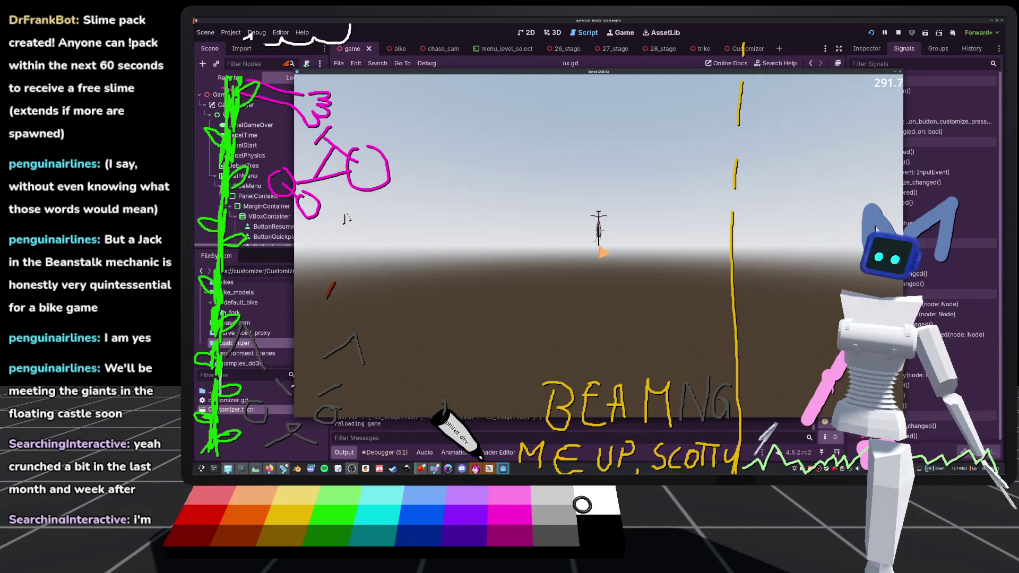
pyautogui.press('Escape')
pyautogui.press('Up')
pyautogui.press('Up')
pyautogui.press('Up')
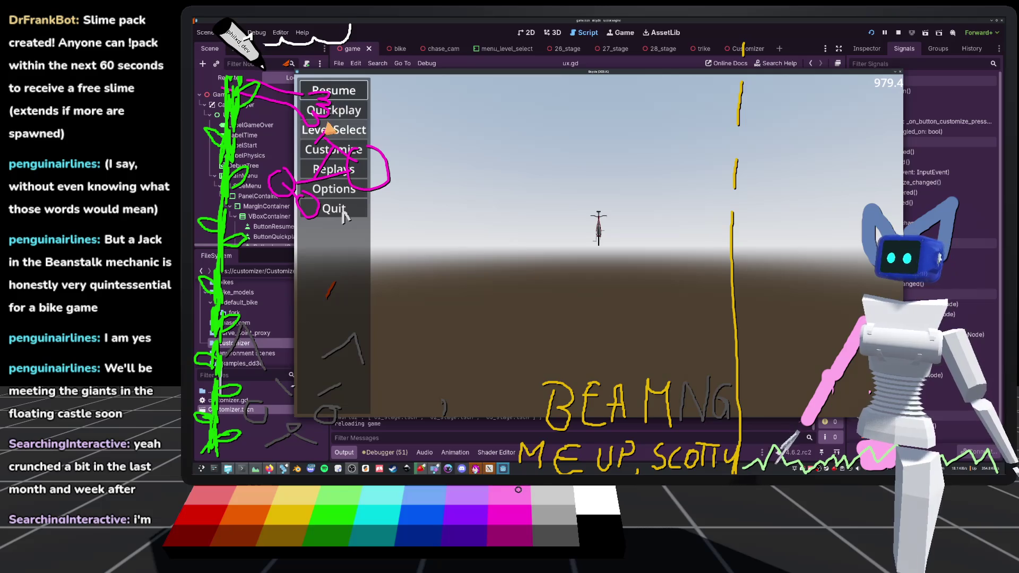
pyautogui.press('Return')
pyautogui.press('Down')
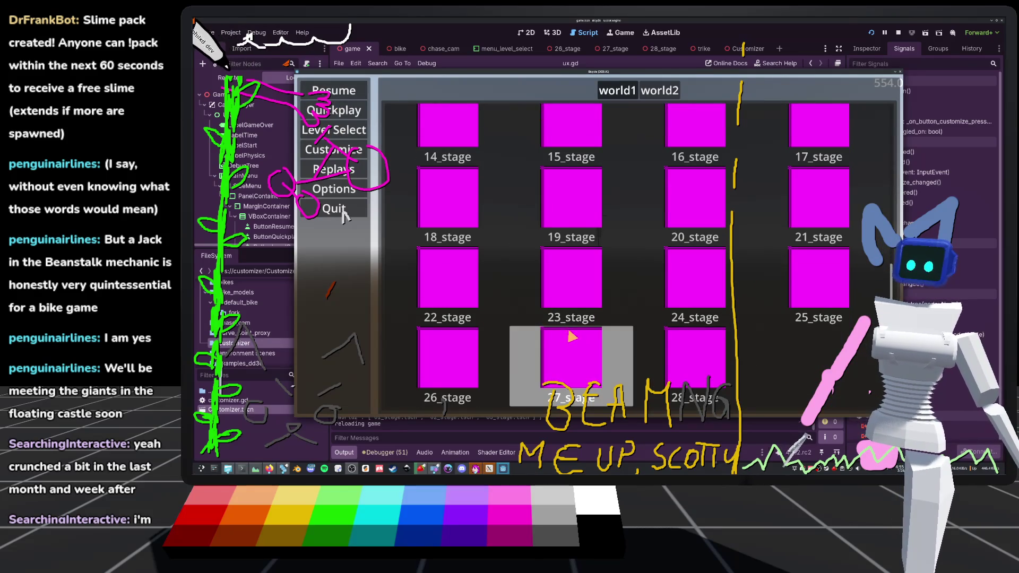
pyautogui.press('F8')
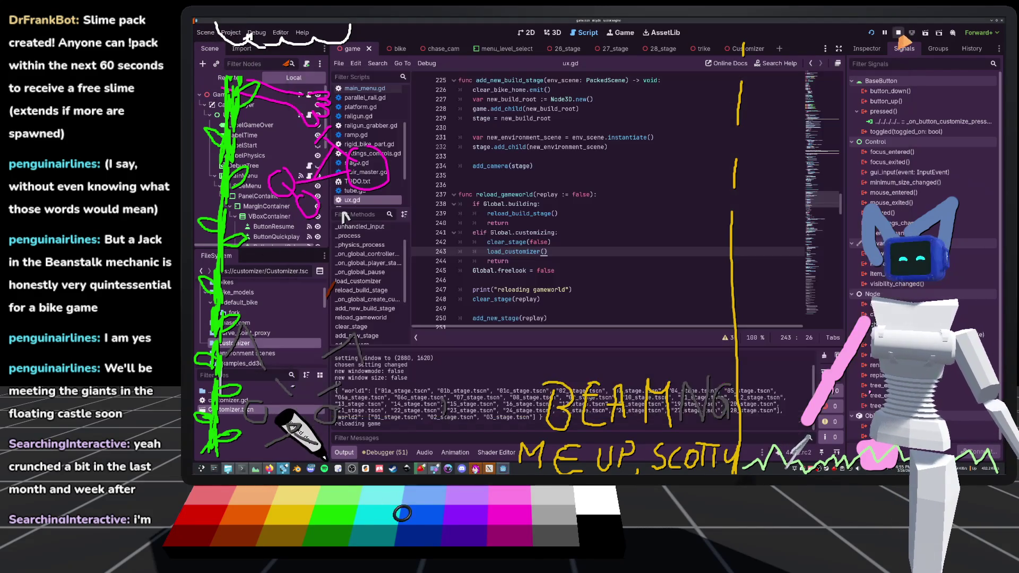
pyautogui.hotkey('ctrl', 's')
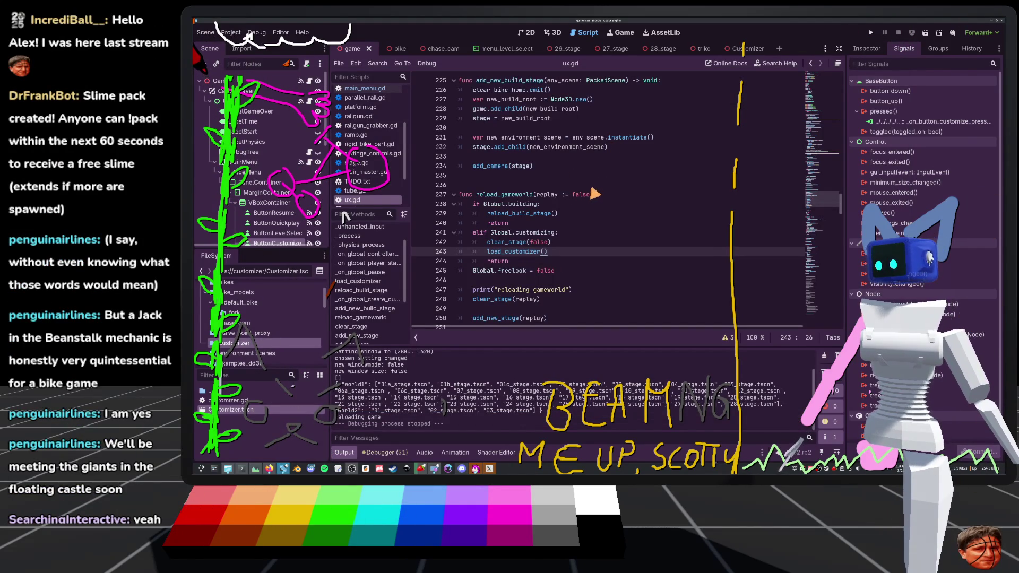
pyautogui.click(635, 185)
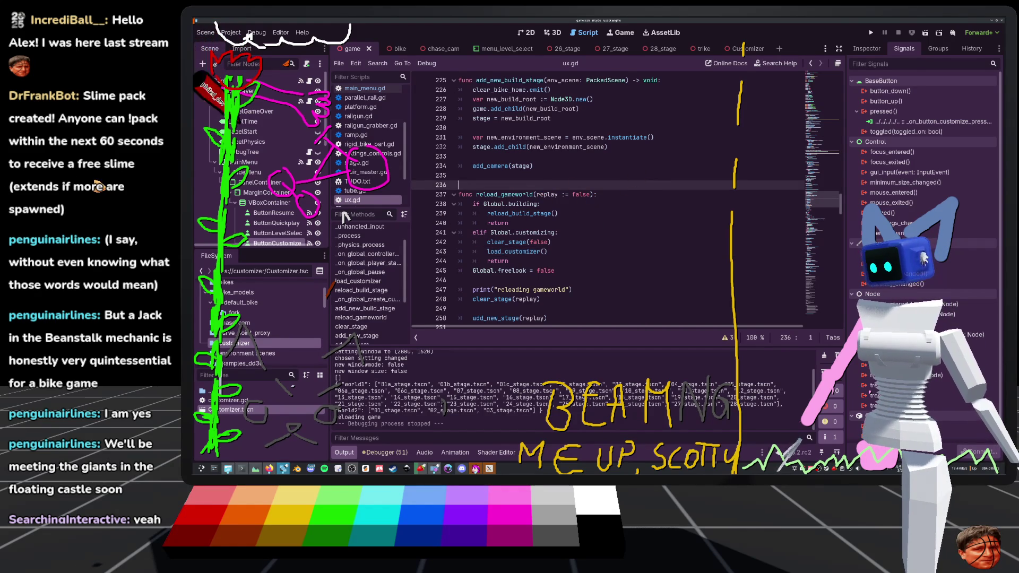
pyautogui.click(870, 33)
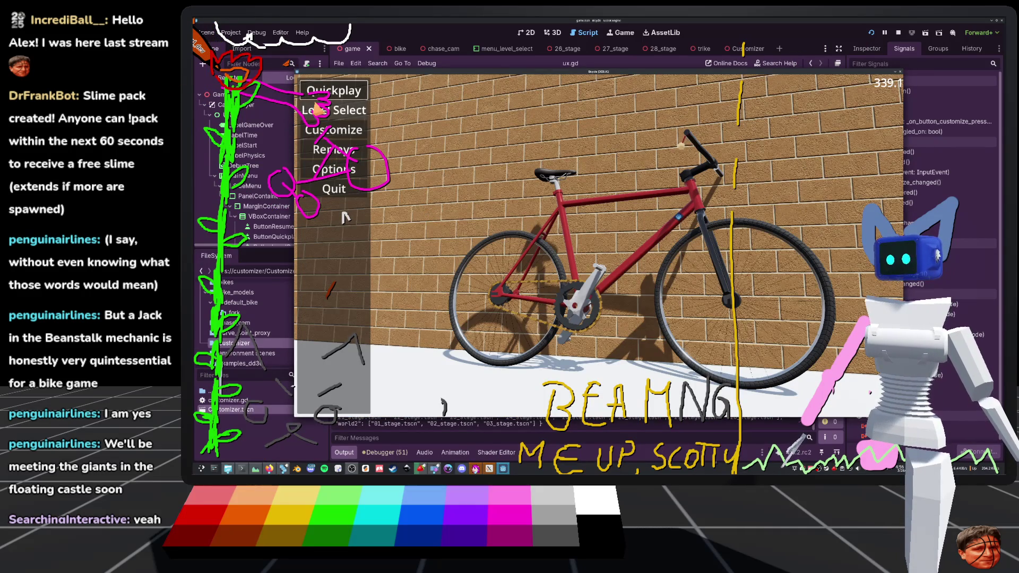
pyautogui.click(346, 118)
pyautogui.scroll(-5, 622, 363)
pyautogui.click(622, 362)
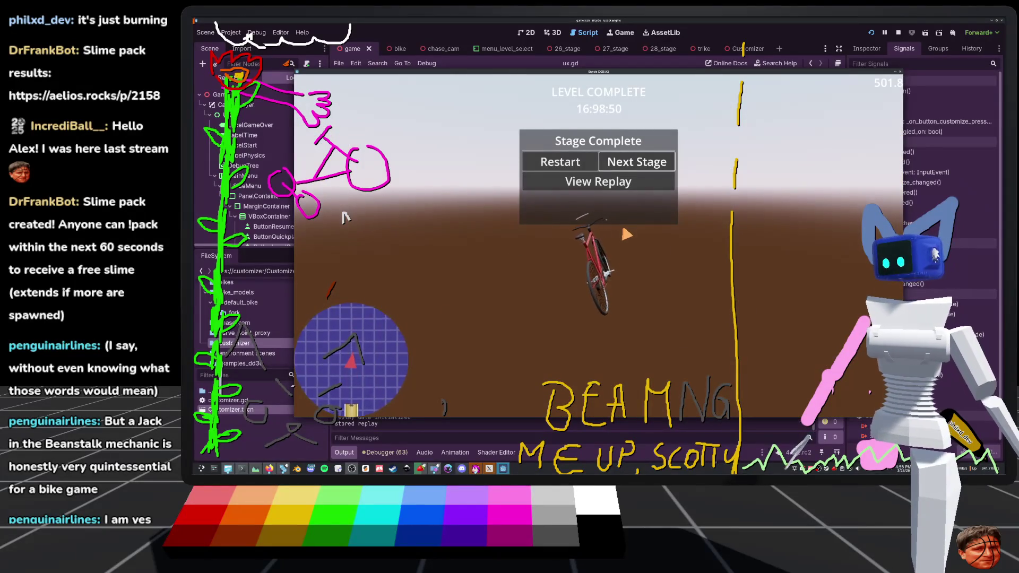
pyautogui.press('F8')
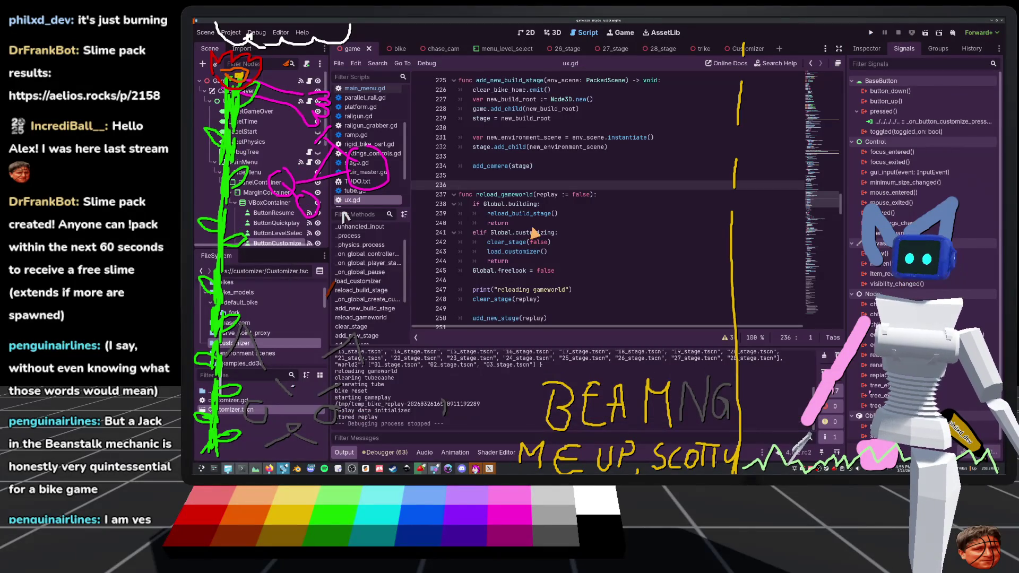
# Step: Open the Customizer scene tab to show its light, world environment and Default Bike nodes
pyautogui.click(499, 179)
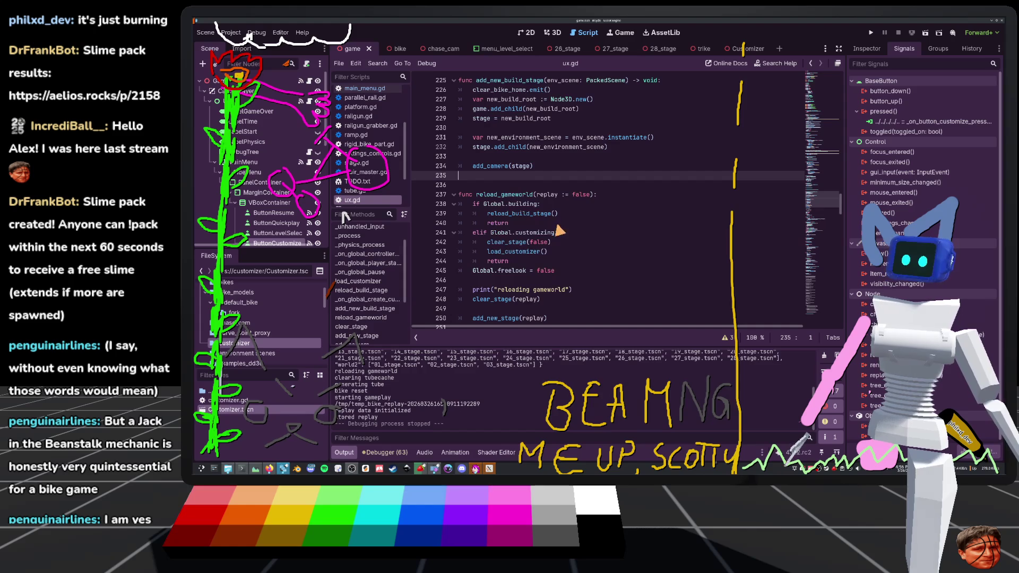
pyautogui.scroll(5, 496, 209)
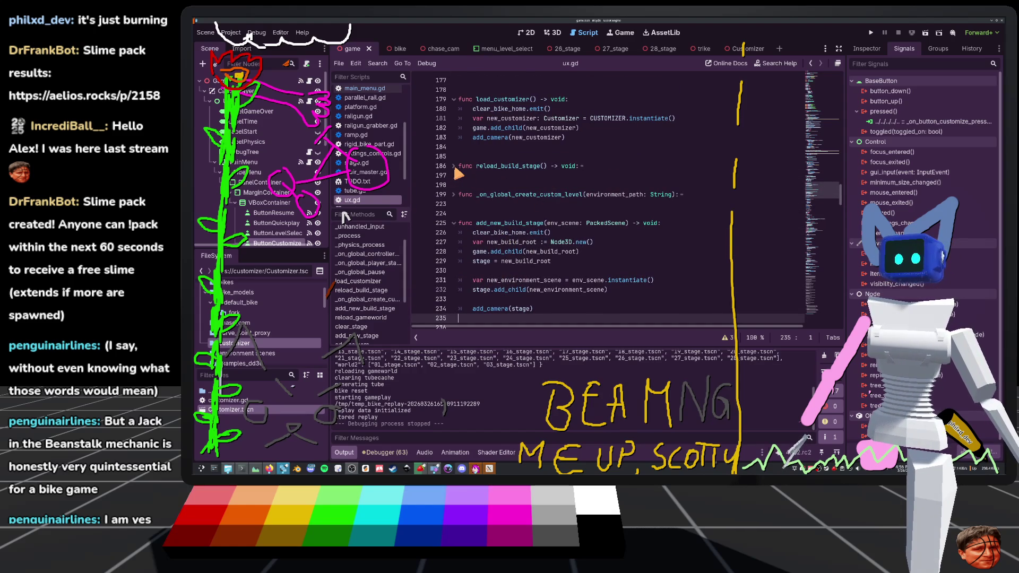
pyautogui.scroll(-4, 518, 197)
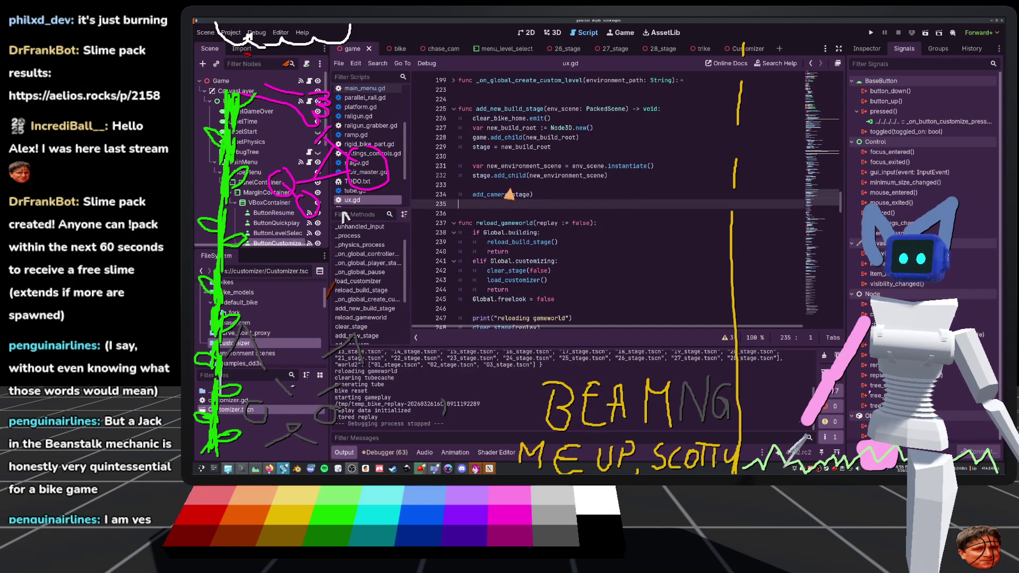
pyautogui.click(746, 48)
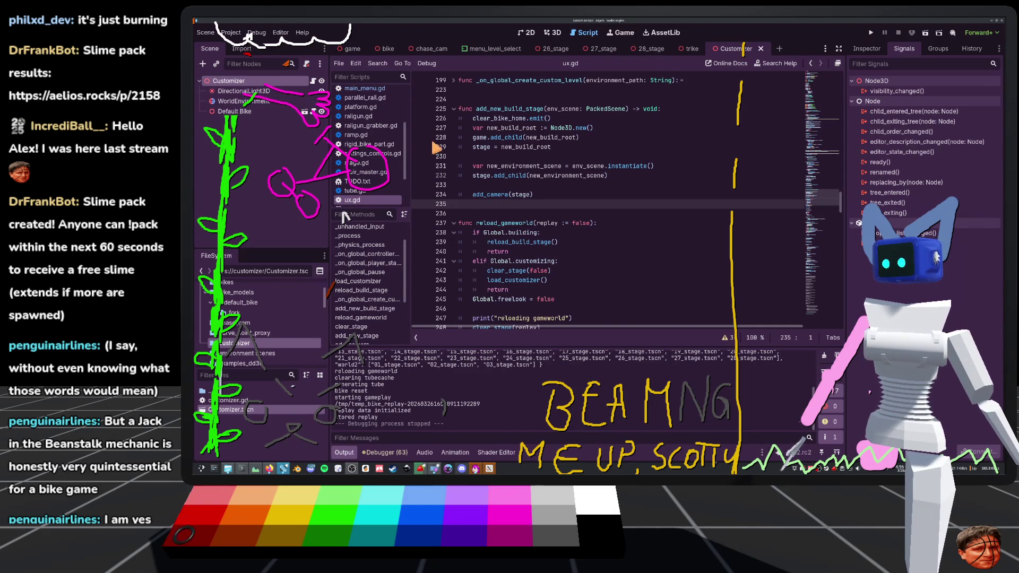
pyautogui.click(432, 48)
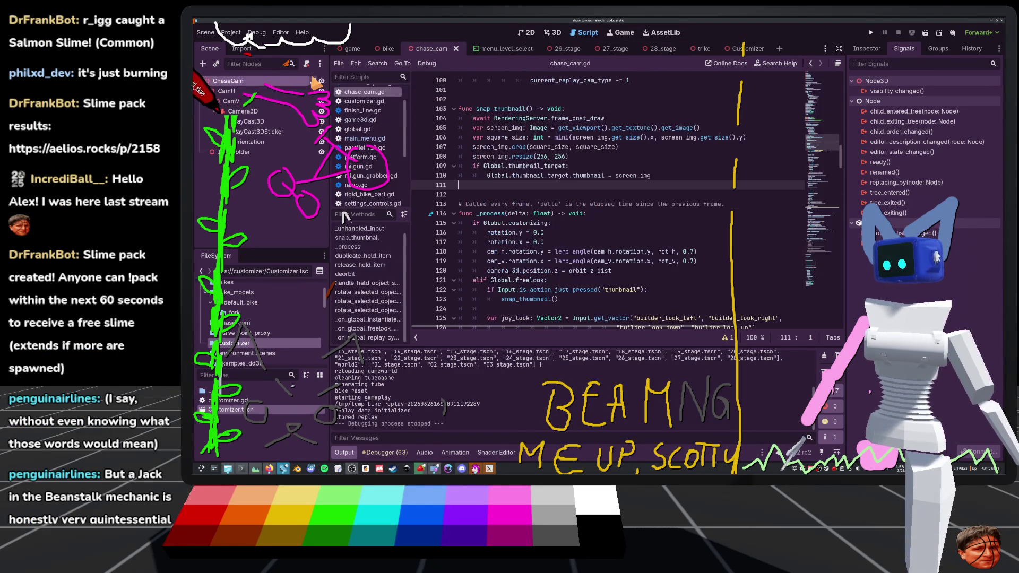
pyautogui.doubleClick(528, 224)
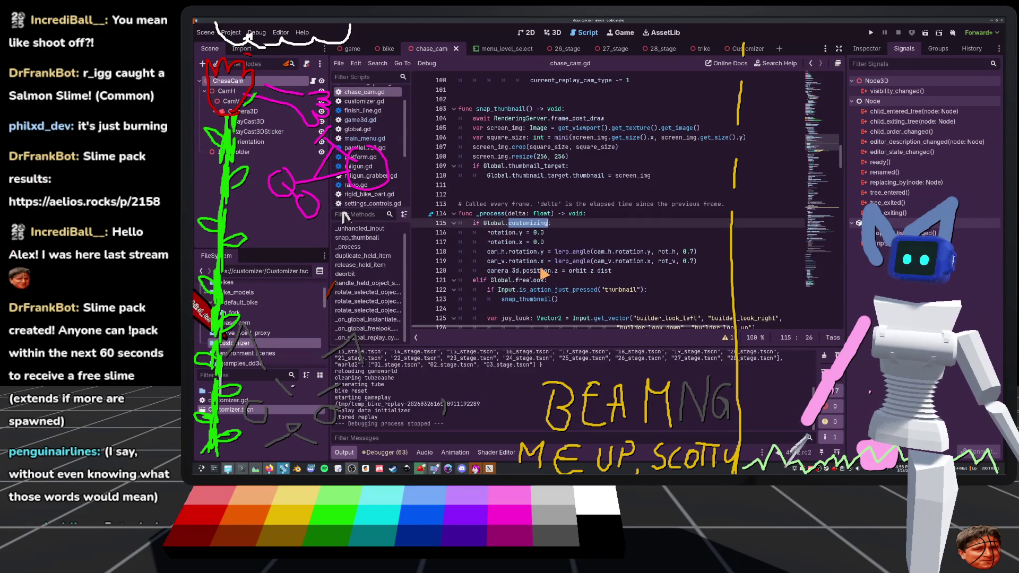
pyautogui.moveTo(485, 276)
pyautogui.scroll(-2, 486, 276)
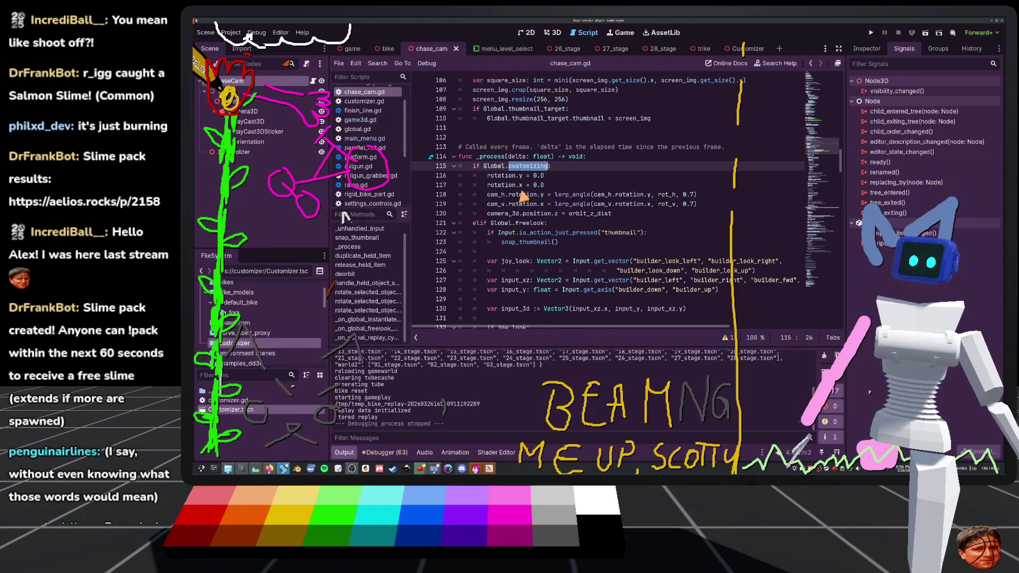
pyautogui.scroll(-18, 584, 206)
pyautogui.scroll(-20, 584, 255)
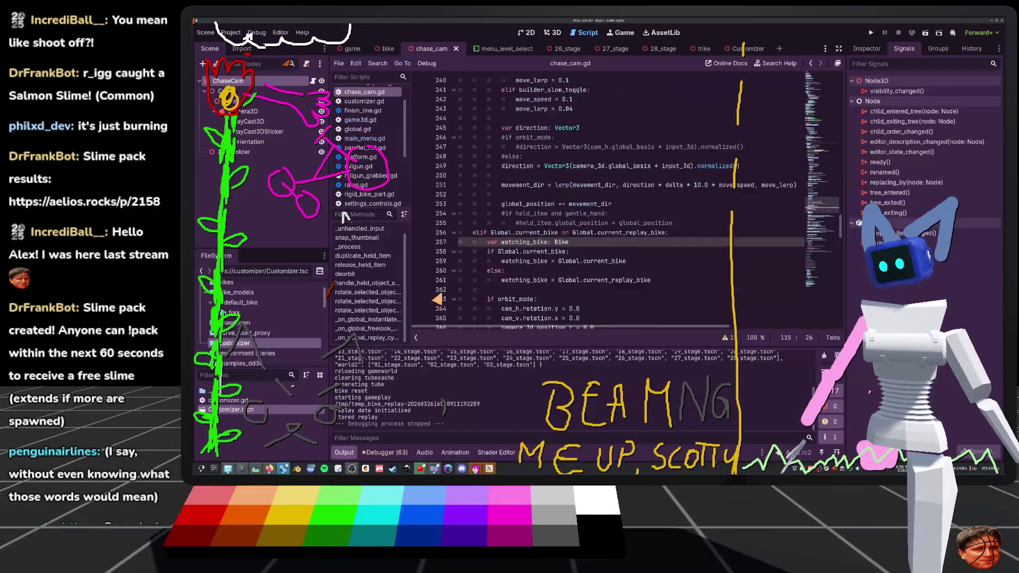
pyautogui.scroll(2, 356, 297)
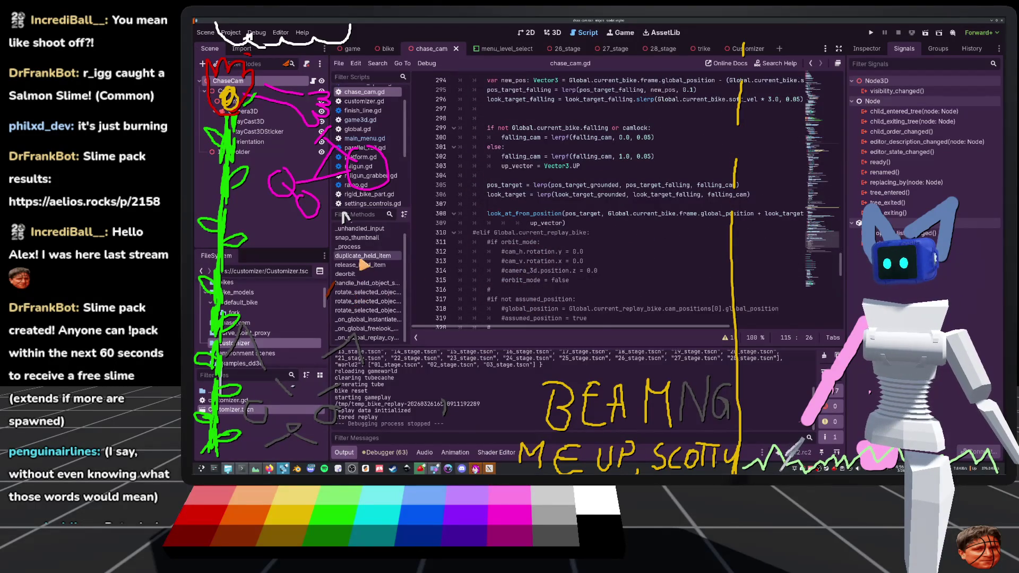
pyautogui.click(359, 238)
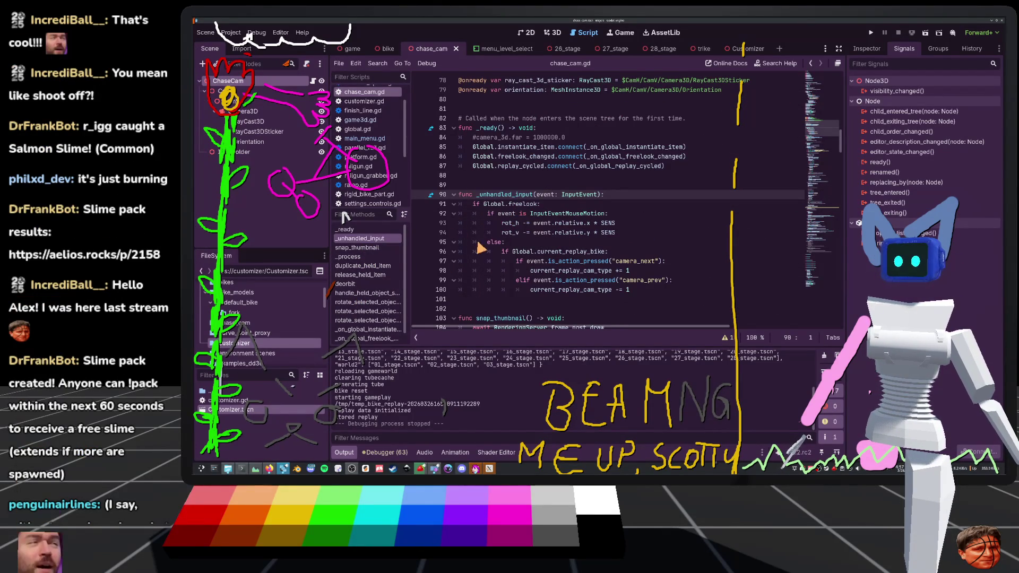
# Step: Try an elif line after the replay camera code in chase_cam.gd, then undo it
pyautogui.click(640, 291)
pyautogui.click(536, 203)
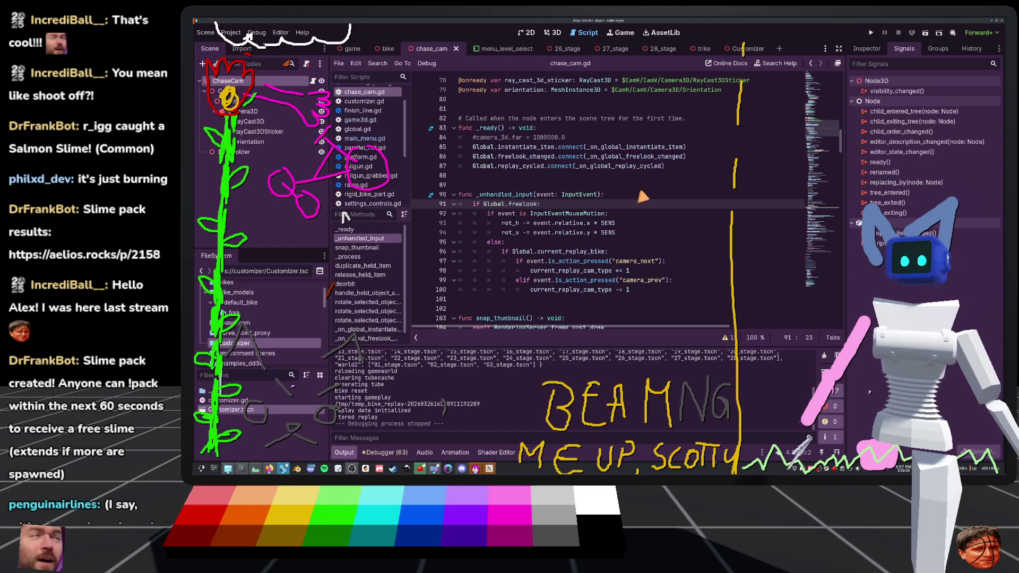
pyautogui.click(641, 299)
pyautogui.press('Left')
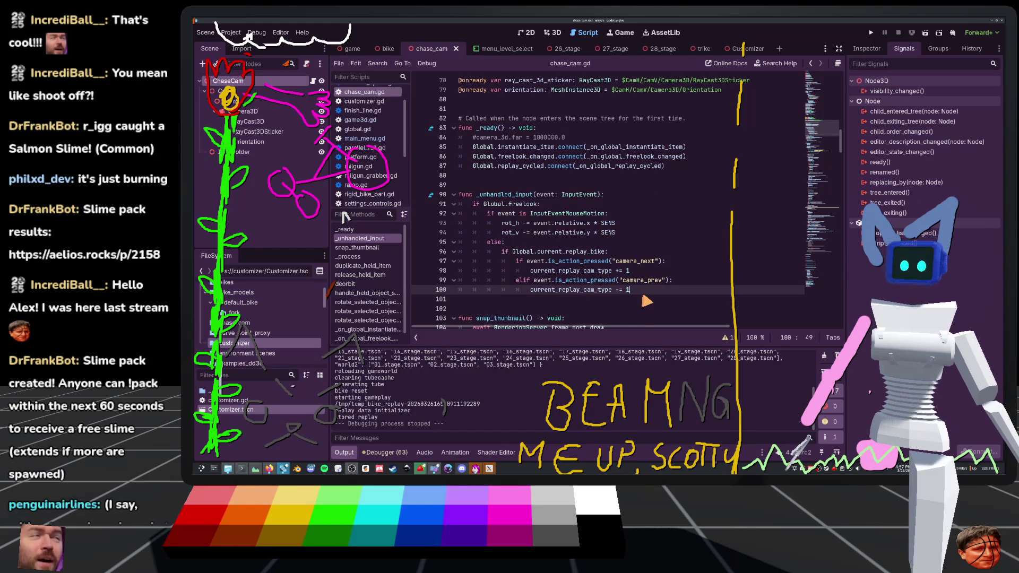
pyautogui.press('Return')
pyautogui.write('elif Global.')
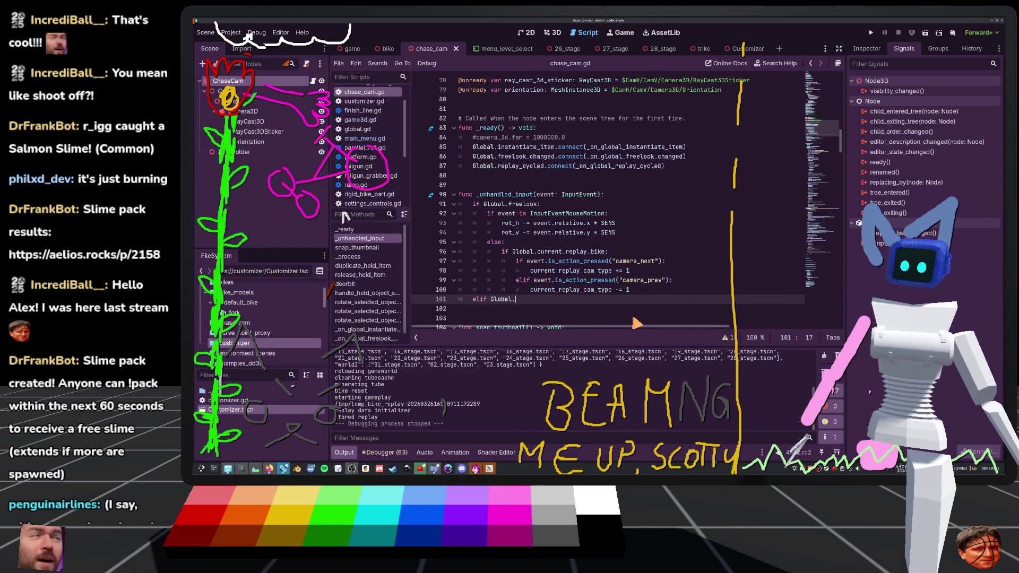
pyautogui.press('BackSpace')
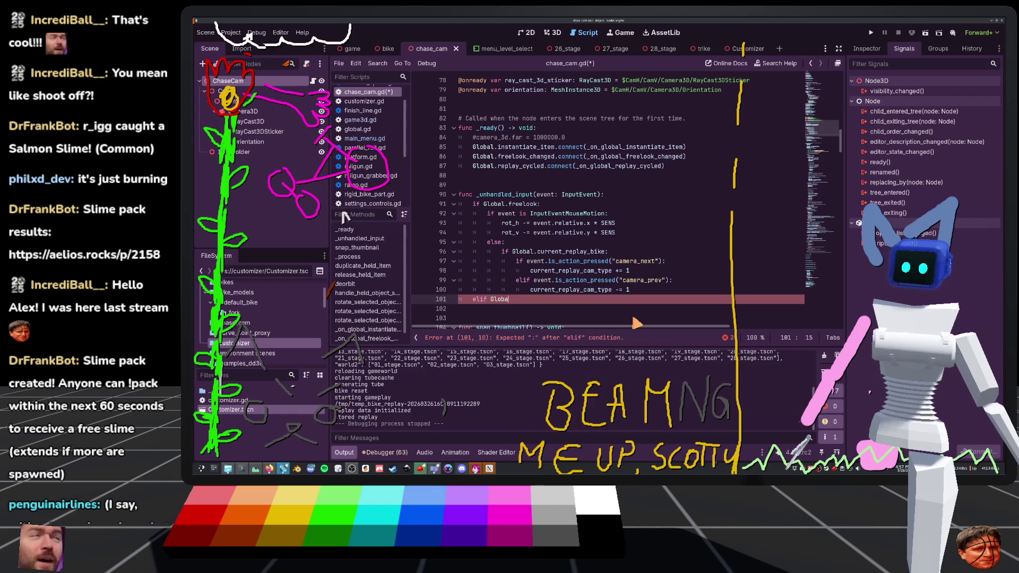
pyautogui.hotkey('ctrl', 'z')
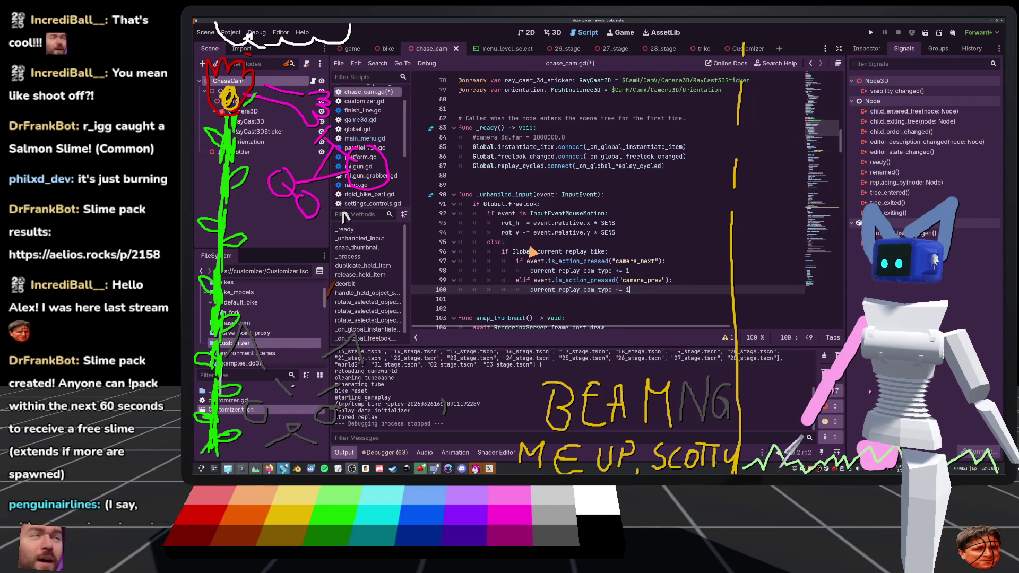
# Step: Add an 'if Global.customizing:' branch at the top of _unhandled_input
pyautogui.click(659, 197)
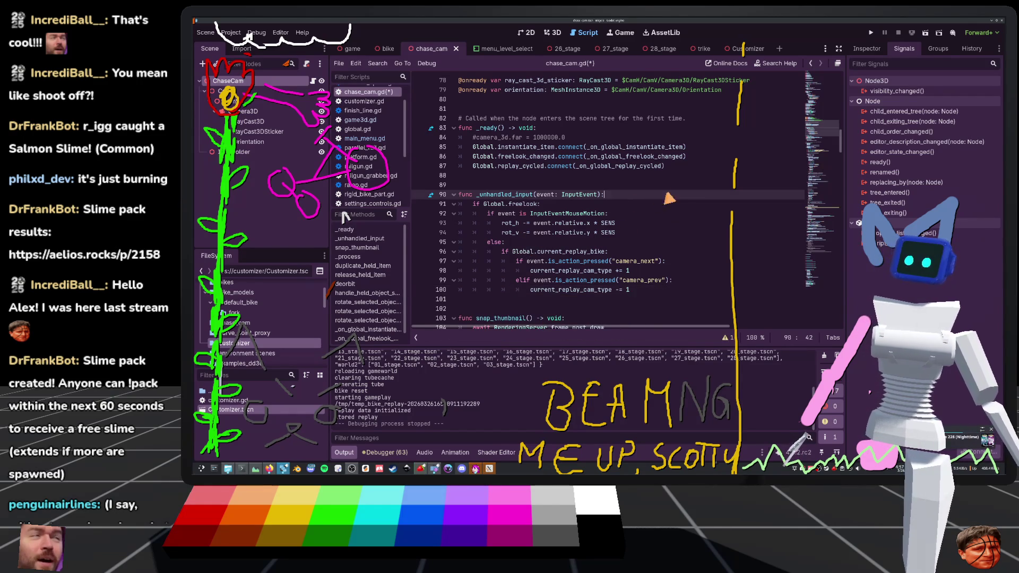
pyautogui.press('Return')
pyautogui.press('Down')
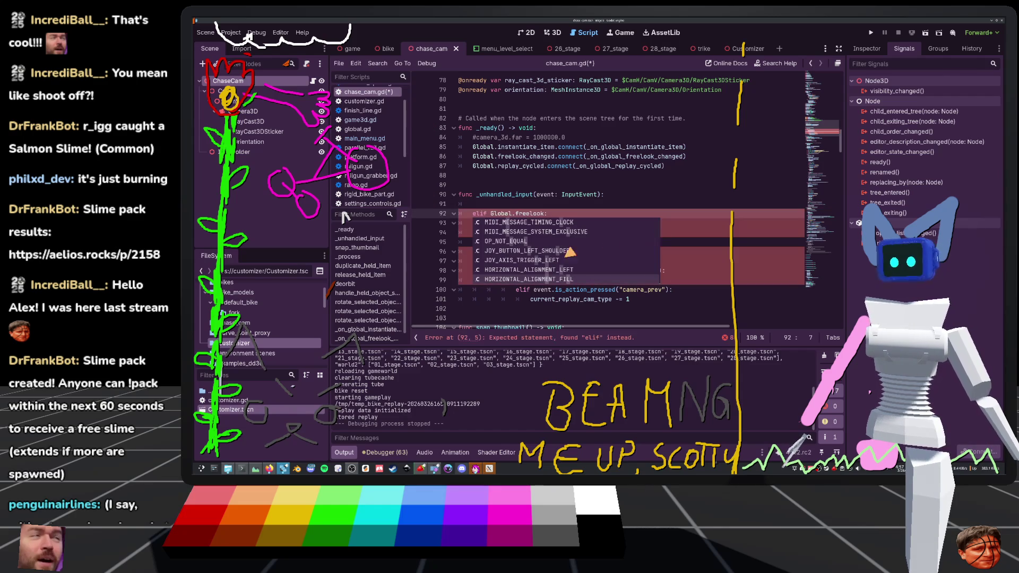
pyautogui.press('Escape')
pyautogui.press('Up')
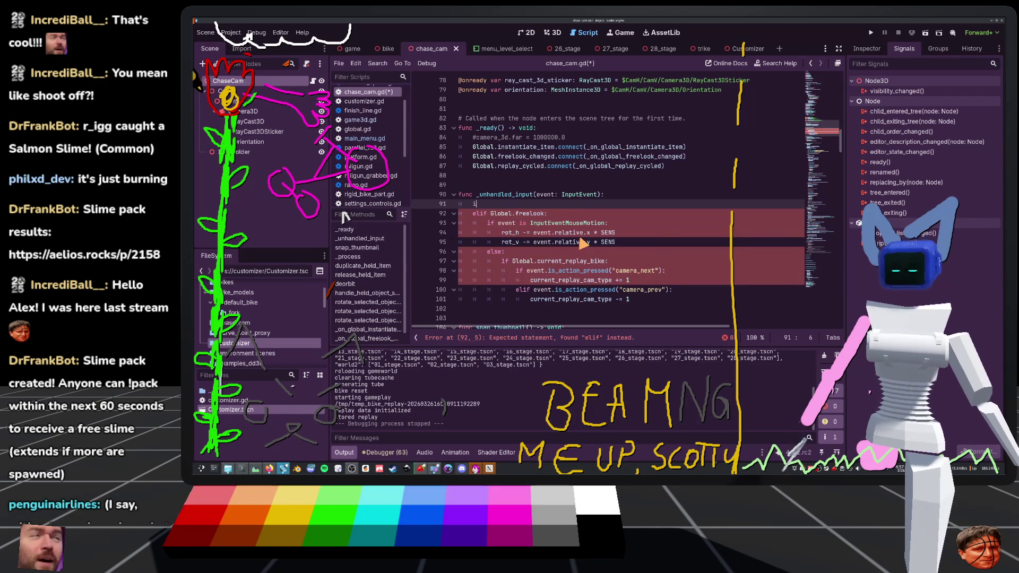
pyautogui.write('lobal.cus')
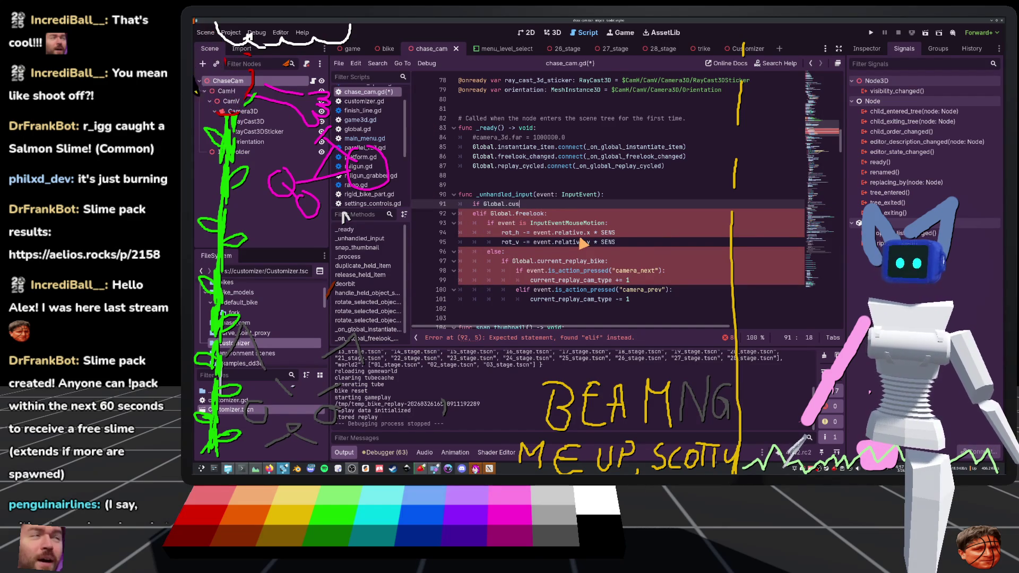
pyautogui.press('Return')
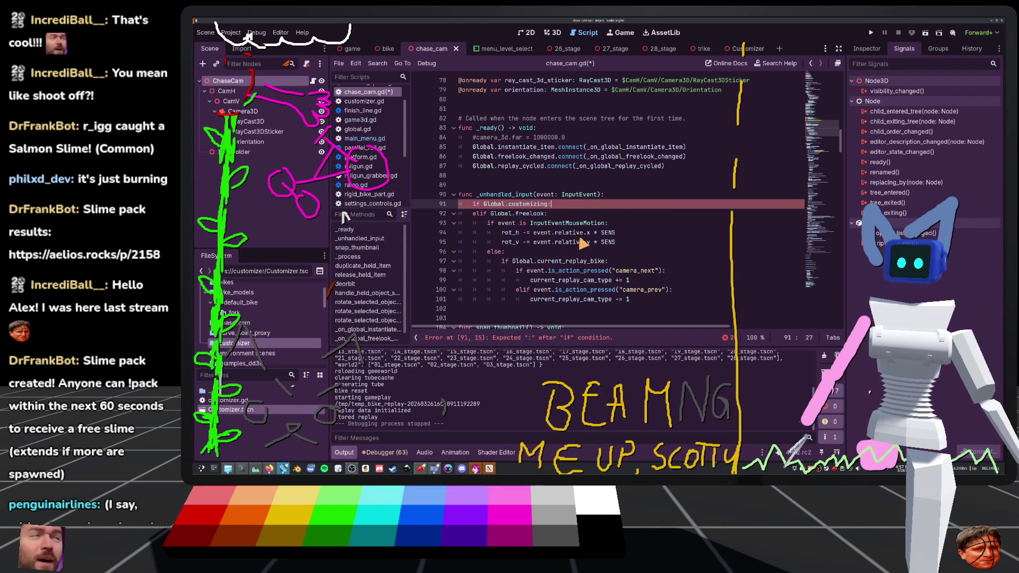
pyautogui.press('Return')
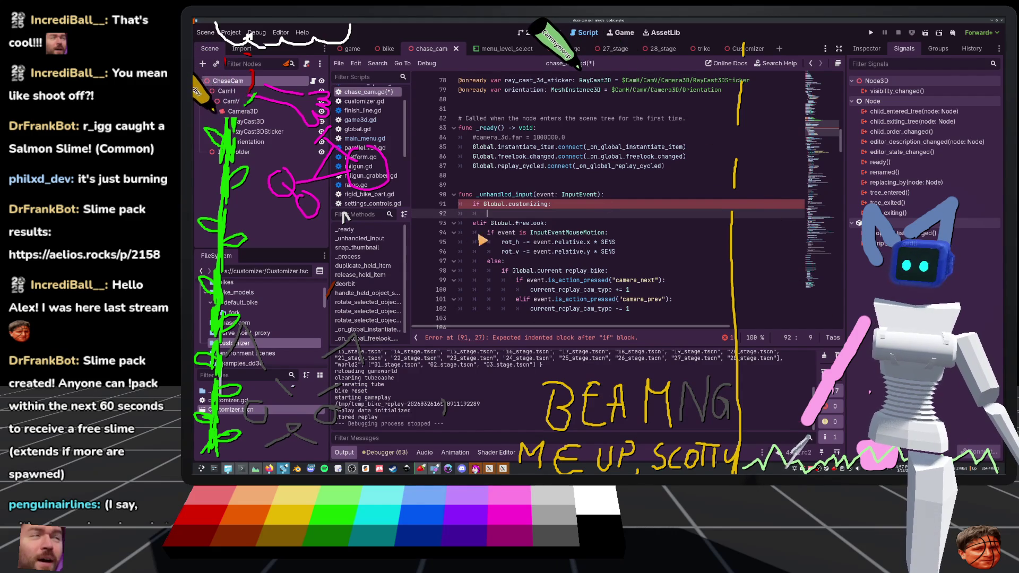
# Step: Paste the mouse-motion rot_h/rot_v block into the customizing branch, then return to the game scene
pyautogui.moveTo(487, 232); pyautogui.dragTo(658, 254)
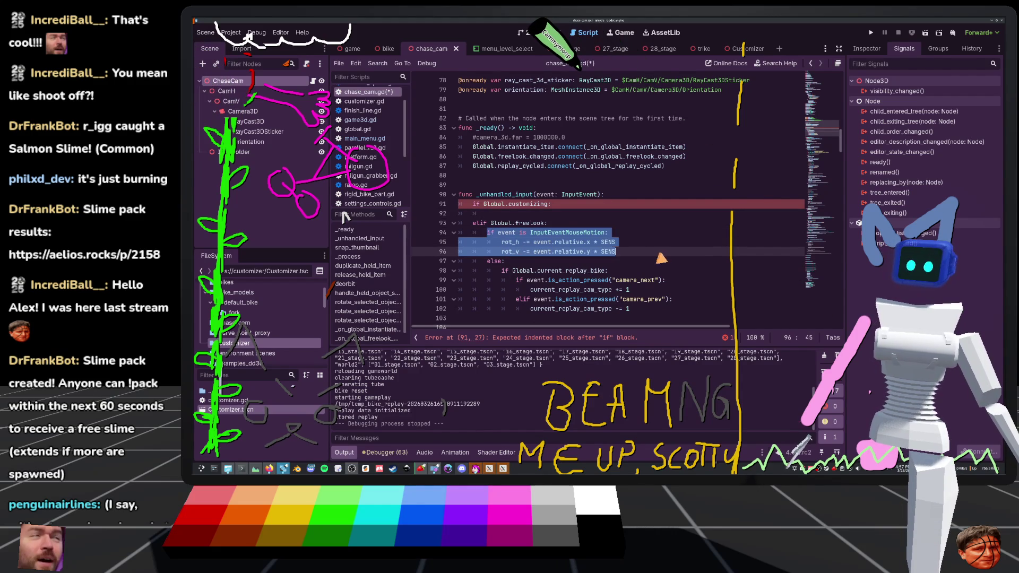
pyautogui.click(512, 212)
pyautogui.write('if event is InputEventMouseMotion: \t\t\trot_h -= event.relative.x * SENS \t\t\trot_v -= event.relative.y * SENS')
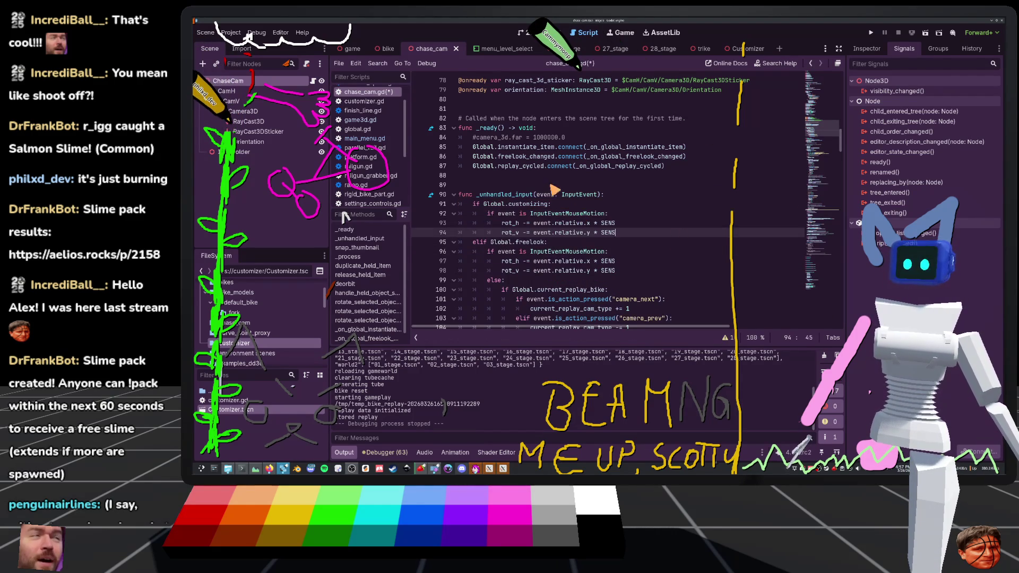
pyautogui.click(513, 184)
pyautogui.hotkey('ctrl', 'shift', 'Tab')
pyautogui.hotkey('ctrl', 'shift', 'Tab')
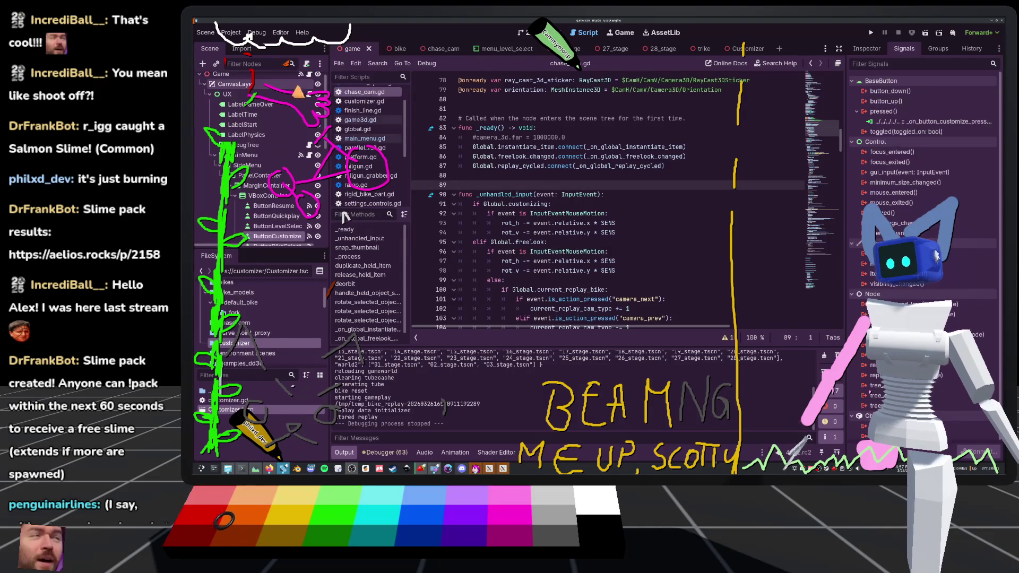
# Step: In ux.gd, select the hide_on_start loop through the Global.pause.emit(false) reset lines
pyautogui.hotkey('alt', 'Left')
pyautogui.hotkey('alt', 'Left')
pyautogui.hotkey('alt', 'Left')
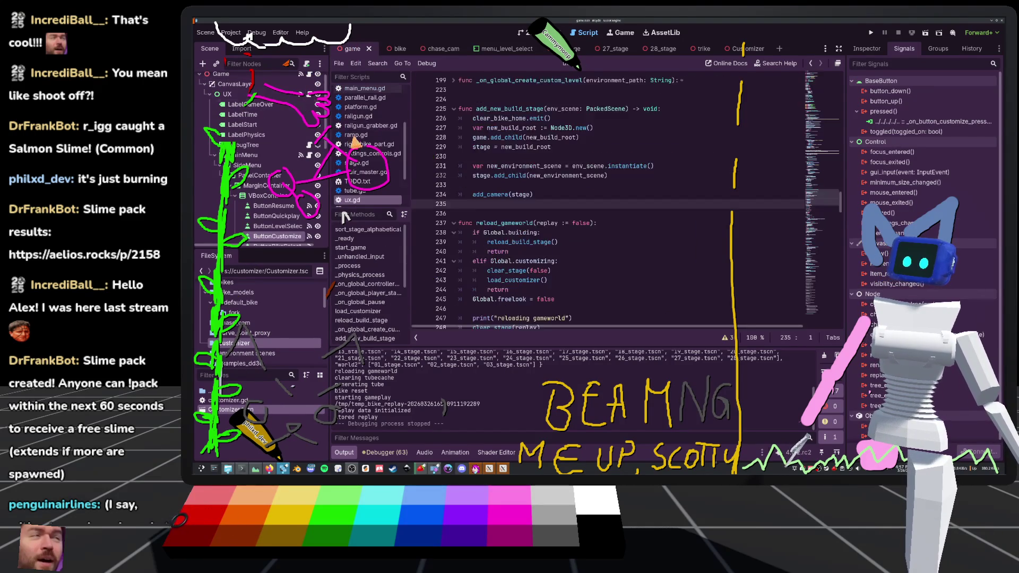
pyautogui.scroll(7, 495, 205)
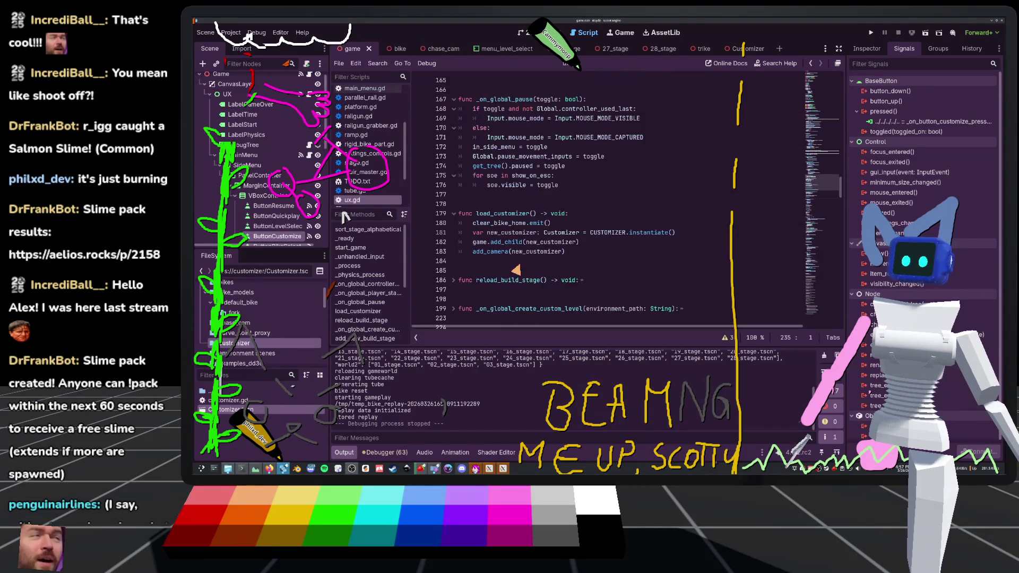
pyautogui.scroll(-13, 519, 253)
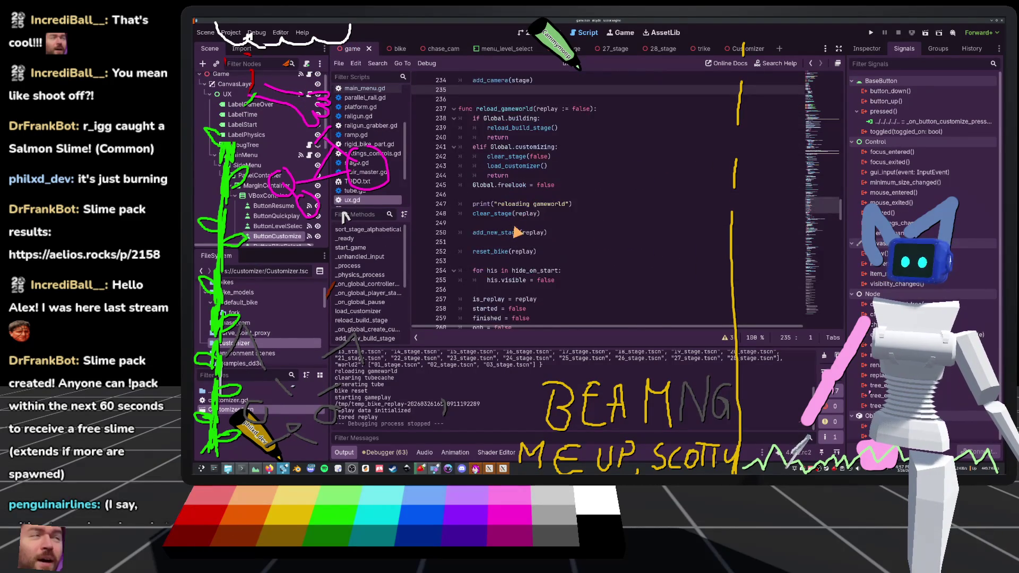
pyautogui.scroll(-3, 507, 217)
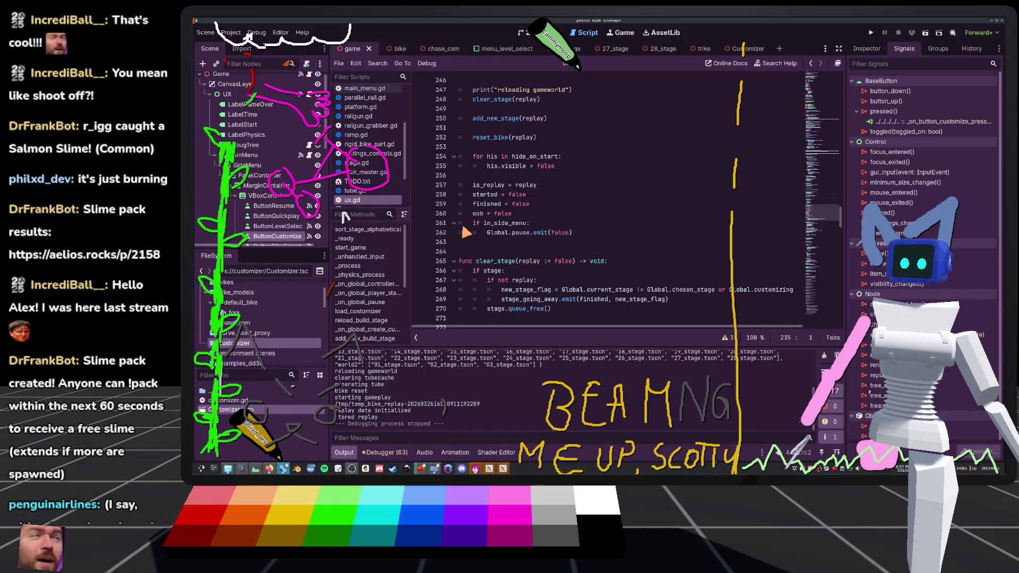
pyautogui.moveTo(468, 226); pyautogui.dragTo(586, 238)
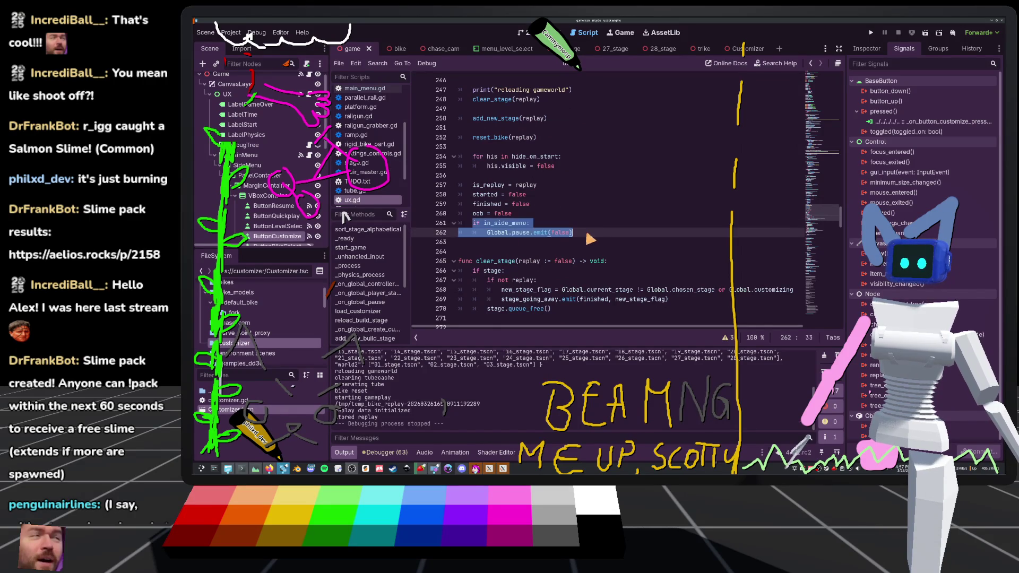
pyautogui.click(473, 194)
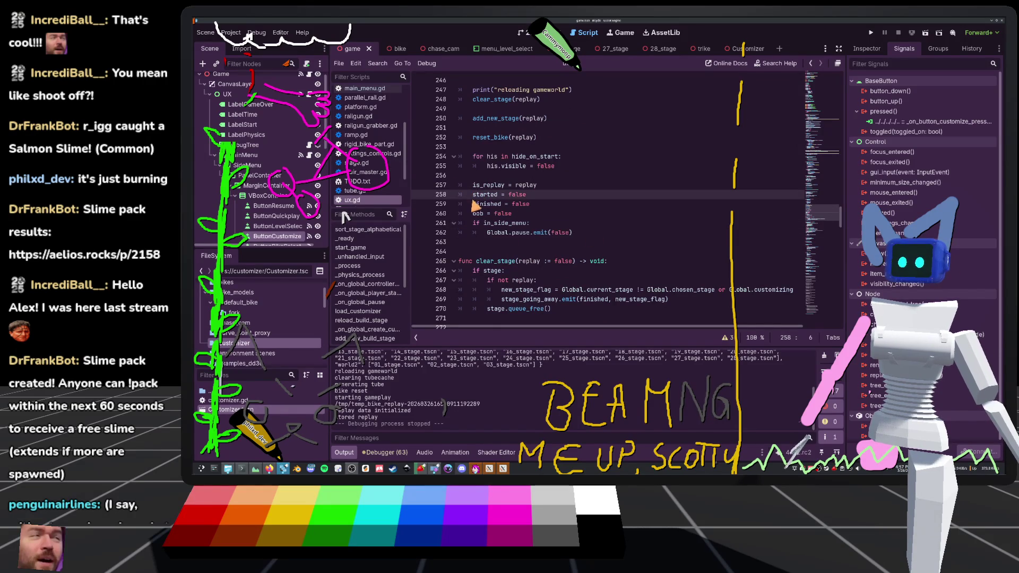
pyautogui.doubleClick(483, 195)
pyautogui.hotkey('shift', 'Right')
pyautogui.moveTo(473, 186); pyautogui.dragTo(610, 238)
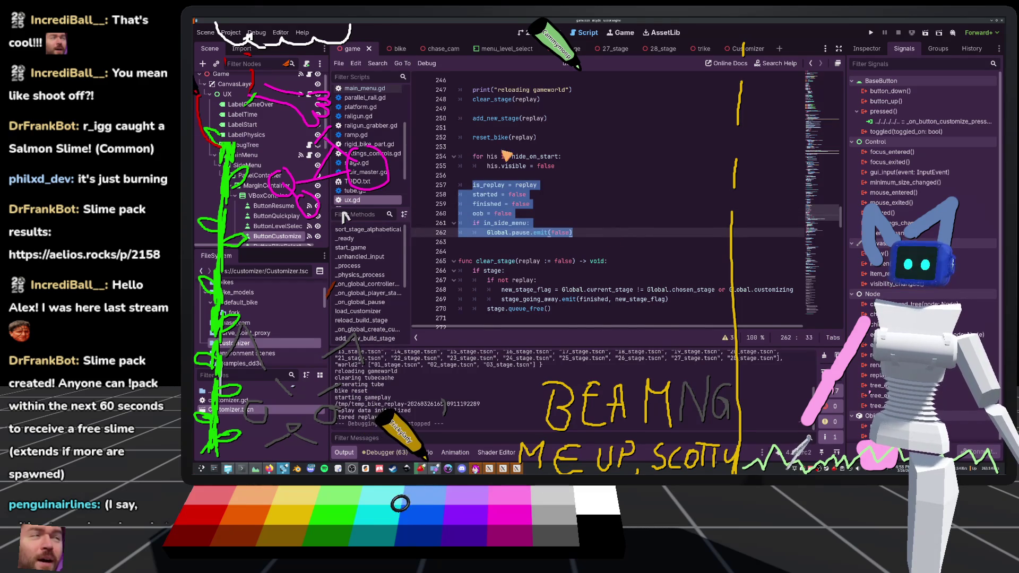
pyautogui.scroll(1, 525, 218)
pyautogui.moveTo(470, 186); pyautogui.dragTo(604, 266)
pyautogui.hotkey('ctrl', 'c')
# Step: Paste that block after load_customizer(), fix its indentation, and run the game with F5
pyautogui.scroll(3, 478, 225)
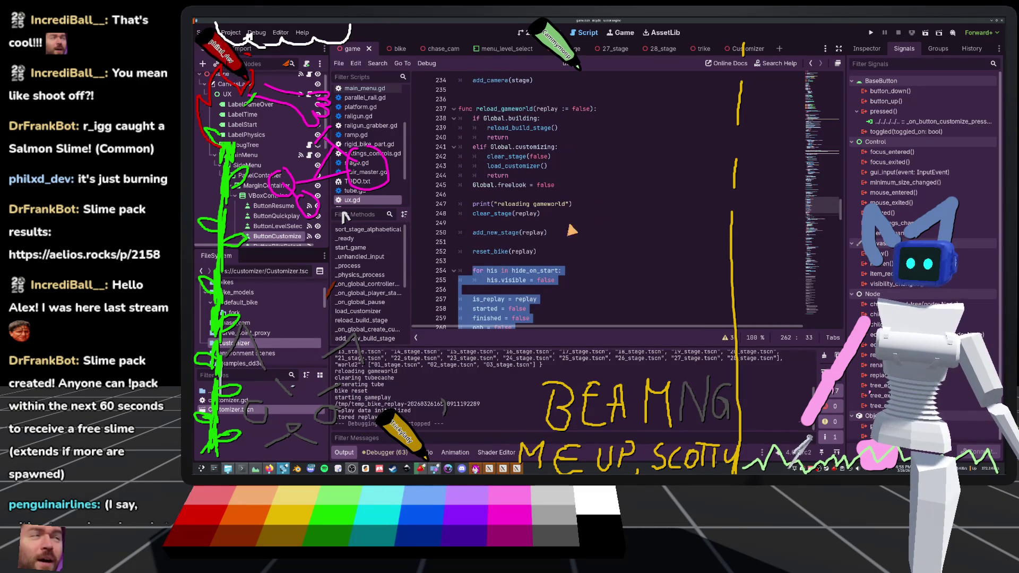
pyautogui.click(566, 168)
pyautogui.press('Return')
pyautogui.hotkey('ctrl', 'v')
pyautogui.moveTo(573, 251); pyautogui.dragTo(432, 195)
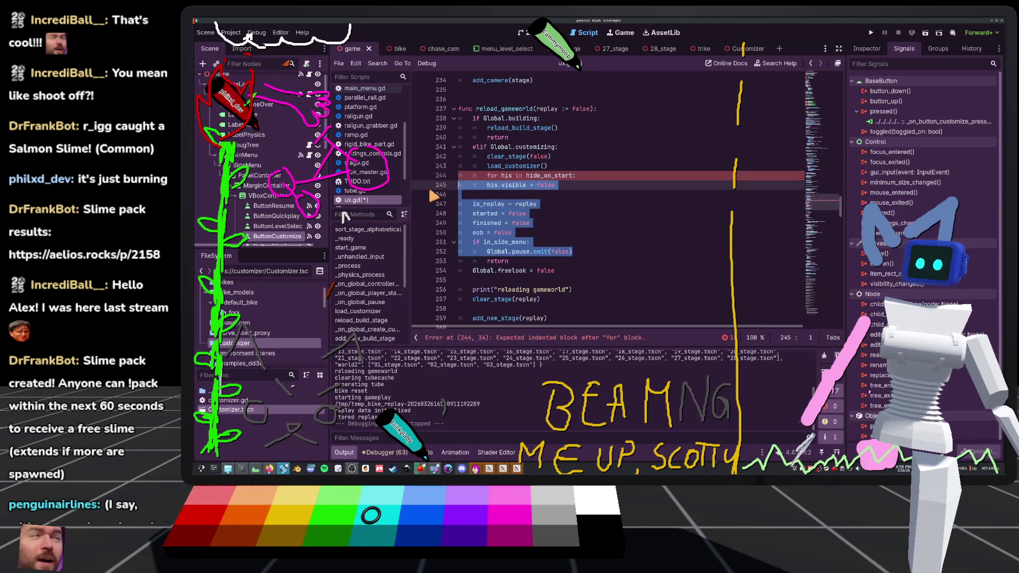
pyautogui.press('Tab')
pyautogui.click(663, 179)
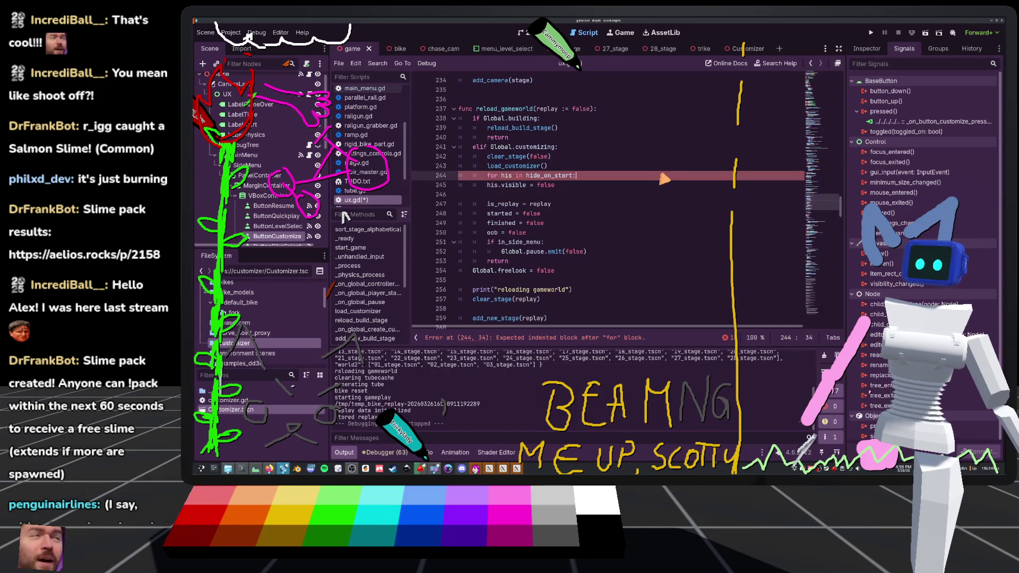
pyautogui.click(487, 185)
pyautogui.press('Tab')
pyautogui.press('F5')
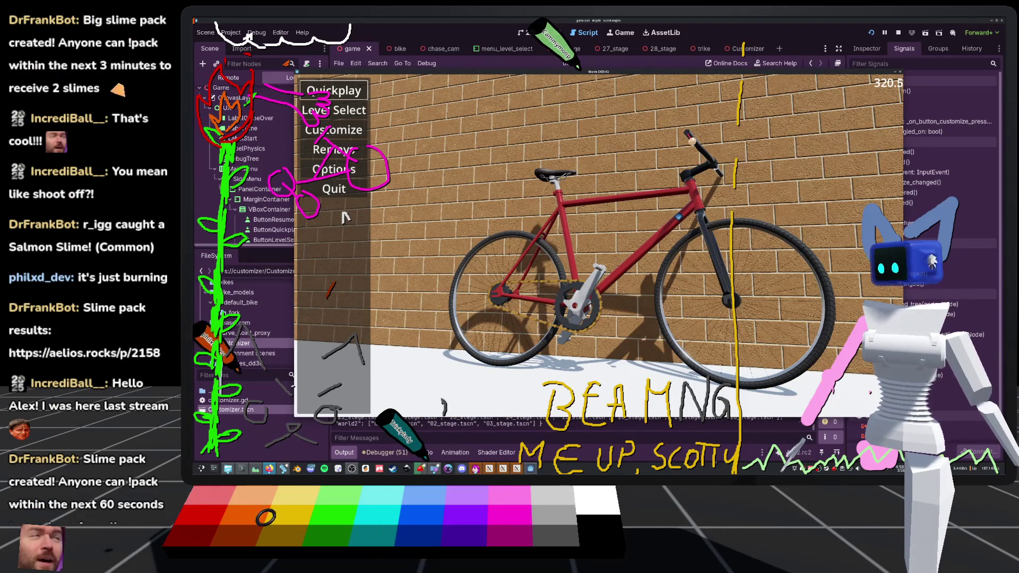
# Step: Switch from the running game to the browser showing the Aelios slime pack results
pyautogui.hotkey('alt', 'Tab')
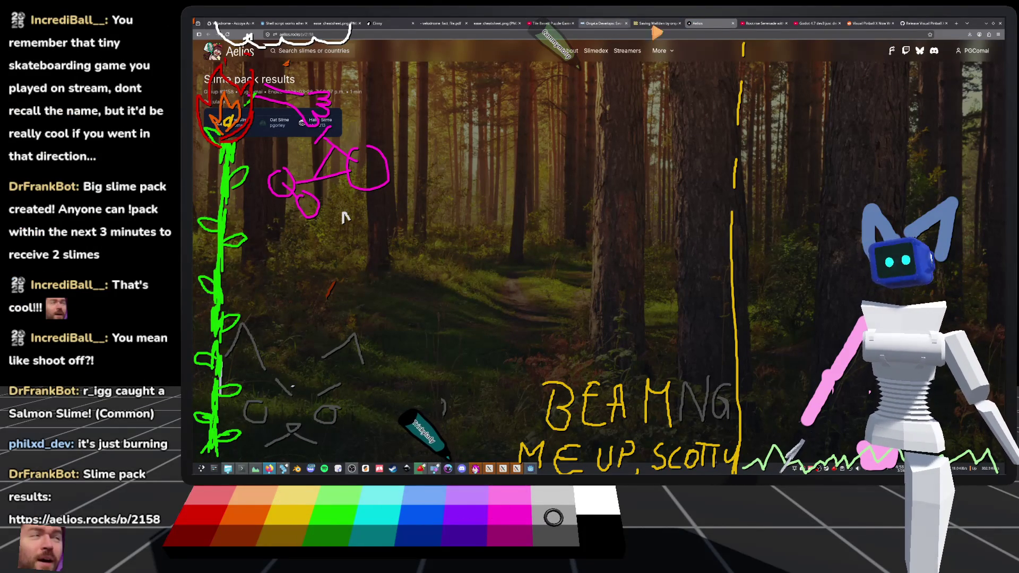
# Step: Restore and re-maximize the browser, close the Aelios slime pack tab, and return to Godot
pyautogui.moveTo(954, 24)
pyautogui.mouseDown()
pyautogui.moveTo(1003, 93)
pyautogui.moveTo(748, 142)
pyautogui.moveTo(742, 154)
pyautogui.moveTo(741, 126)
pyautogui.mouseUp()
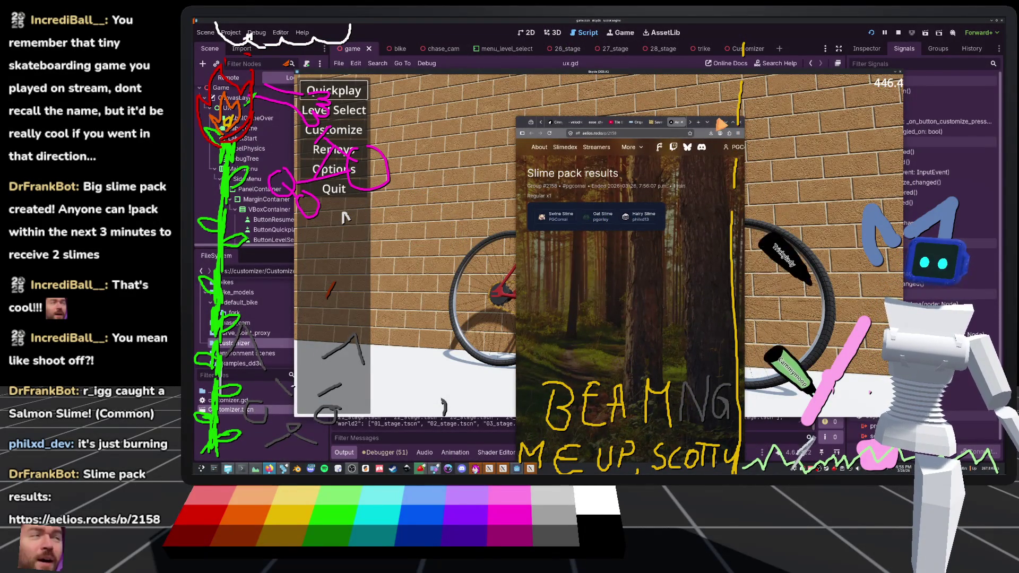
pyautogui.press('super+Up')
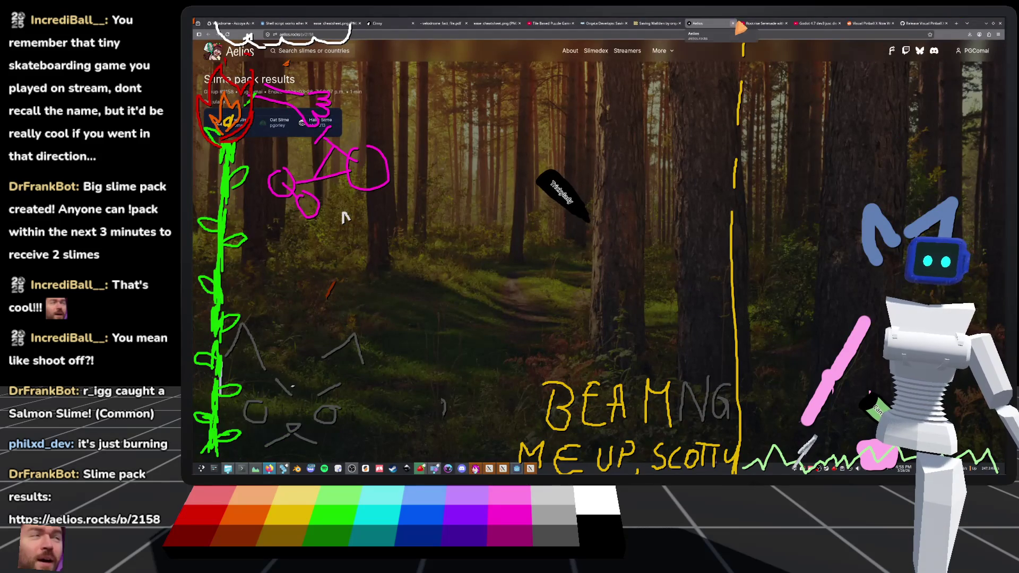
pyautogui.click(733, 24)
pyautogui.click(282, 473)
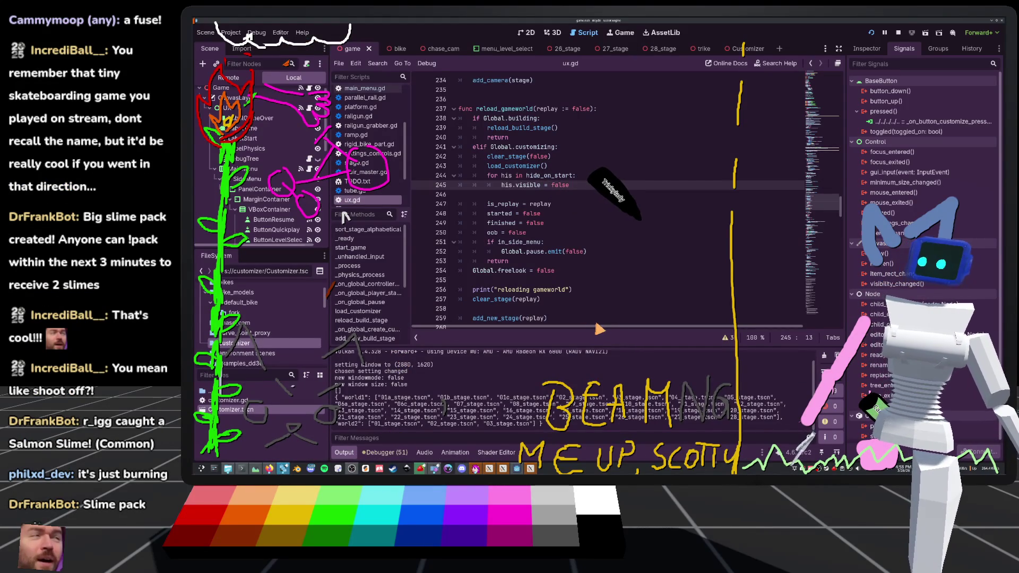
# Step: Bring up the running game, play a Quickplay round, then stop it with F8
pyautogui.click(541, 178)
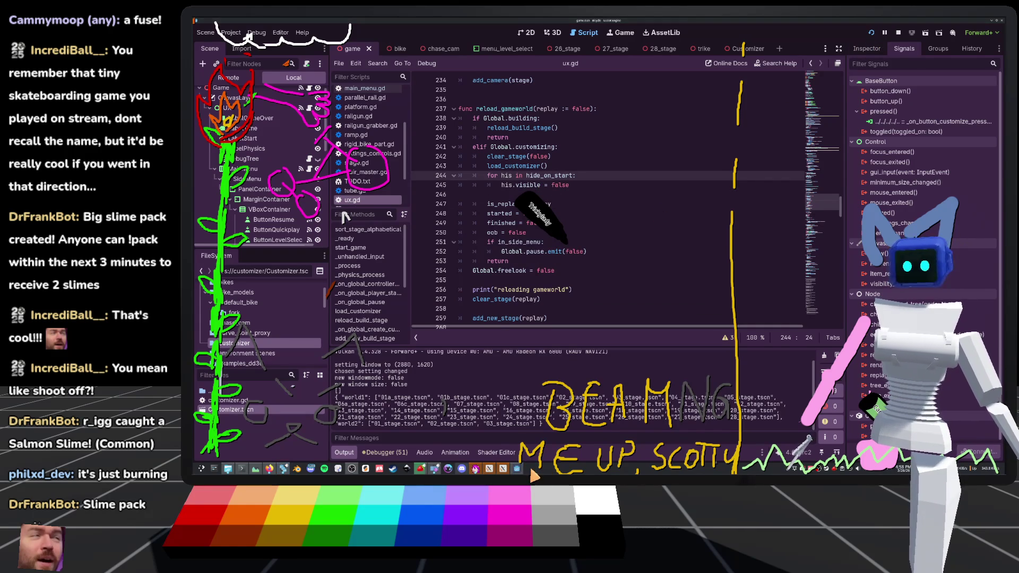
pyautogui.click(514, 472)
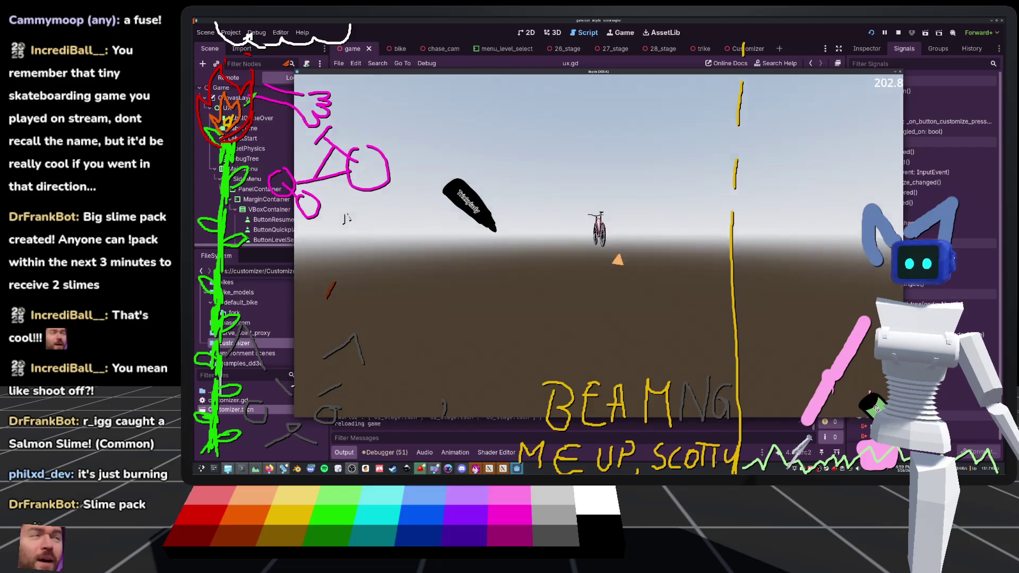
pyautogui.click(350, 91)
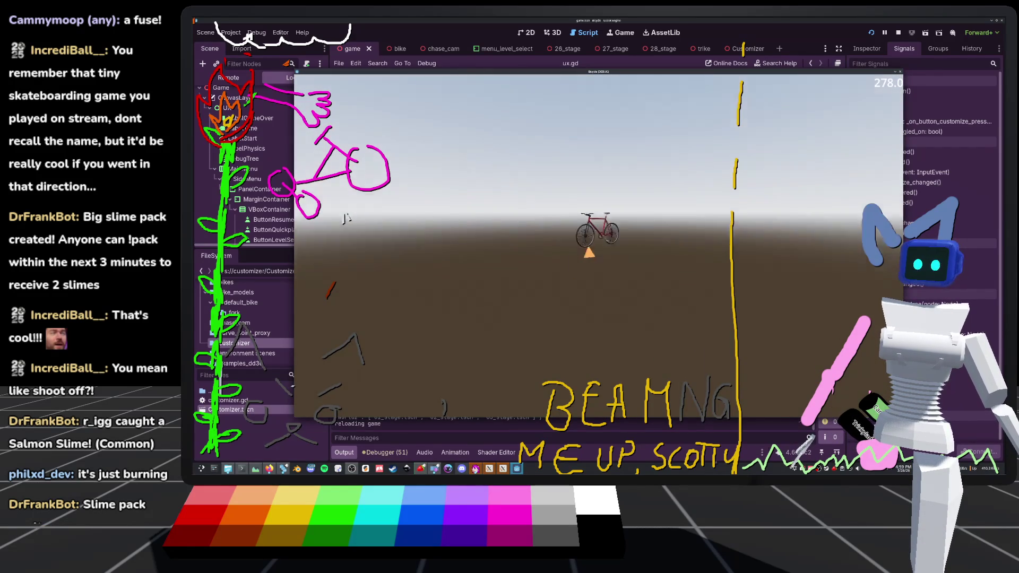
pyautogui.press('F8')
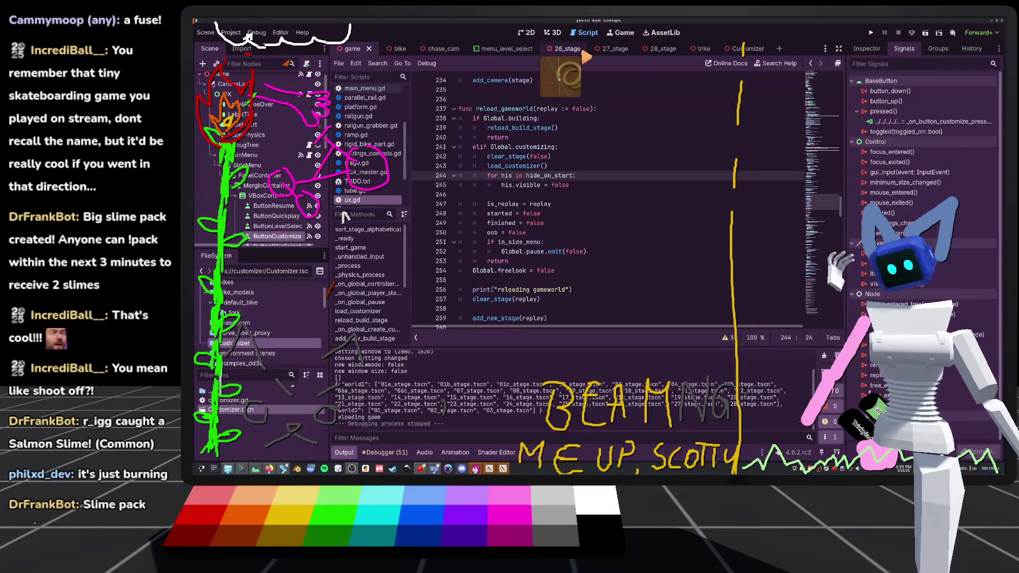
# Step: Open chase_cam.gd from the chase_cam scene and locate the orbit_z_dist variable
pyautogui.click(430, 48)
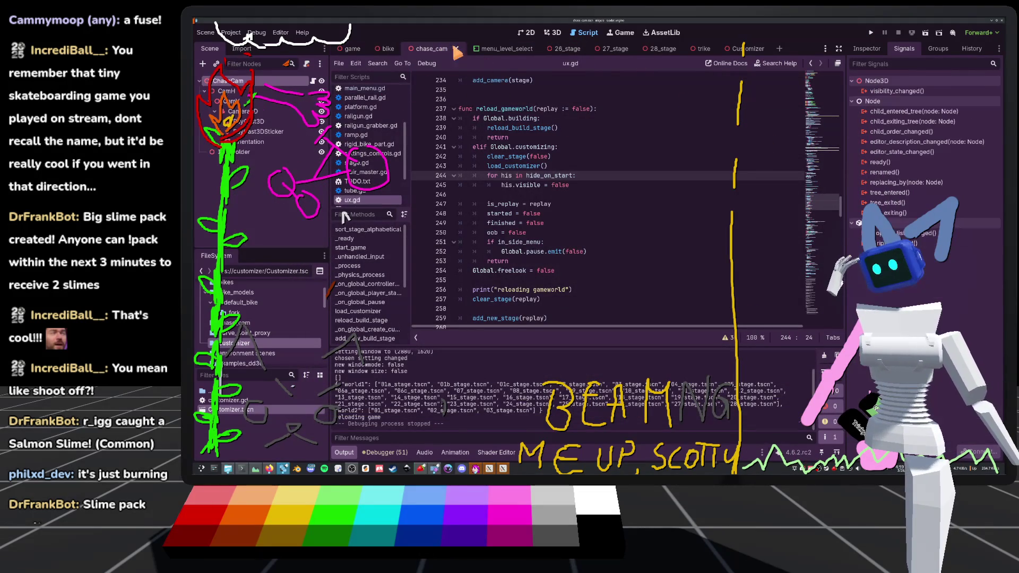
pyautogui.click(313, 81)
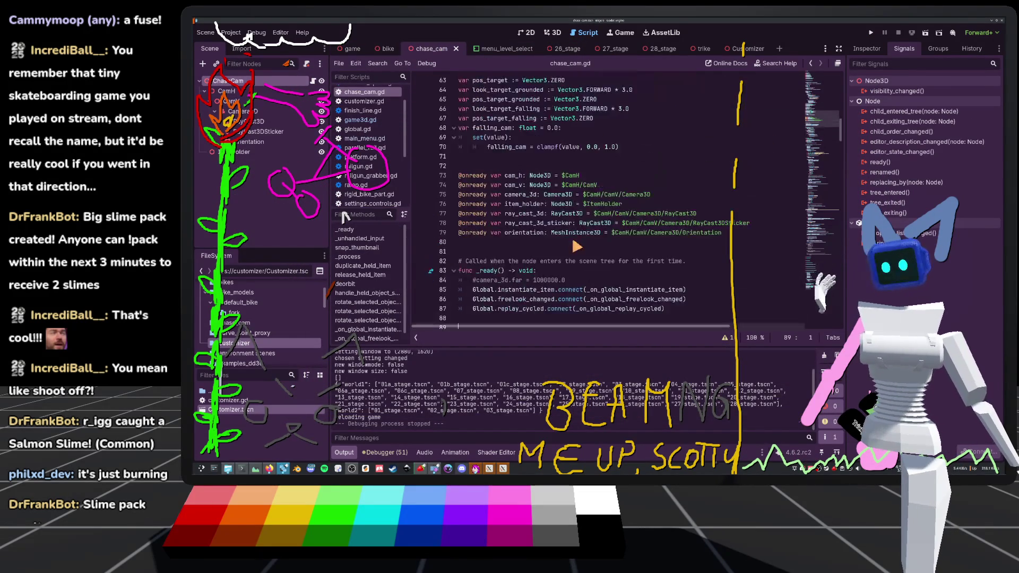
pyautogui.scroll(3, 485, 162)
pyautogui.scroll(3, 492, 195)
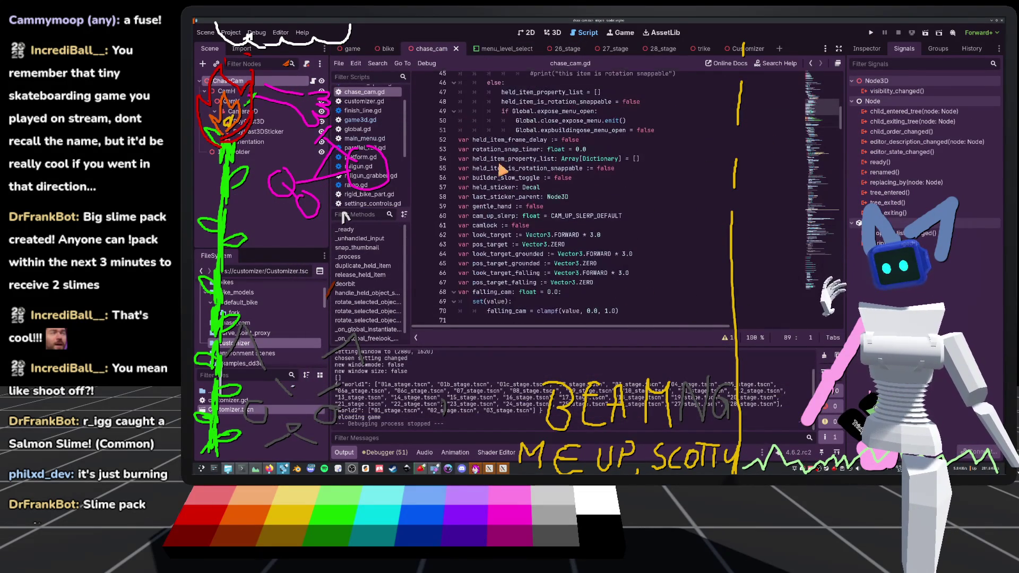
pyautogui.scroll(6, 486, 249)
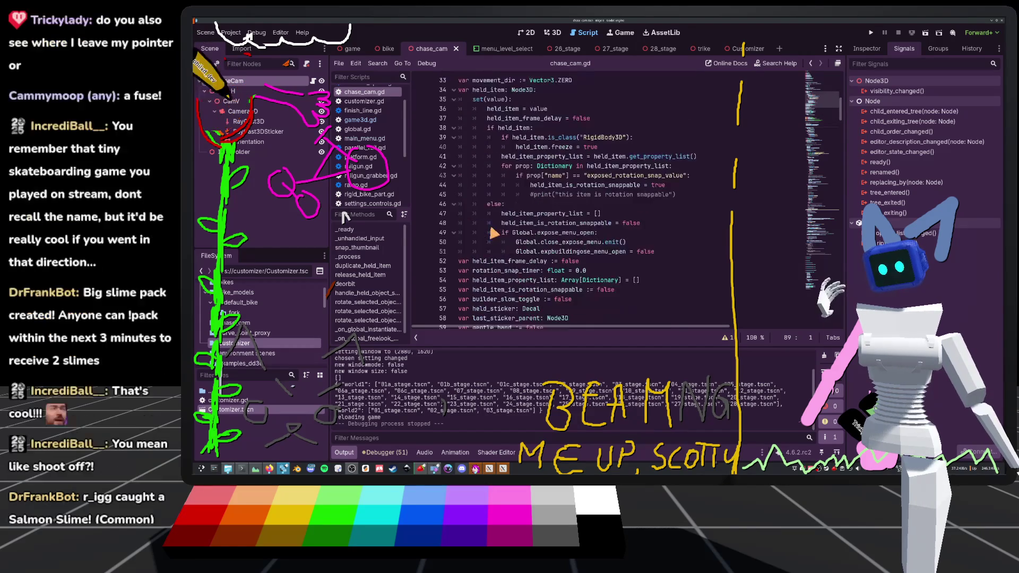
pyautogui.scroll(2, 490, 135)
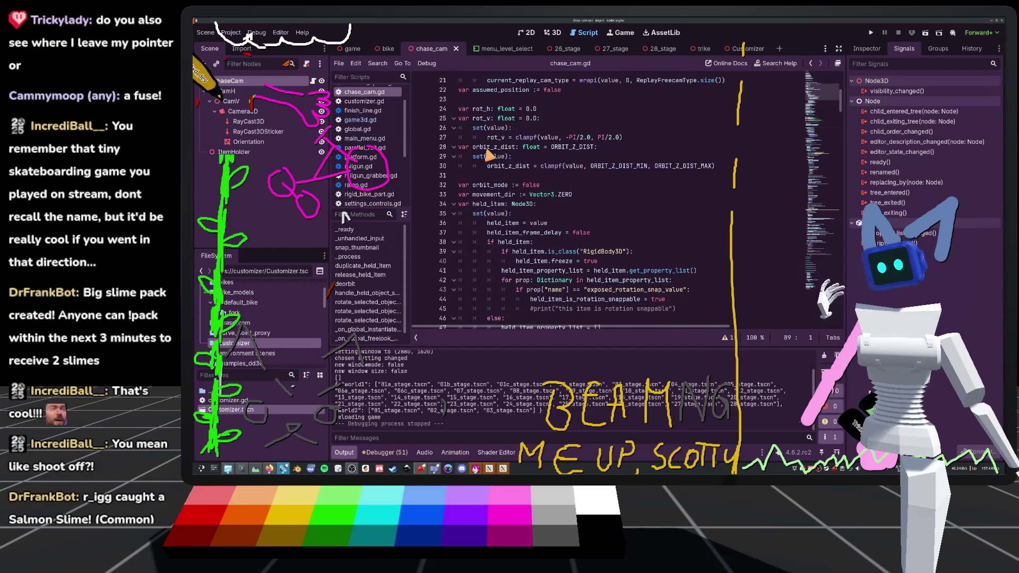
pyautogui.doubleClick(496, 148)
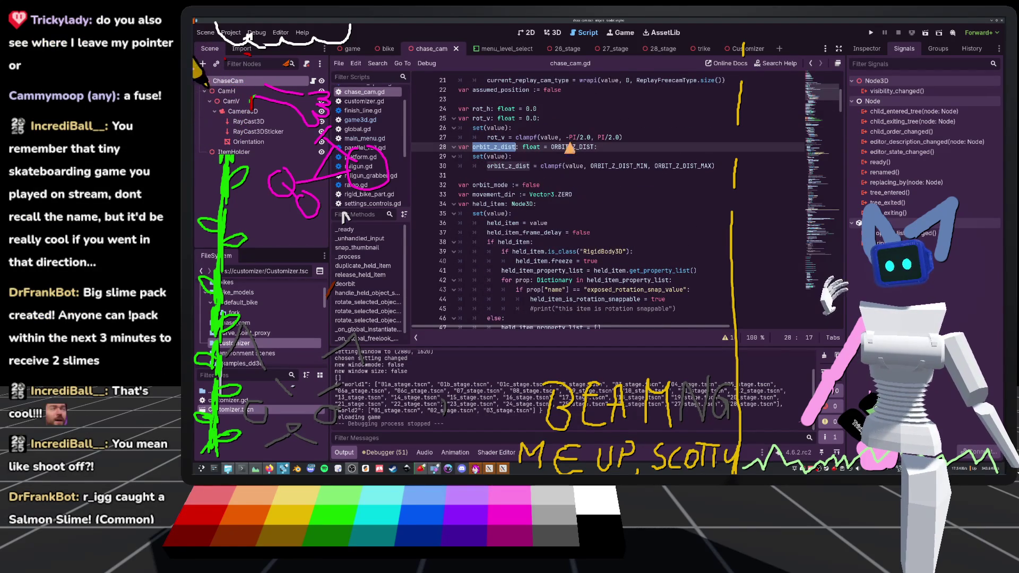
# Step: Add 'orbit_z_dist = 4.0' under 'if Global.customizing:' in _process and run with F5
pyautogui.scroll(-10, 531, 217)
pyautogui.scroll(-8, 560, 232)
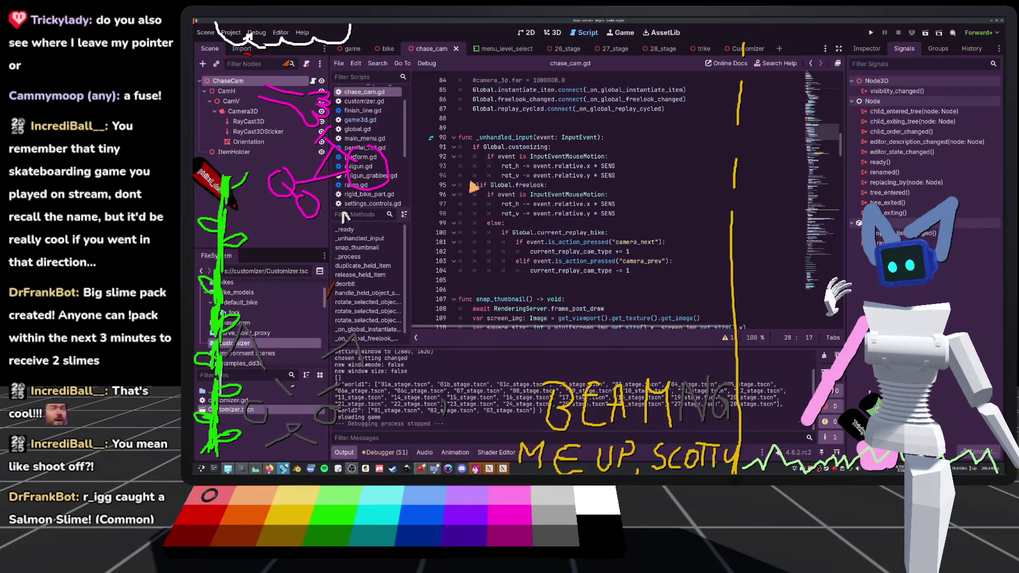
pyautogui.scroll(-9, 474, 185)
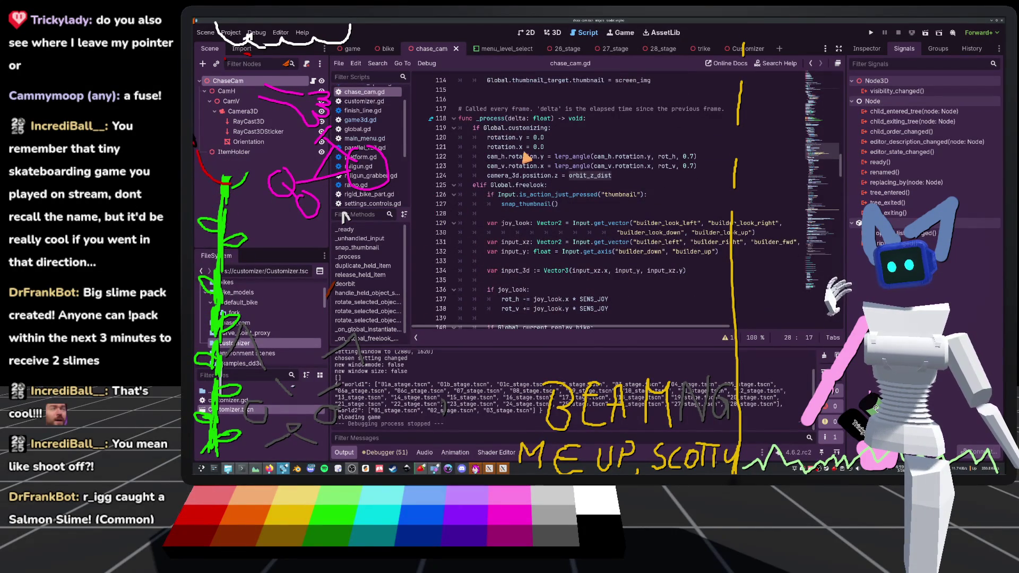
pyautogui.click(654, 131)
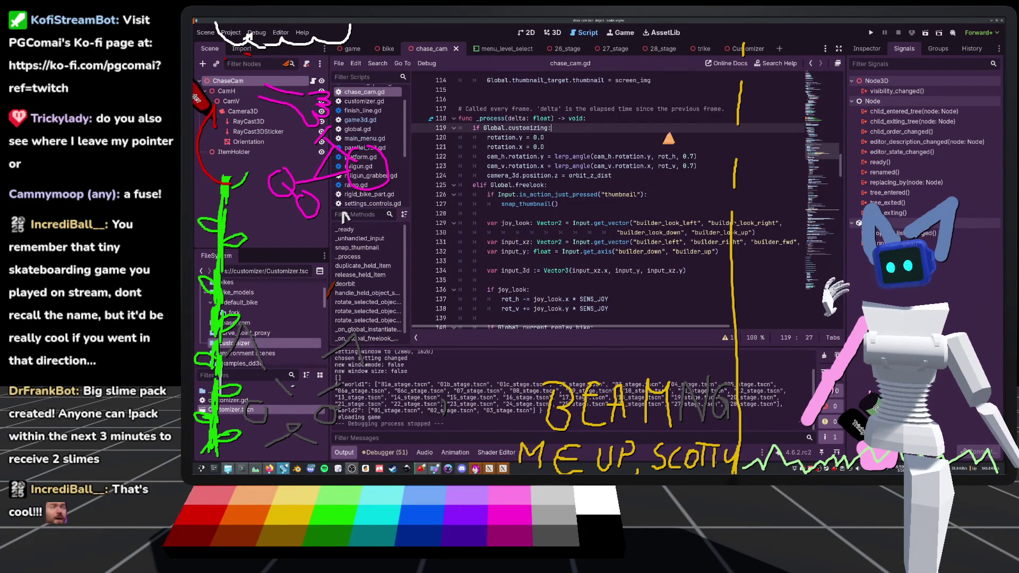
pyautogui.press('Return')
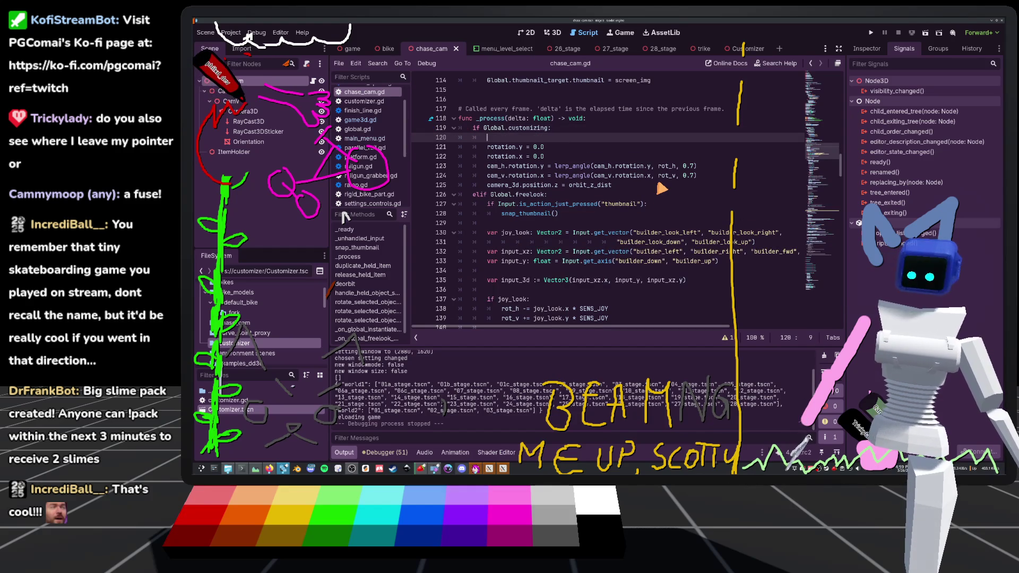
pyautogui.write('orbit_z_dist =')
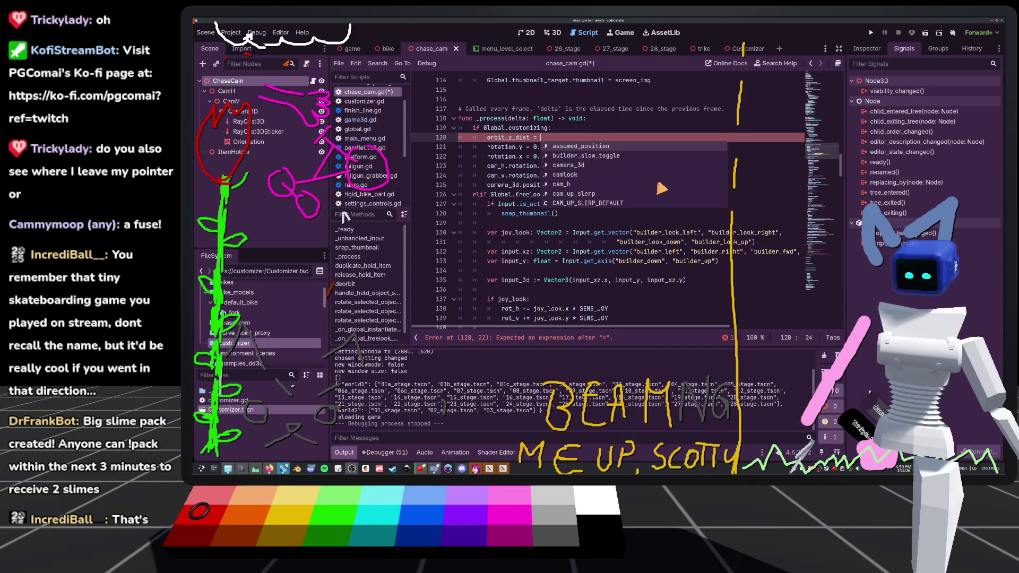
pyautogui.write(' 4.0')
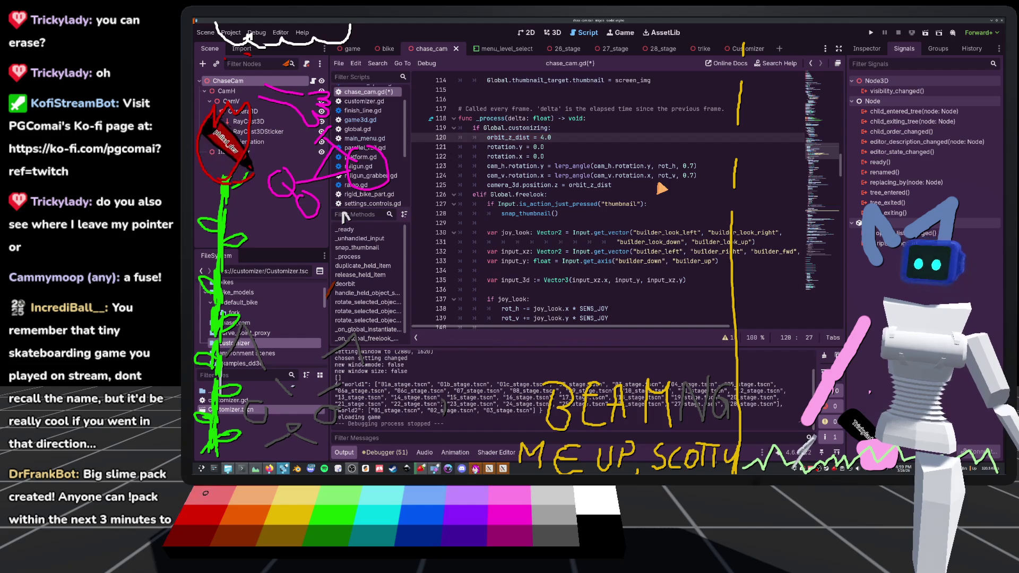
pyautogui.press('F5')
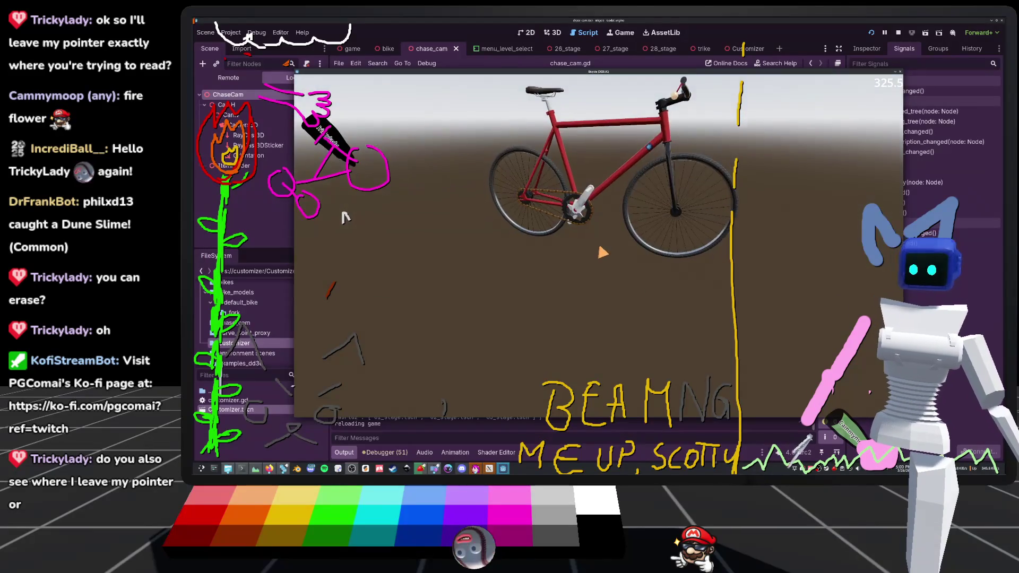
# Step: Stop the test run and insert a blank line after line 119 in the customizing branch
pyautogui.press('F8')
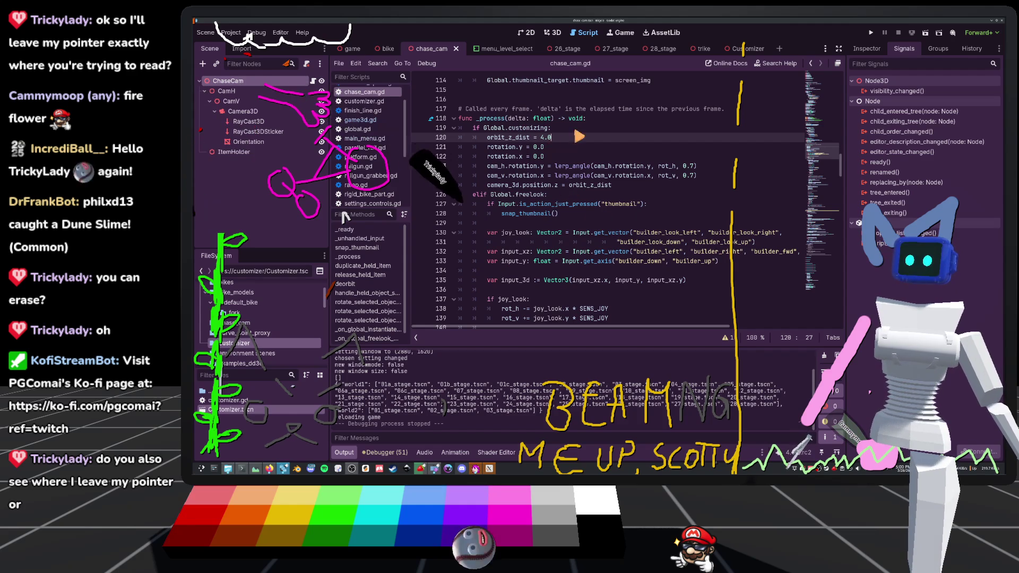
pyautogui.press('Up')
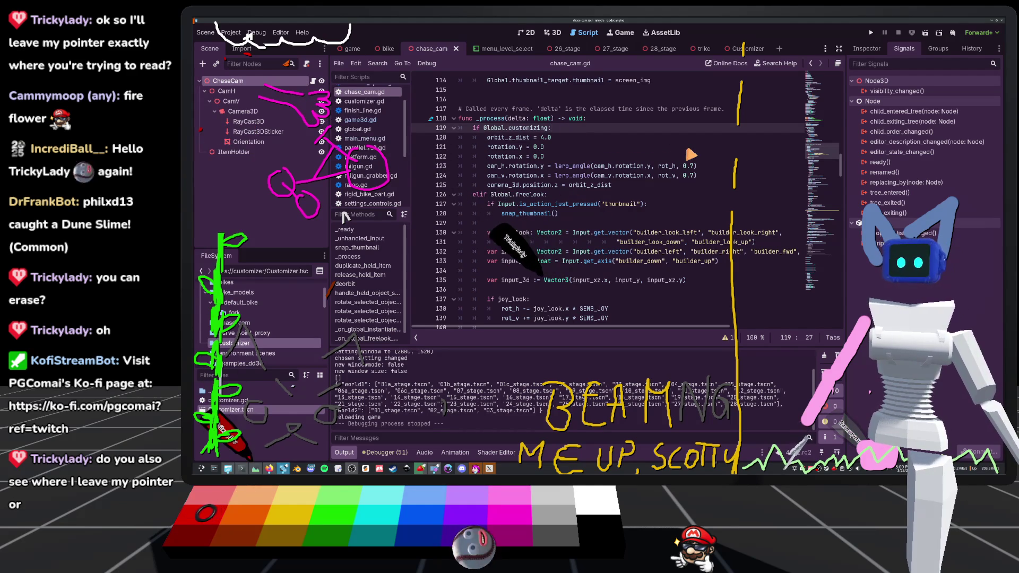
pyautogui.press('Return')
pyautogui.write('position.y =')
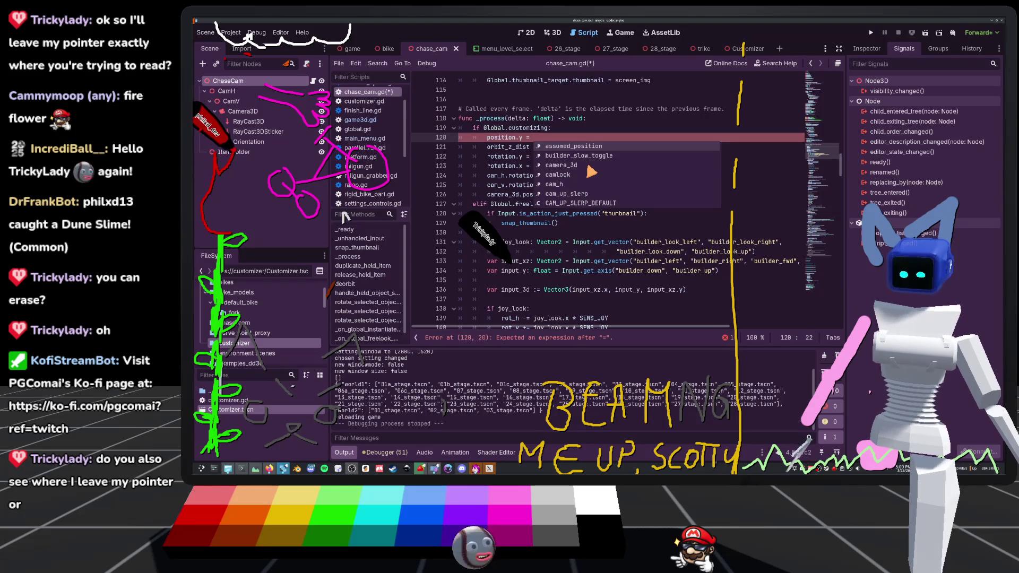
# Step: Complete the line as 'position.y = 1.5', then run and stop the game to test
pyautogui.write('1.5')
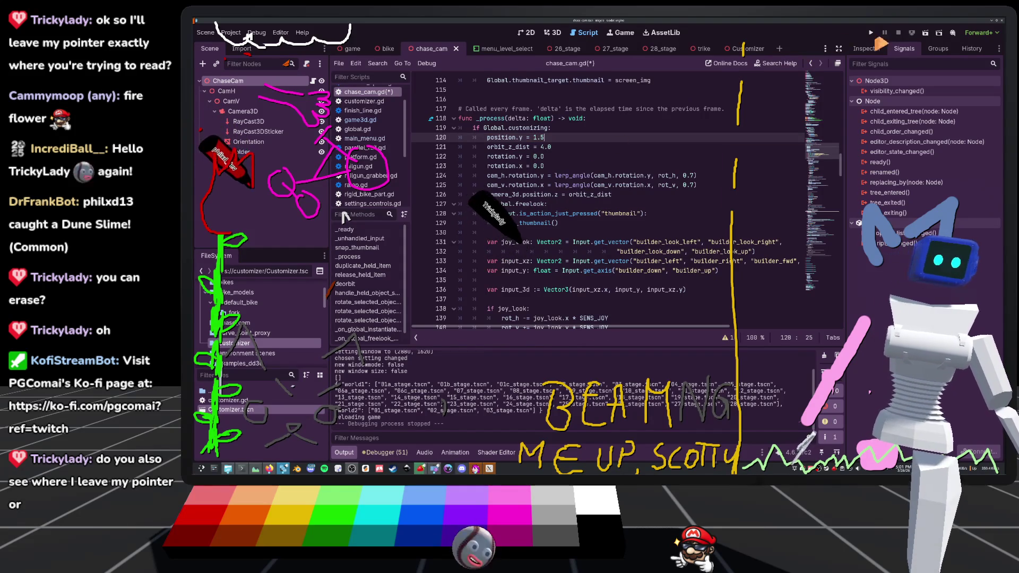
pyautogui.press('F5')
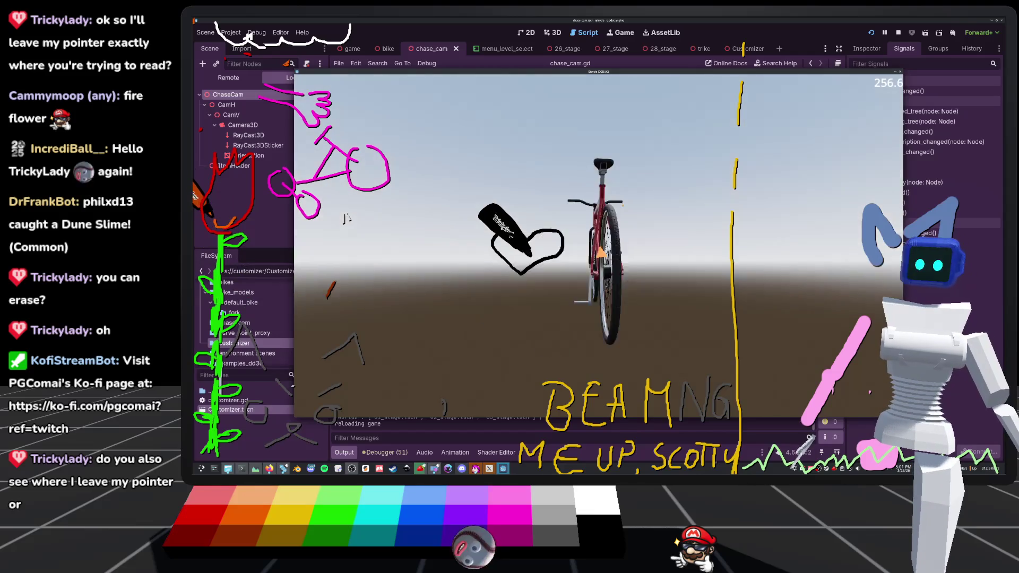
pyautogui.press('F8')
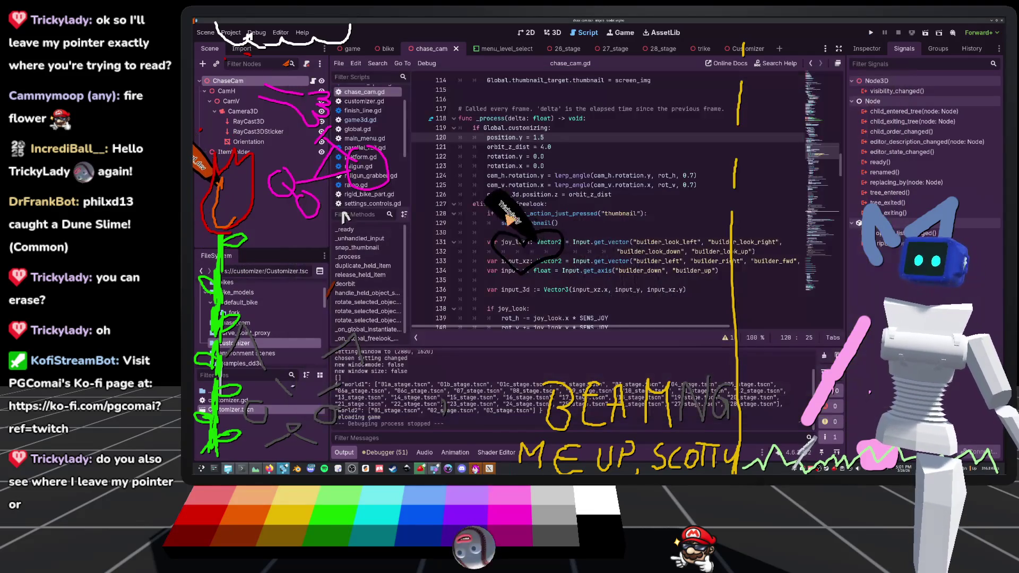
# Step: Scroll up through chase_cam.gd and switch to the Aelios slime pack results in the browser
pyautogui.scroll(2, 581, 137)
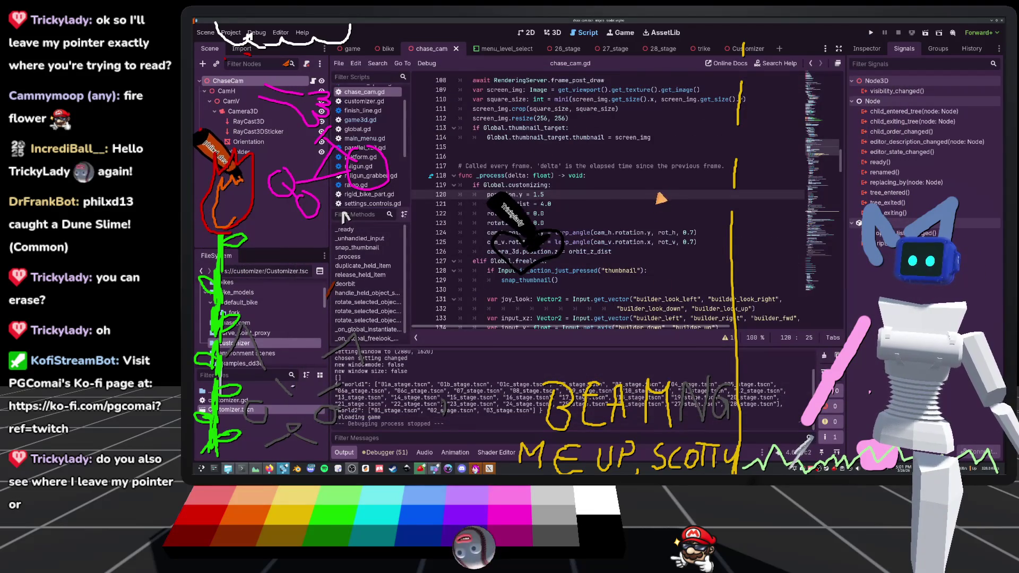
pyautogui.scroll(10, 663, 198)
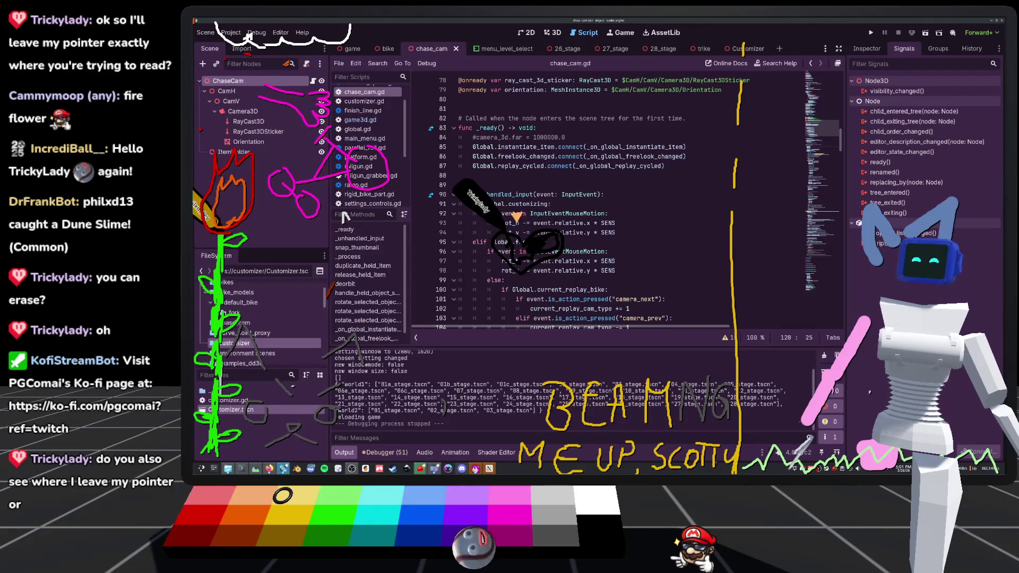
pyautogui.scroll(1, 610, 202)
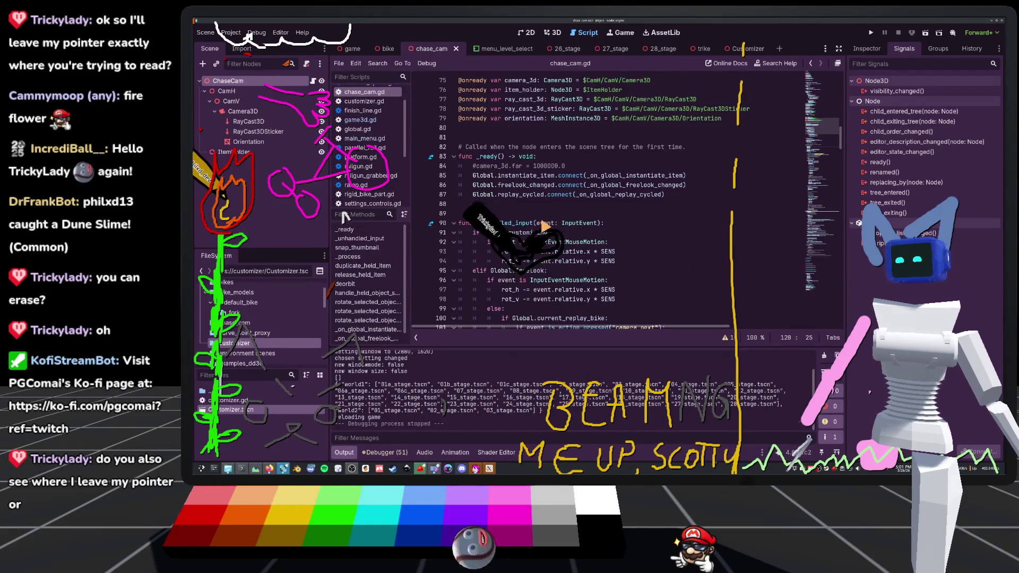
pyautogui.scroll(2, 563, 241)
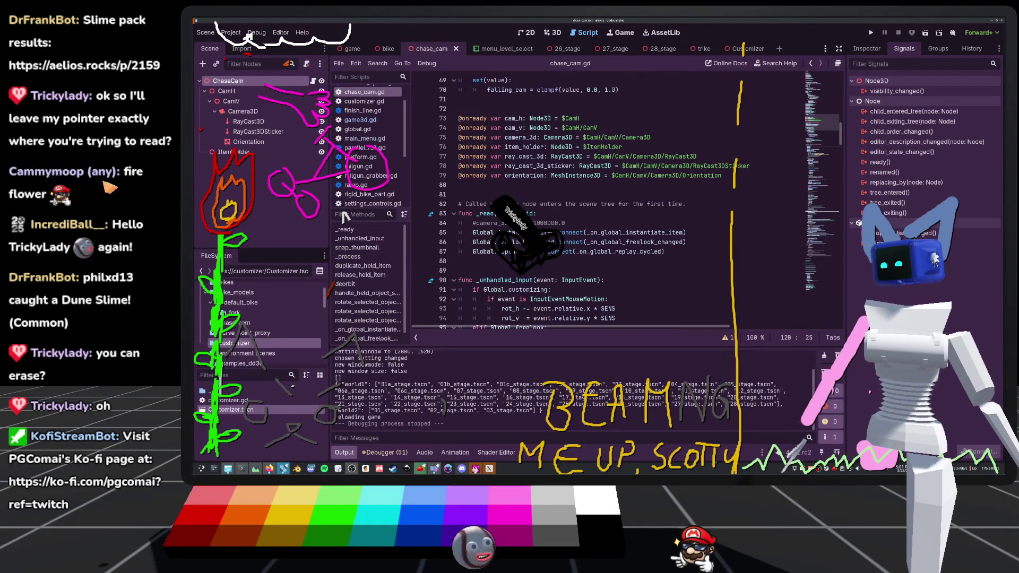
pyautogui.hotkey('alt', 'Tab')
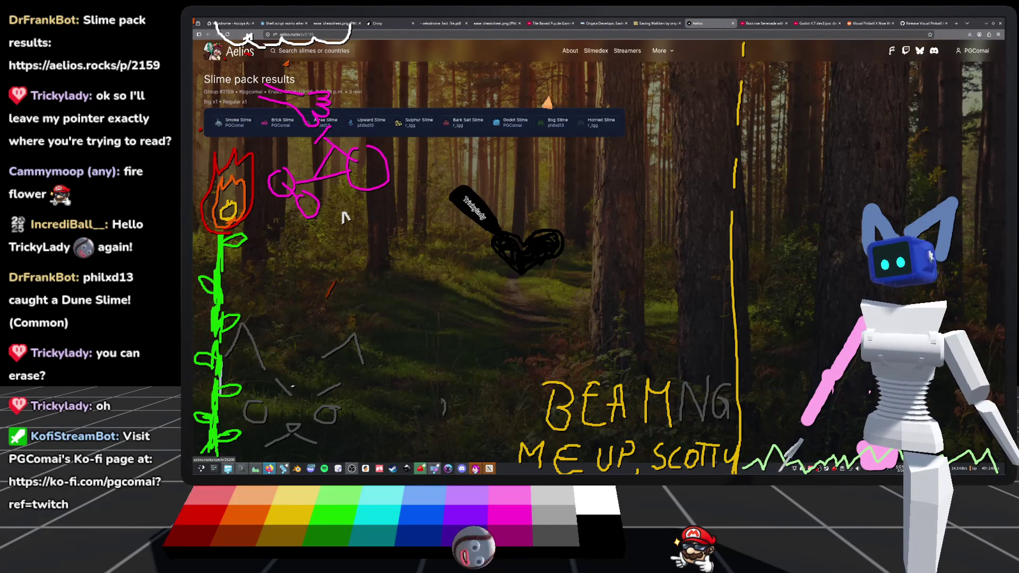
# Step: Maximize the browser, view the Saving Wallden itch.io tab, then return to Godot
pyautogui.click(967, 24)
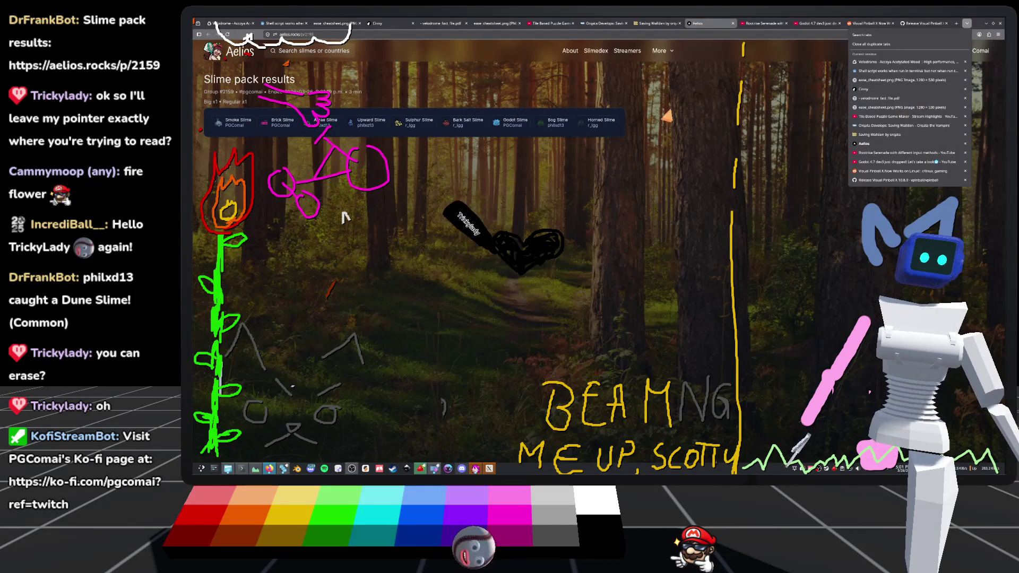
pyautogui.press('super+Down')
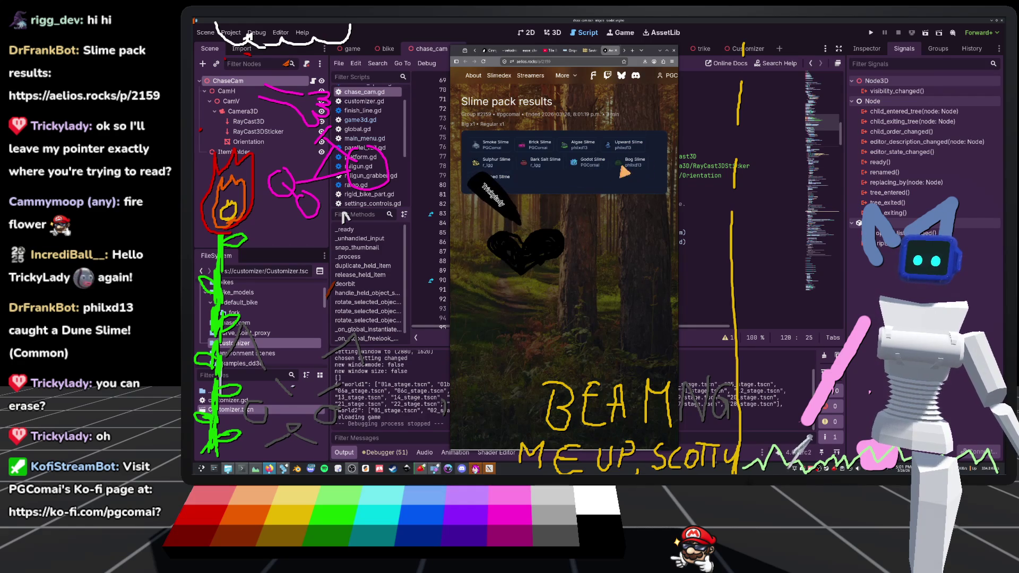
pyautogui.click(655, 52)
pyautogui.click(692, 23)
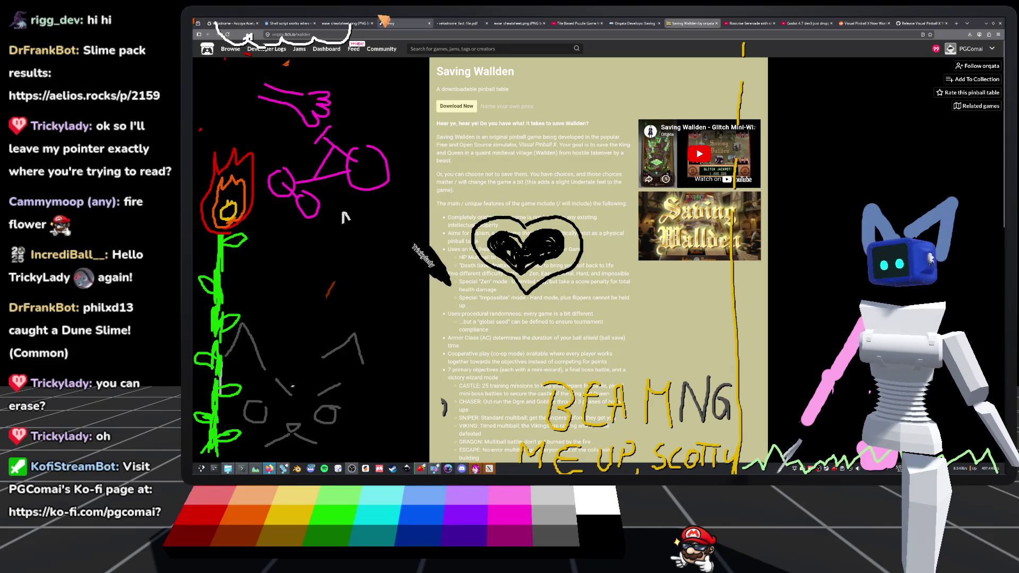
pyautogui.hotkey('alt', 'Tab')
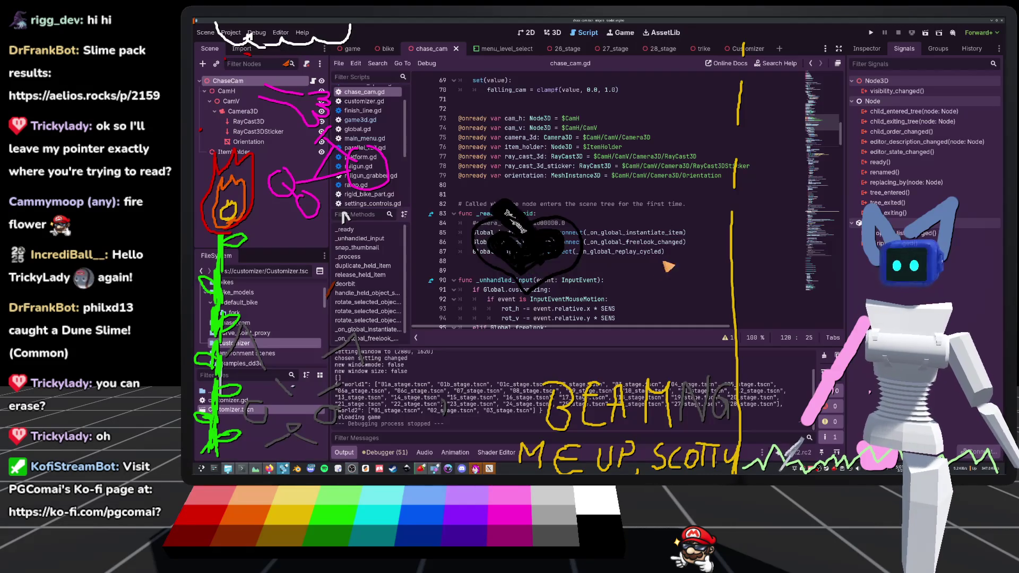
# Step: Review the customizing and mouse motion checks on lines 91–92, then open Project Settings
pyautogui.scroll(-3, 584, 201)
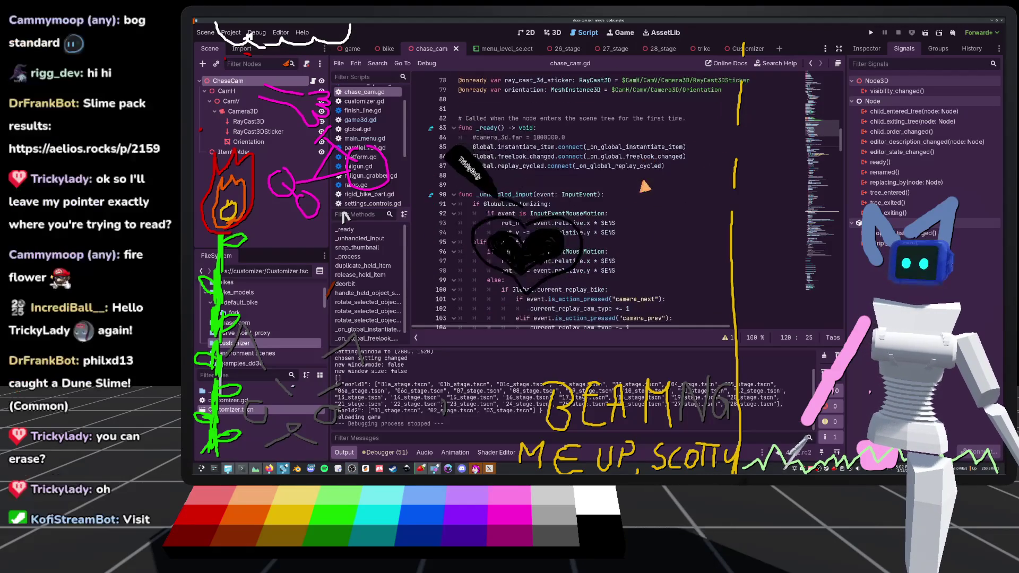
pyautogui.scroll(1, 584, 202)
pyautogui.scroll(-1, 584, 201)
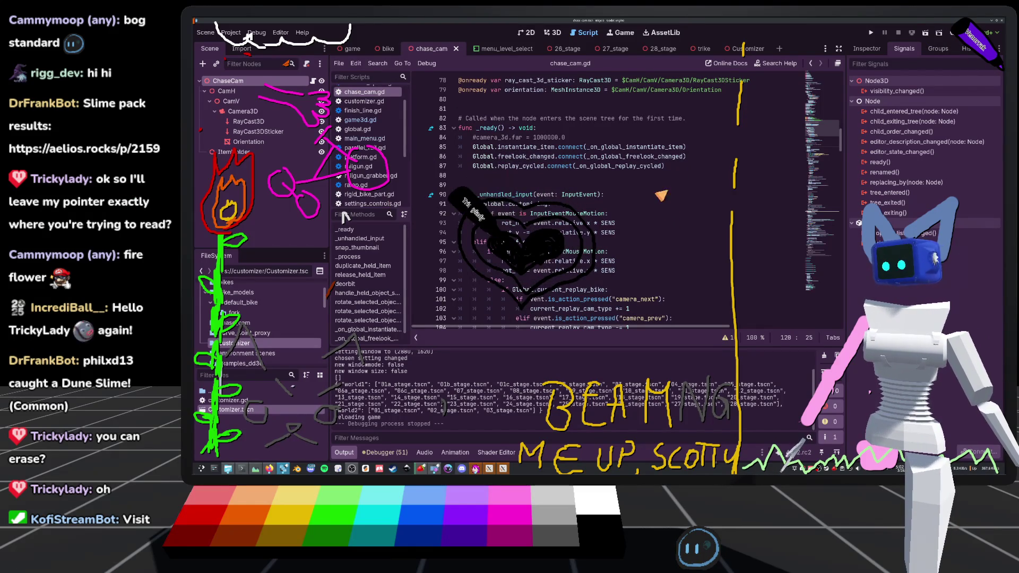
pyautogui.scroll(-1, 610, 197)
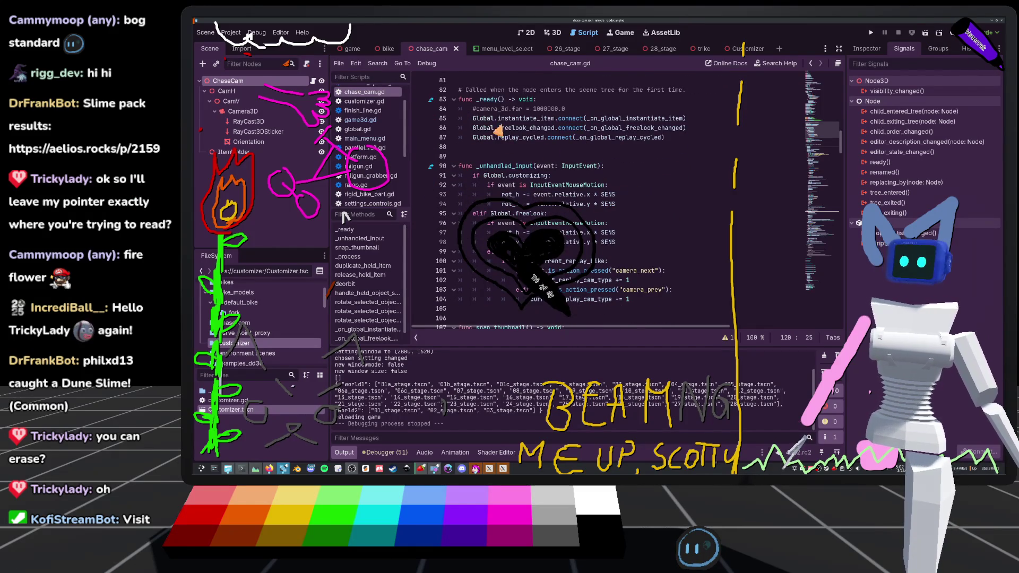
pyautogui.scroll(-1, 545, 149)
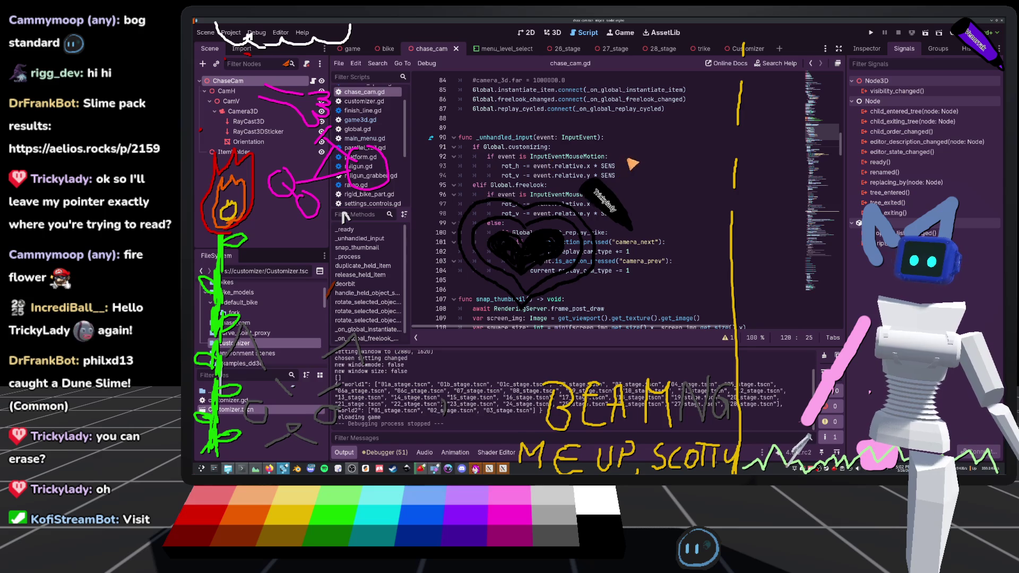
pyautogui.click(565, 149)
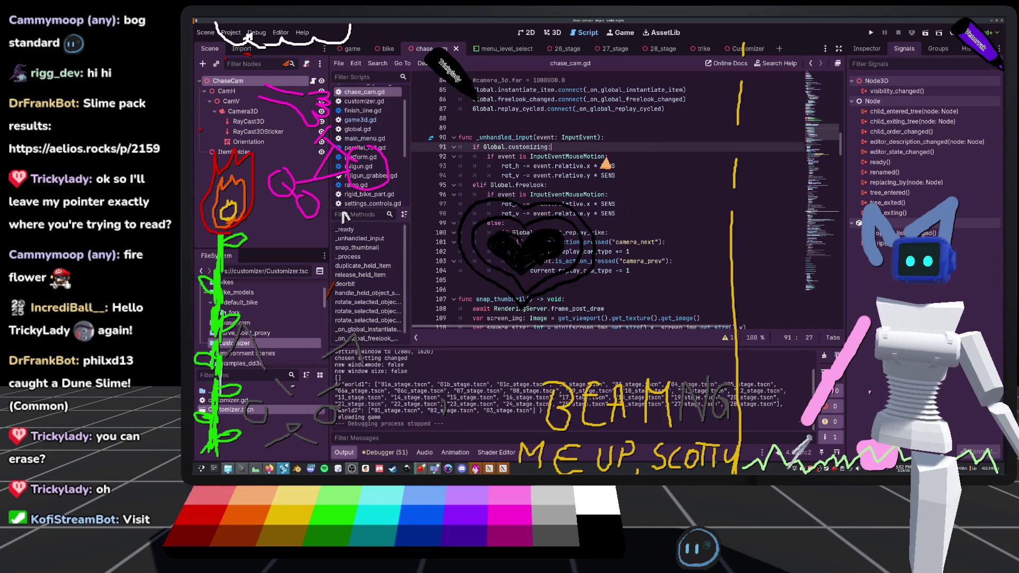
pyautogui.click(670, 157)
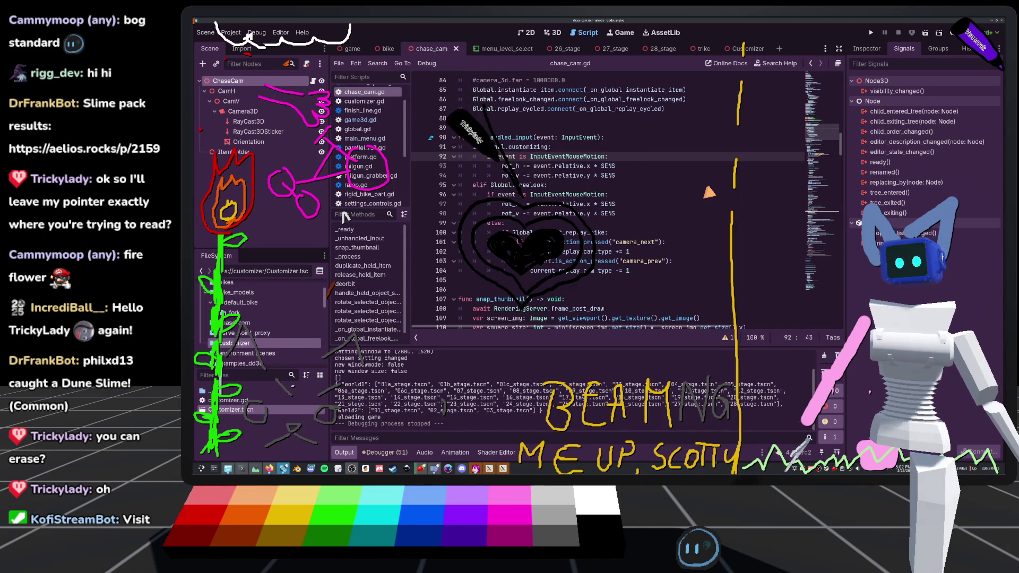
pyautogui.click(232, 34)
pyautogui.click(253, 47)
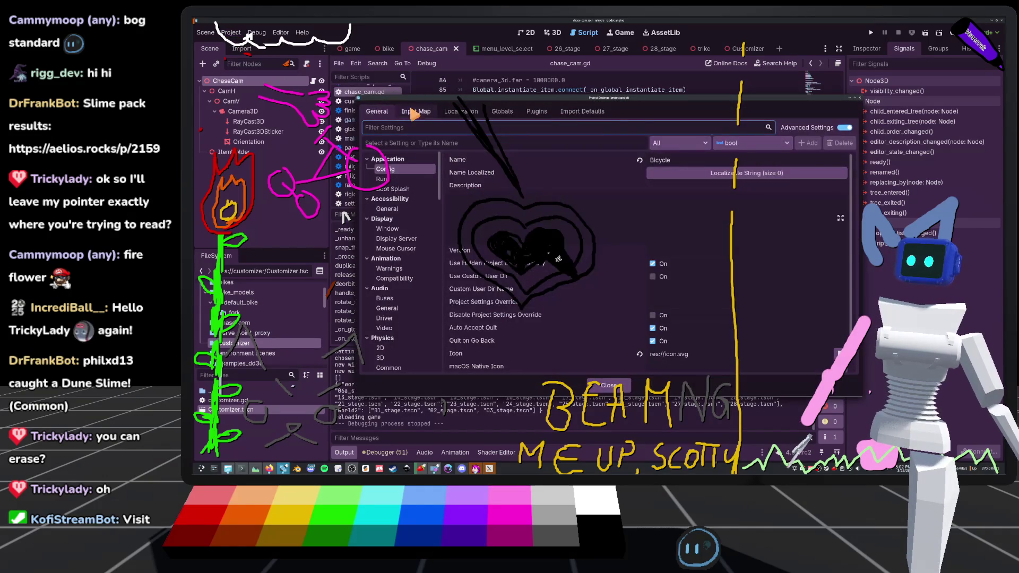
# Step: Glance at the Input Map, close Project Settings, and read the InputEventMouseMotion reference
pyautogui.click(416, 111)
pyautogui.click(630, 378)
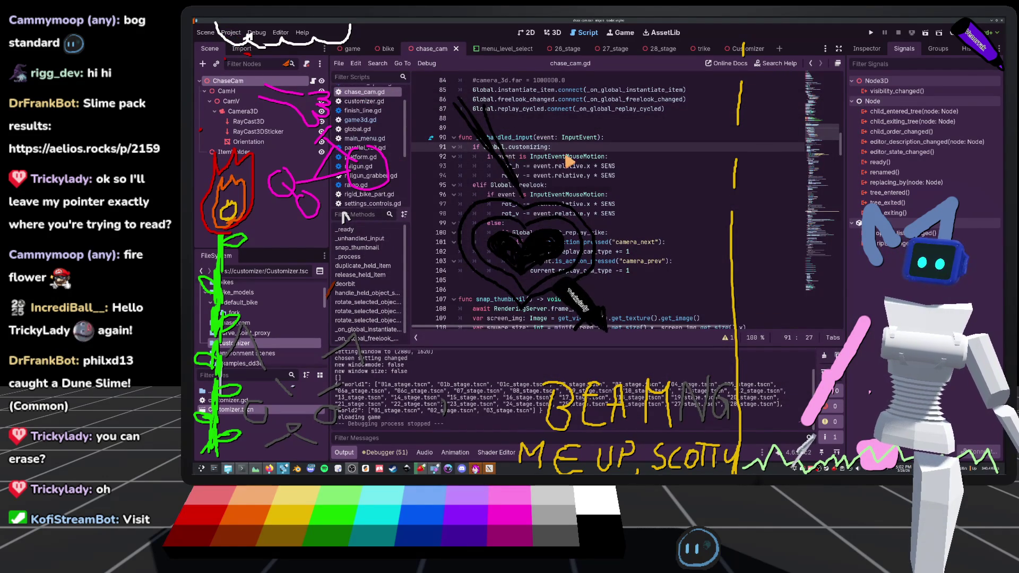
pyautogui.keyDown('ctrl'); pyautogui.click(564, 156); pyautogui.keyUp('ctrl')
pyautogui.scroll(-8, 589, 165)
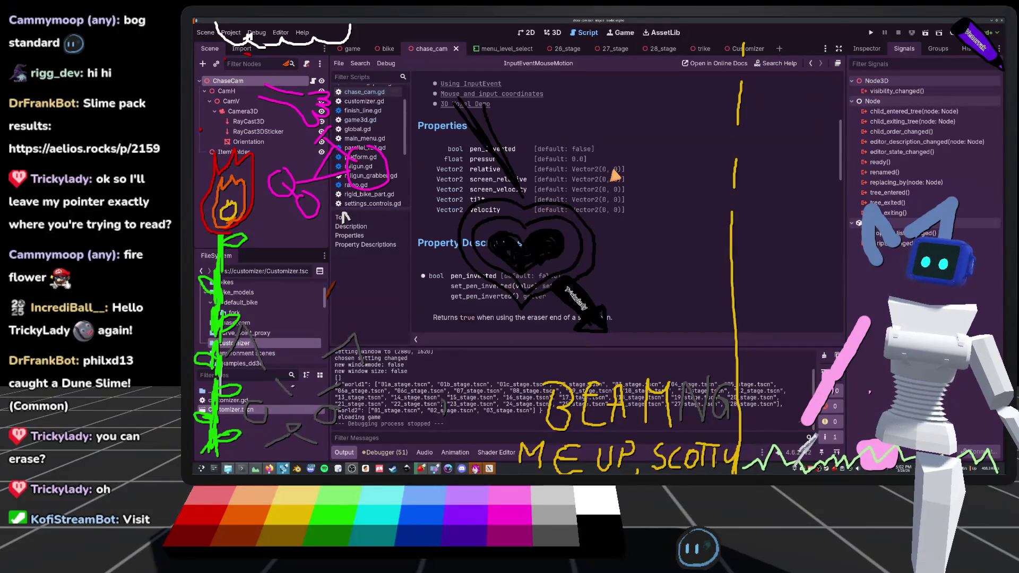
pyautogui.scroll(-2, 470, 166)
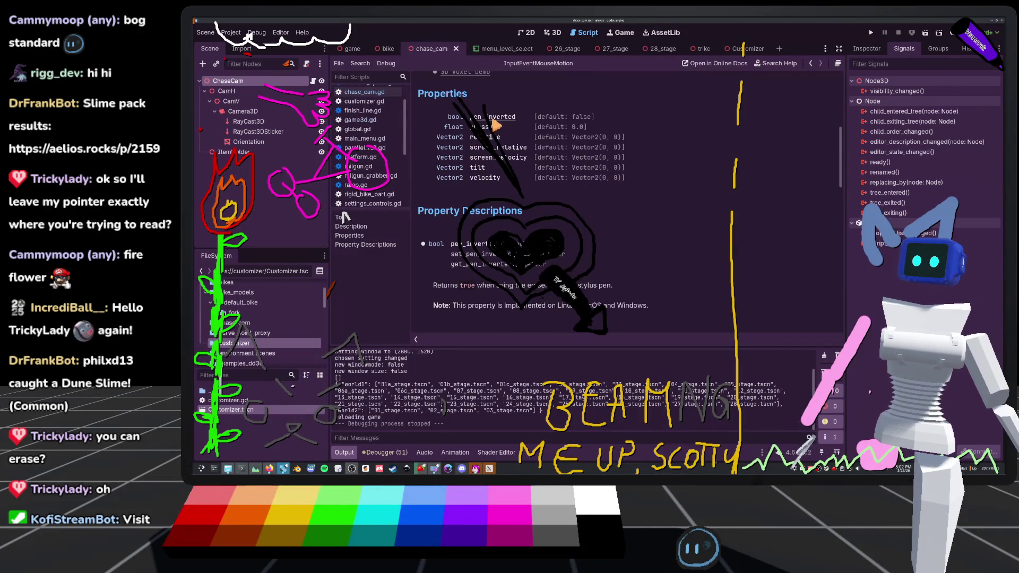
pyautogui.scroll(-10, 486, 140)
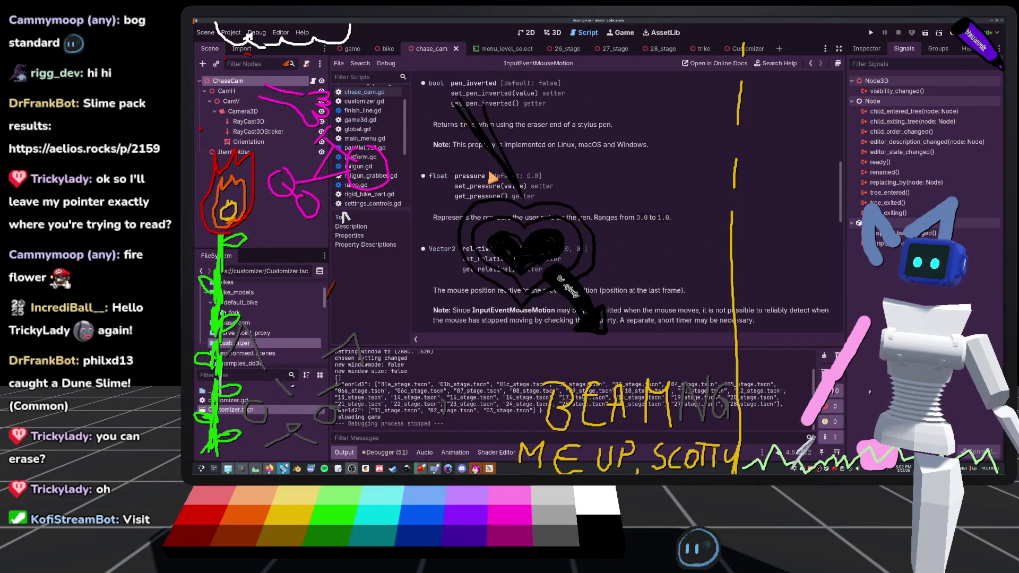
# Step: Navigate back to chase_cam.gd and scroll up to its variable declarations
pyautogui.hotkey('alt', 'Left')
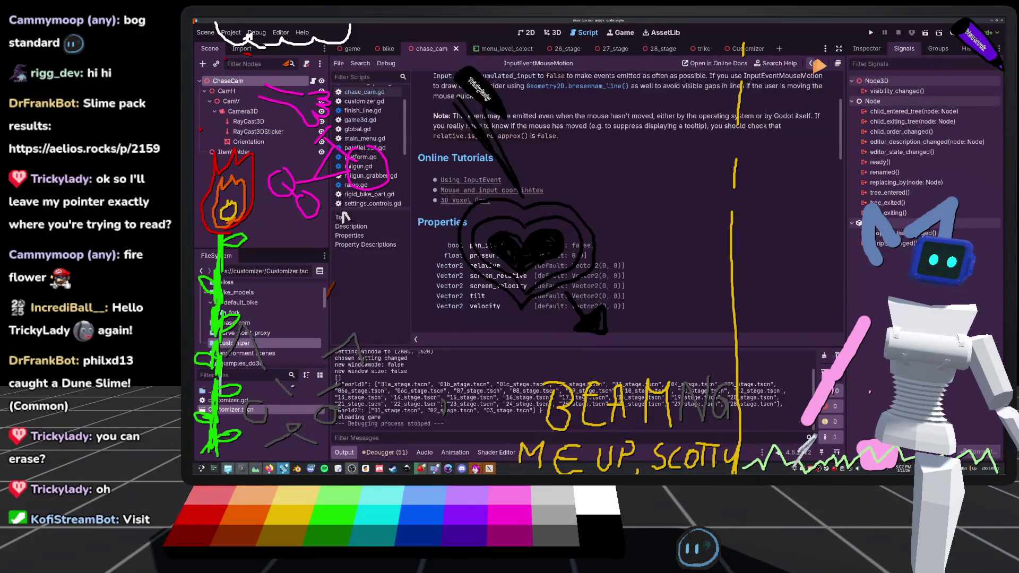
pyautogui.hotkey('alt', 'Left')
pyautogui.scroll(1, 477, 193)
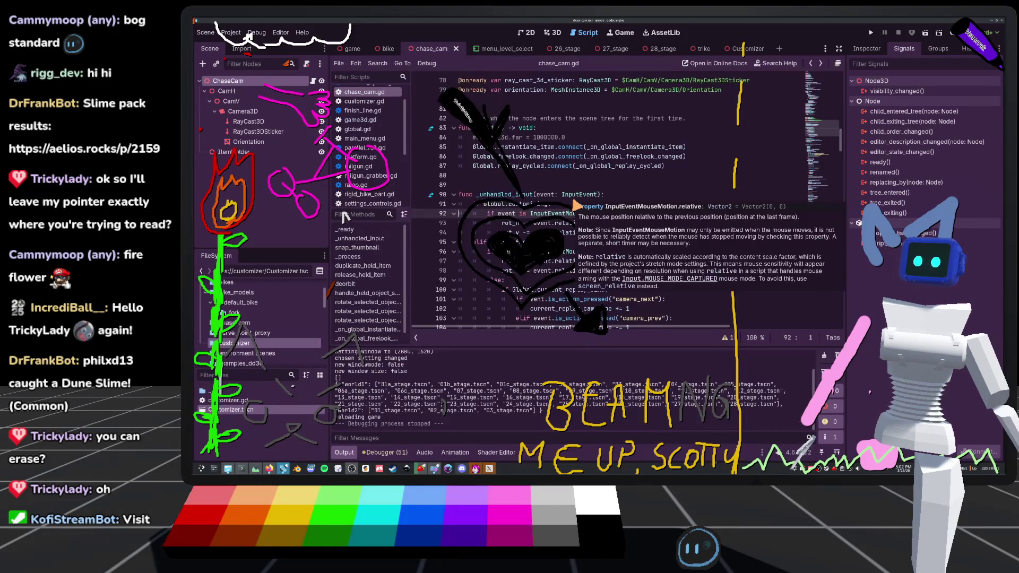
pyautogui.scroll(14, 576, 230)
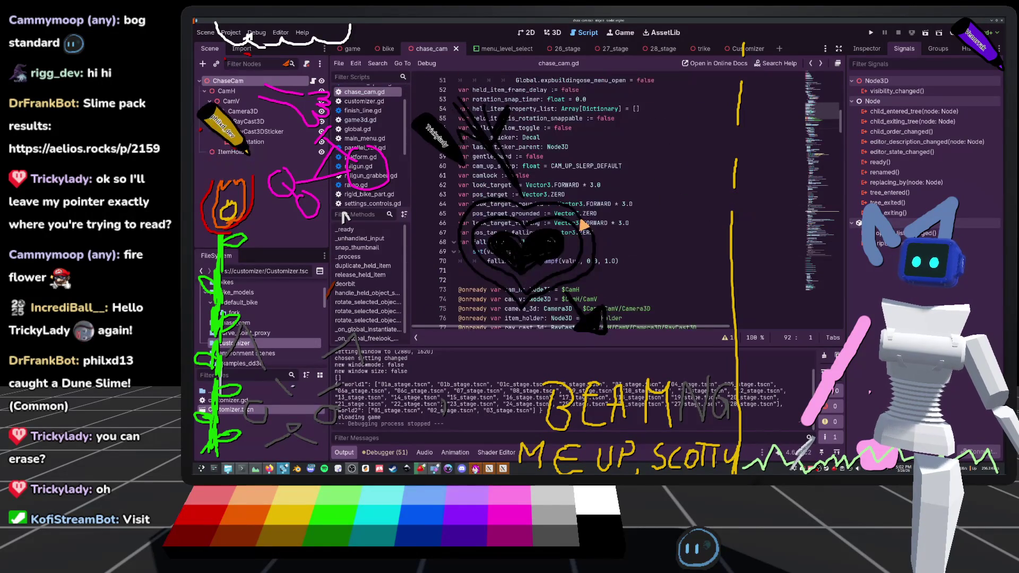
# Step: Declare 'var dragging := false' on line 71 and save chase_cam.gd
pyautogui.scroll(-6, 576, 222)
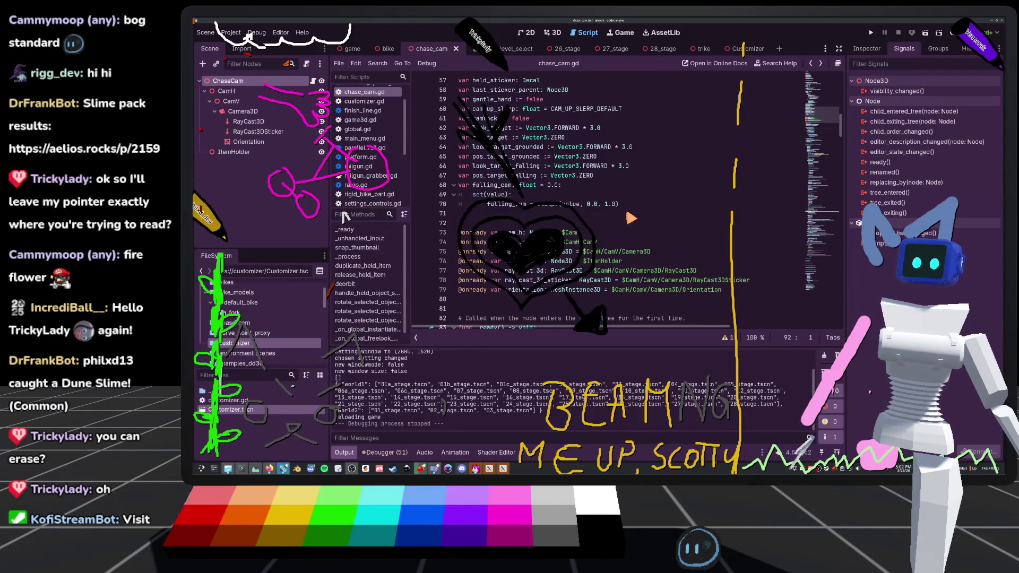
pyautogui.click(660, 207)
pyautogui.press('Return')
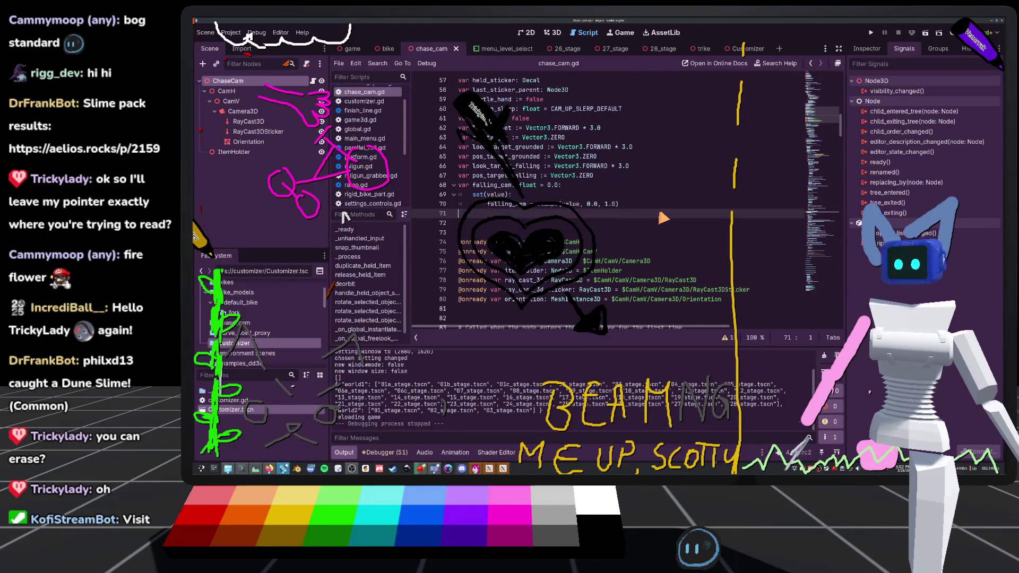
pyautogui.write('var da')
pyautogui.press('BackSpace')
pyautogui.write('ragging ')
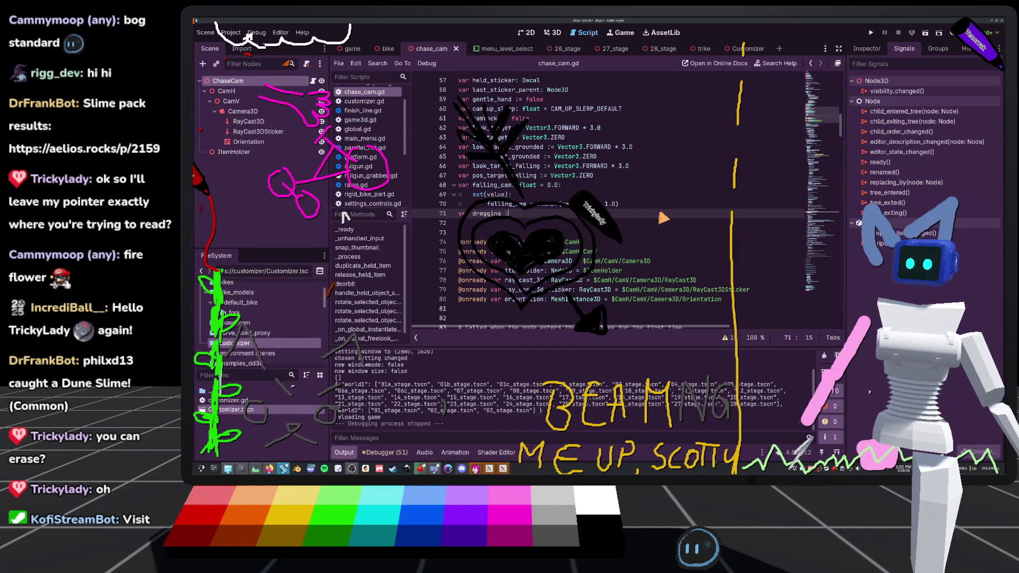
pyautogui.write(':=')
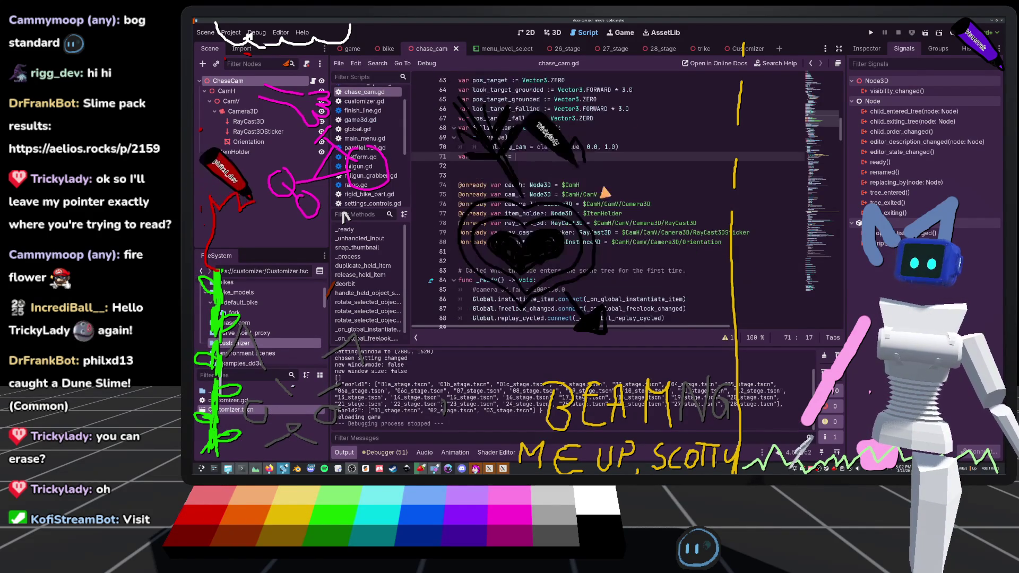
pyautogui.scroll(-1, 622, 206)
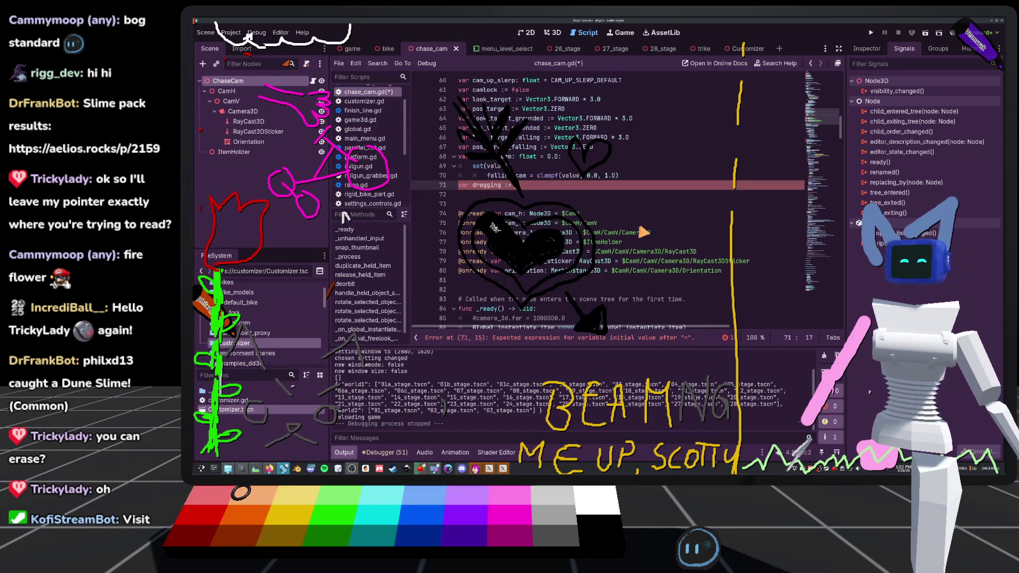
pyautogui.rightClick(641, 224)
pyautogui.click(639, 207)
pyautogui.click(653, 184)
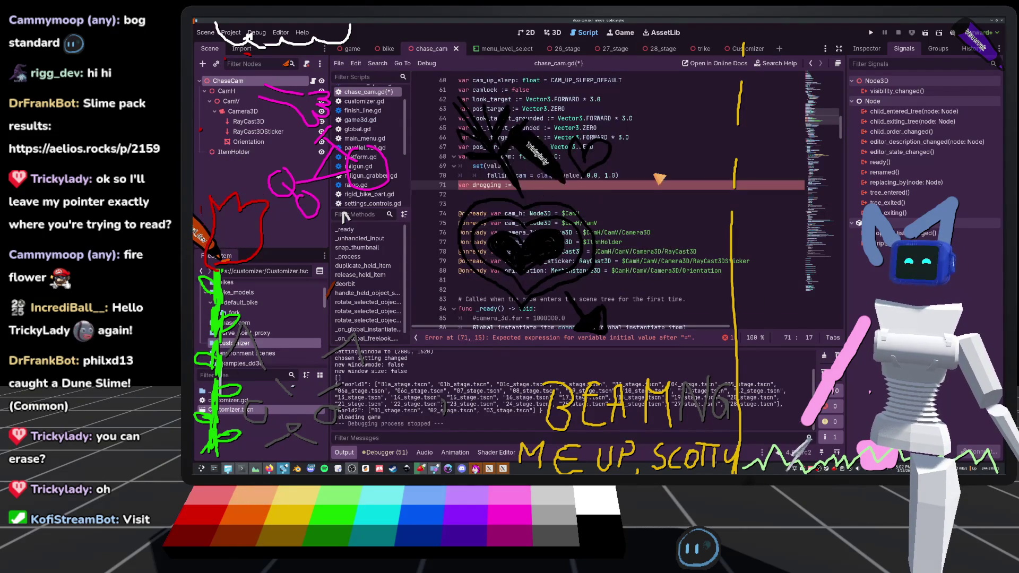
pyautogui.scroll(1, 657, 181)
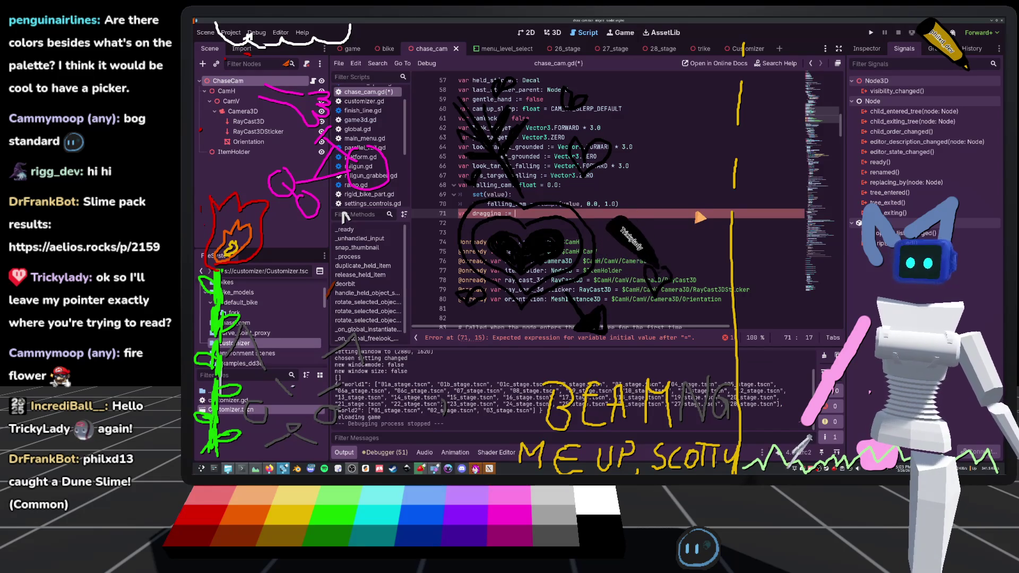
pyautogui.write('false')
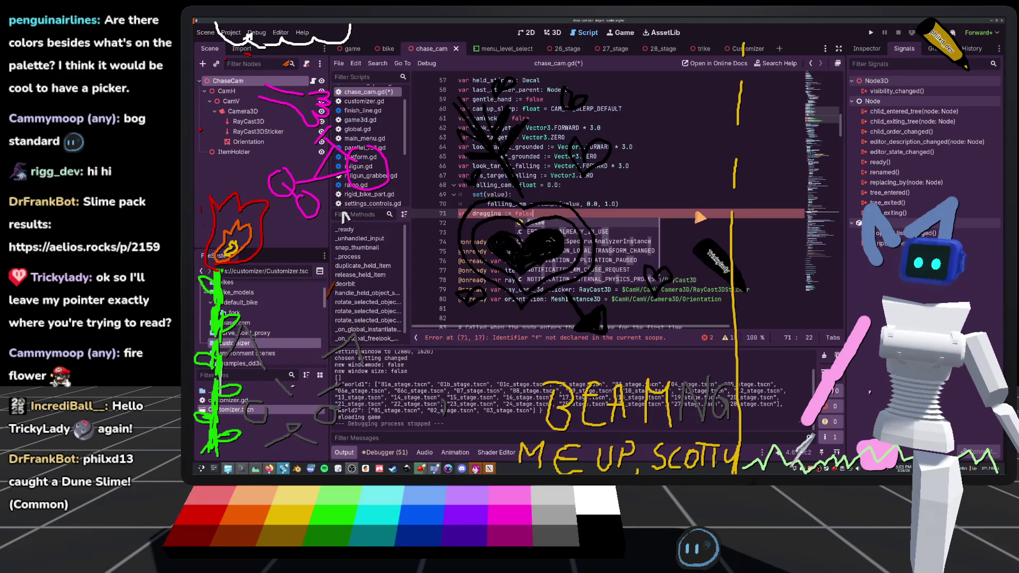
pyautogui.hotkey('ctrl', 's')
# Step: Start a new line beneath the mouse motion check on line 92
pyautogui.click(562, 185)
pyautogui.scroll(-8, 562, 185)
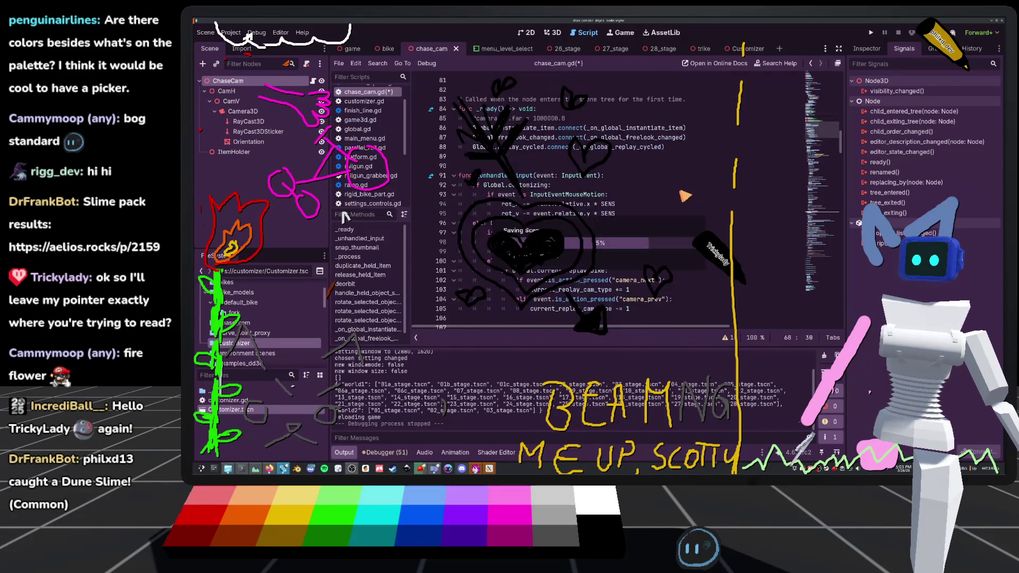
pyautogui.click(584, 185)
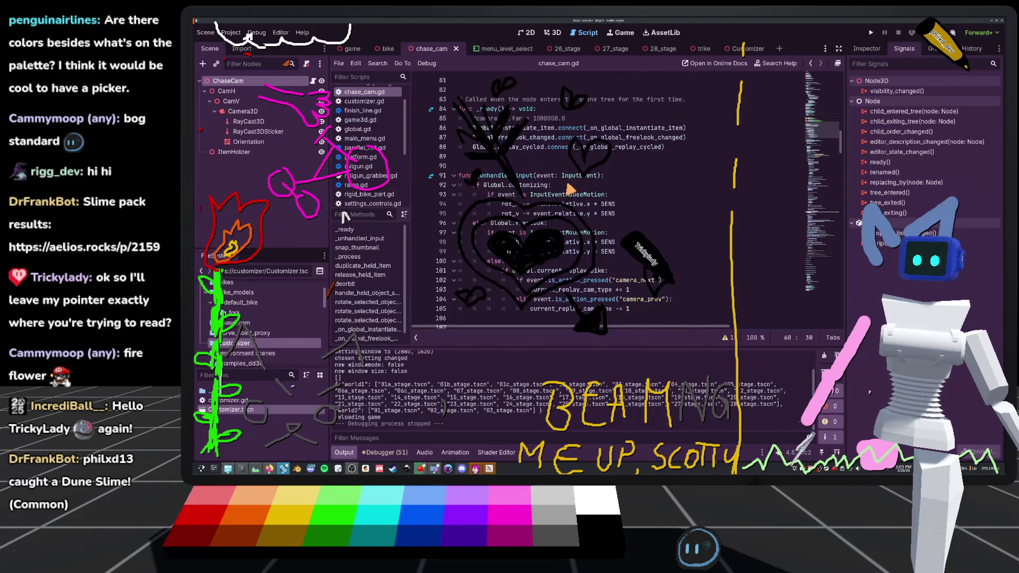
pyautogui.press('Return')
# Step: Add 'if dragging:' over the rotation lines and begin 'if event is InputEventM' above it
pyautogui.write('if dr')
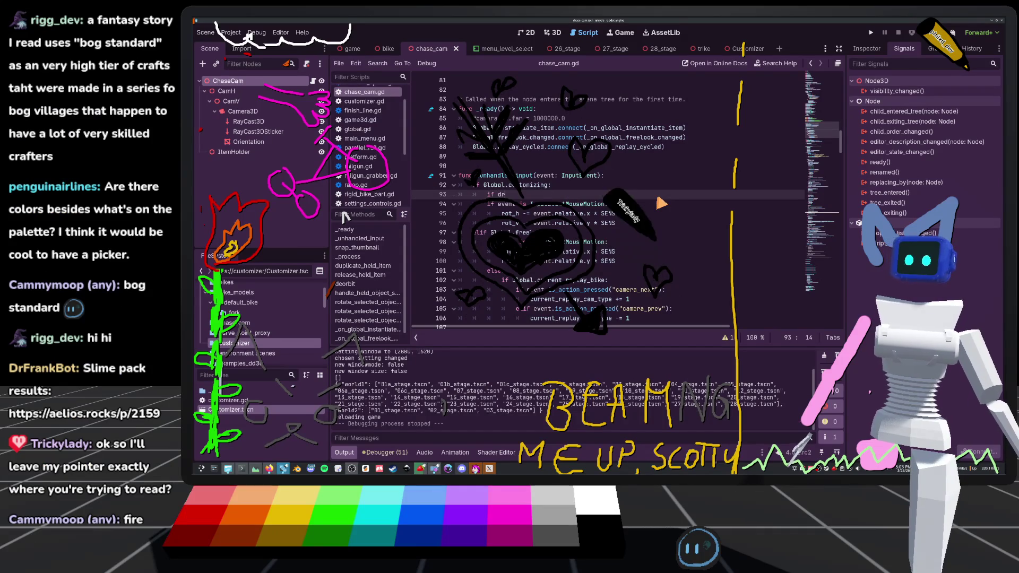
pyautogui.press('Return')
pyautogui.moveTo(618, 223); pyautogui.dragTo(429, 212)
pyautogui.click(603, 195)
pyautogui.hotkey('ctrl', 'shift', 'Return')
pyautogui.write('if ')
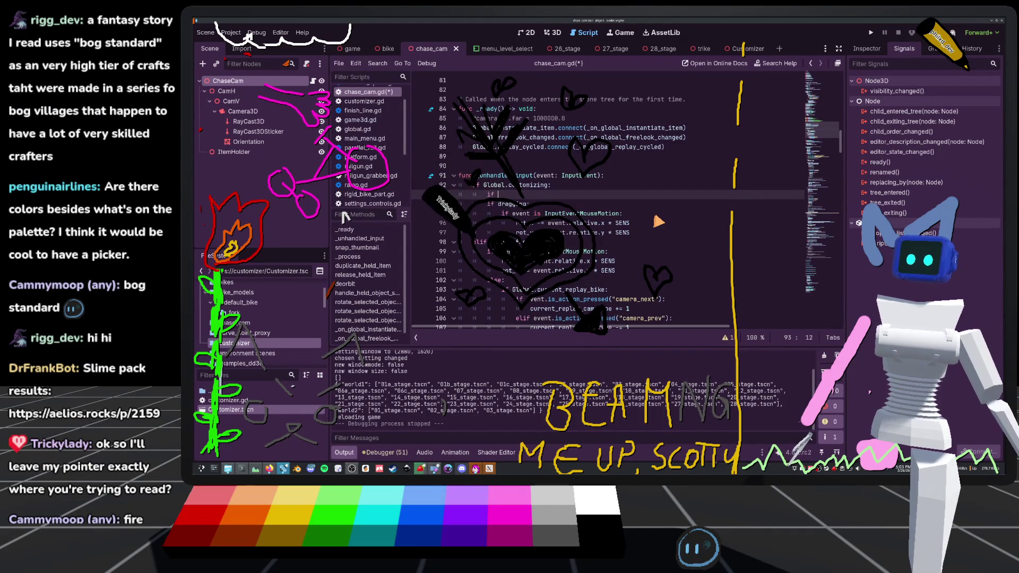
pyautogui.write('event')
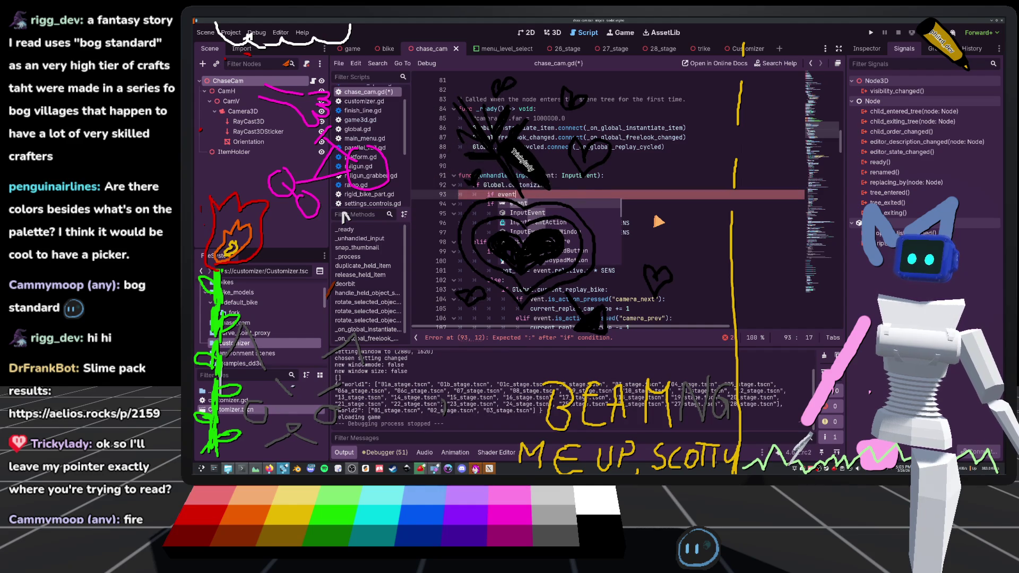
pyautogui.write(' is InputEvent')
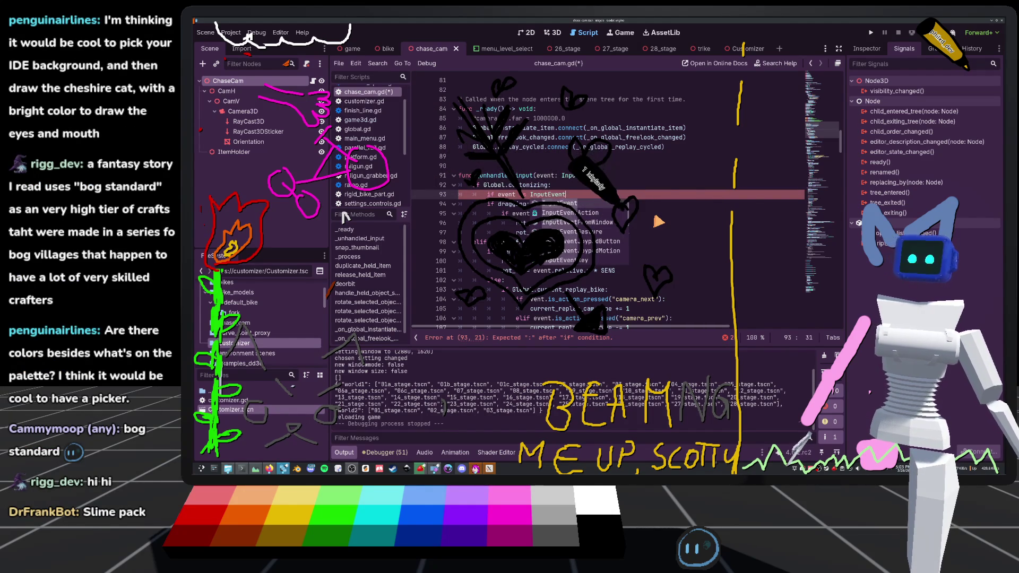
pyautogui.write('M')
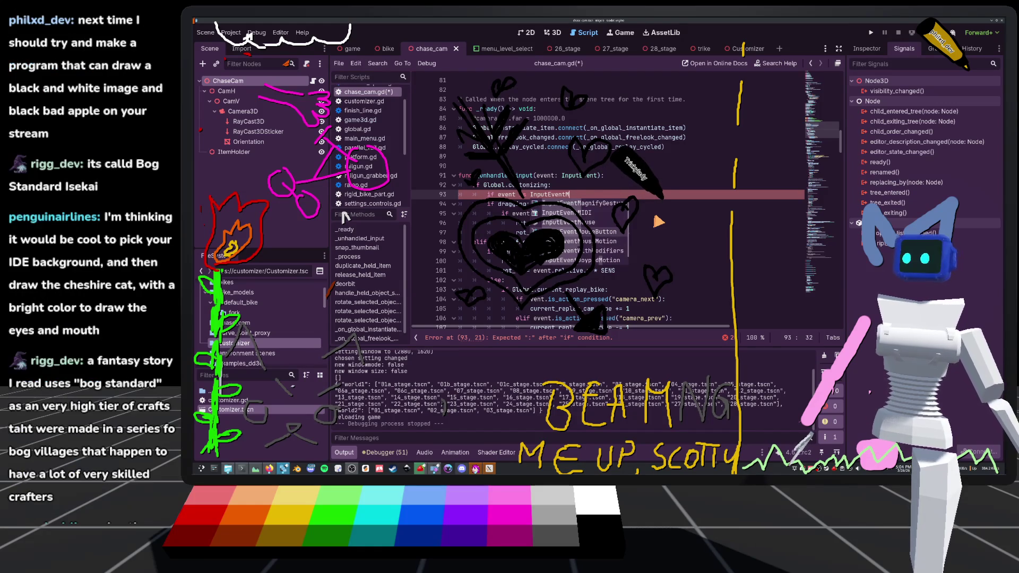
# Step: Complete the line-93 condition with the InputEventMouseButton autocomplete suggestion
pyautogui.press('Down')
pyautogui.press('Down')
pyautogui.press('Return')
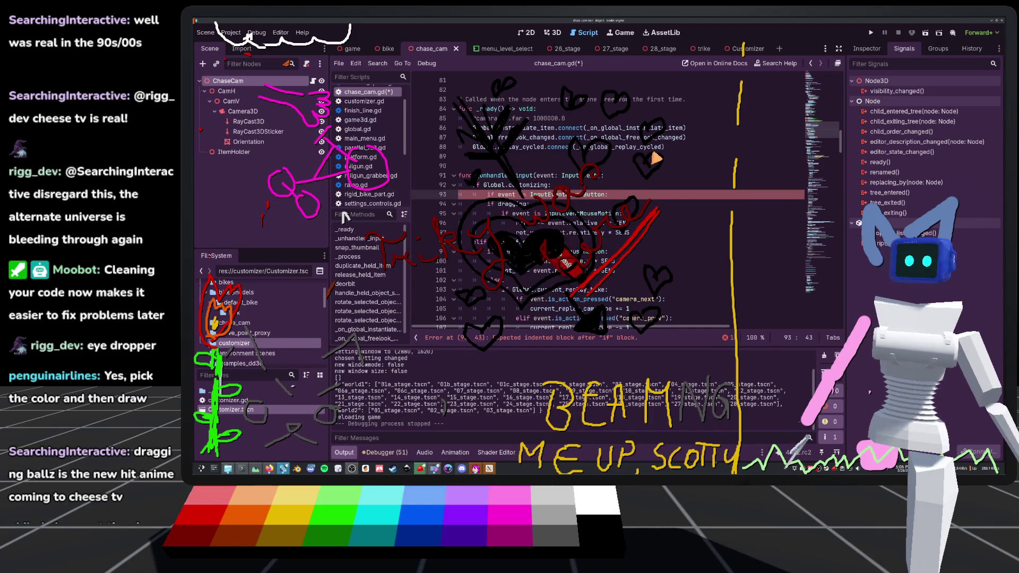
# Step: Add an indented print(event.button_index) line inside the mouse-button branch
pyautogui.press('Return')
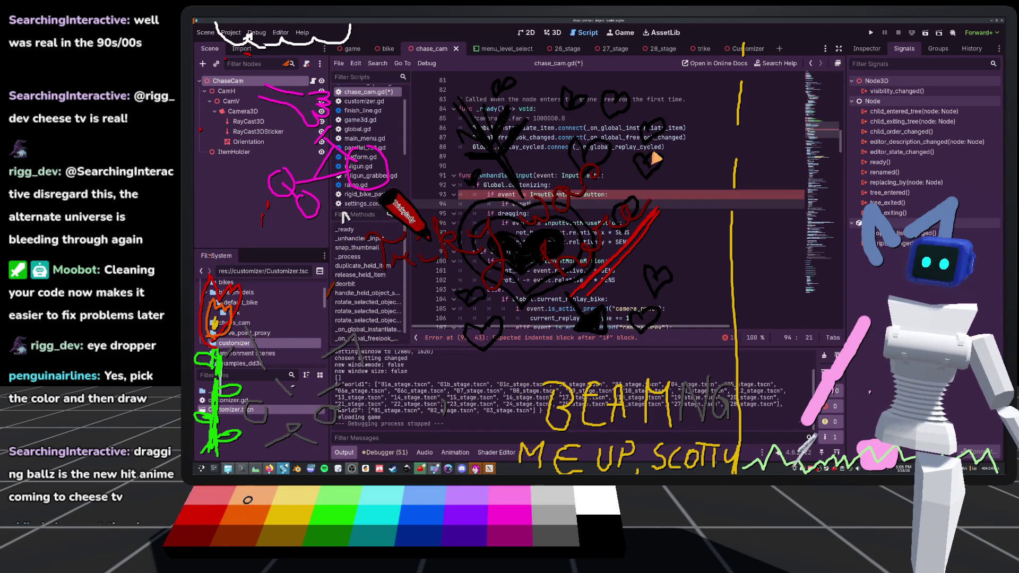
pyautogui.write('if ev')
pyautogui.press('BackSpace')
pyautogui.press('BackSpace')
pyautogui.press('BackSpace')
pyautogui.write('print(')
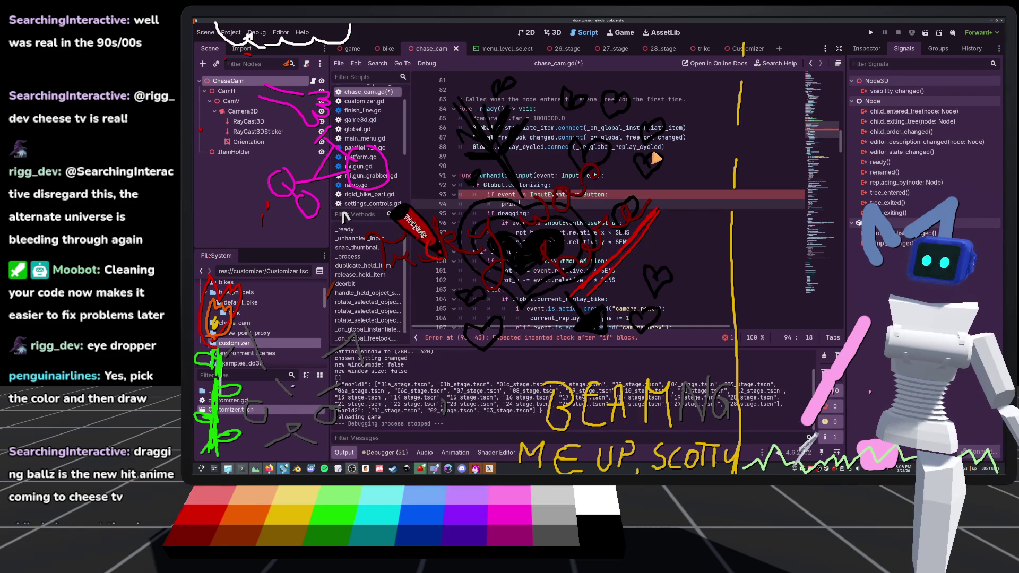
pyautogui.write('event.button_index')
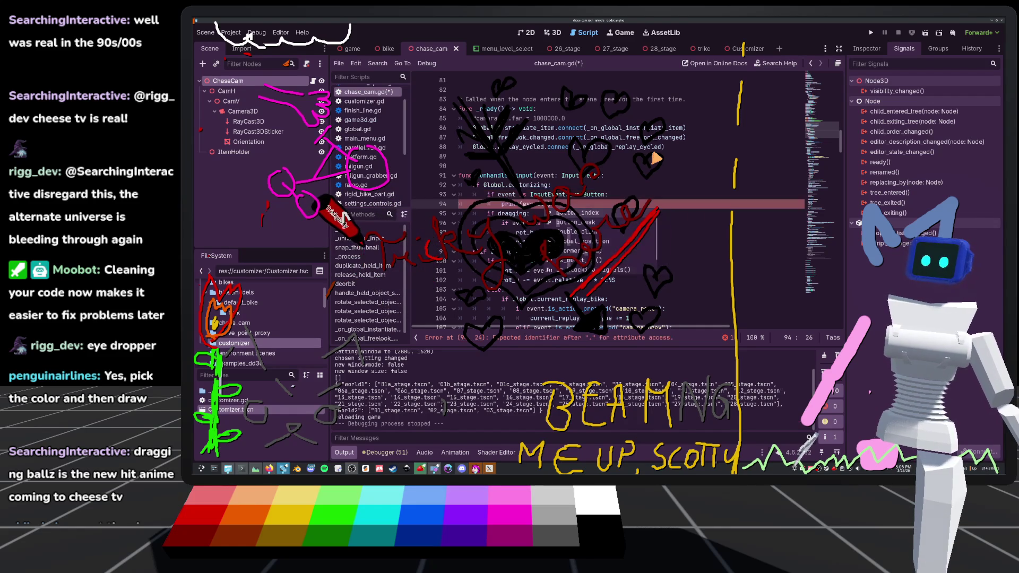
# Step: Test-run the game, stop it, and start replacing the print line with an if condition
pyautogui.click(872, 33)
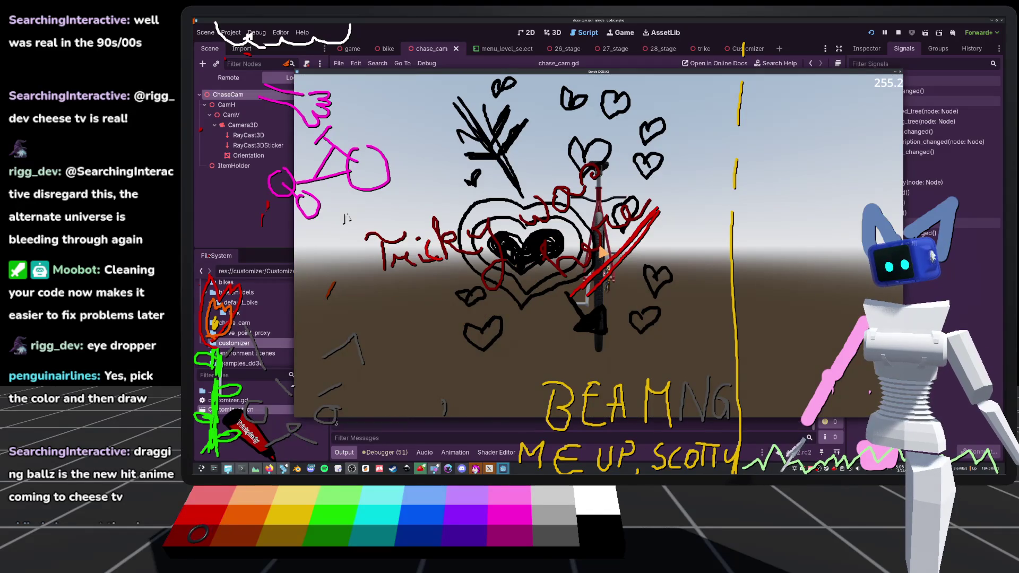
pyautogui.press('F8')
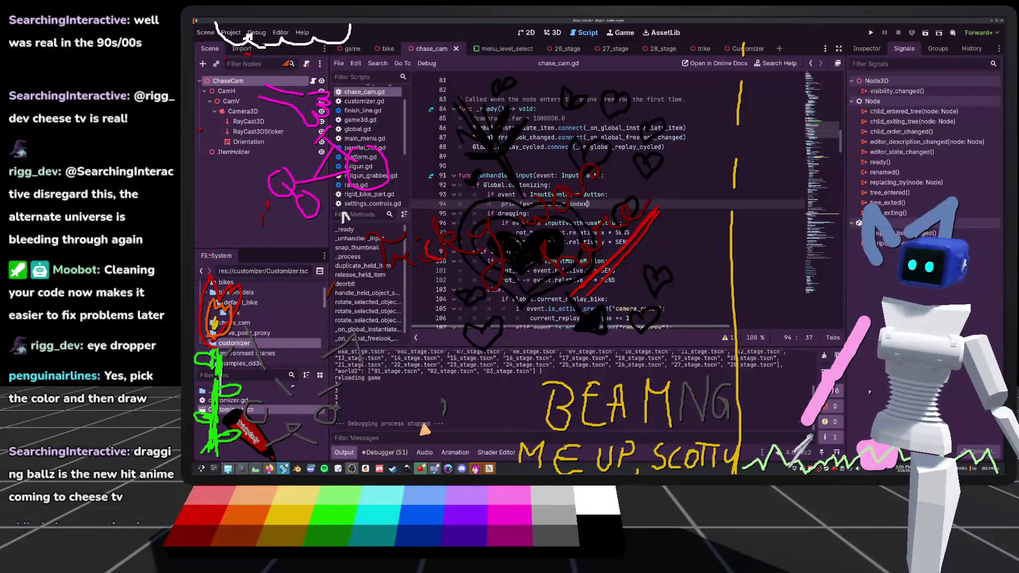
pyautogui.press('BackSpace')
pyautogui.press('BackSpace')
pyautogui.press('BackSpace')
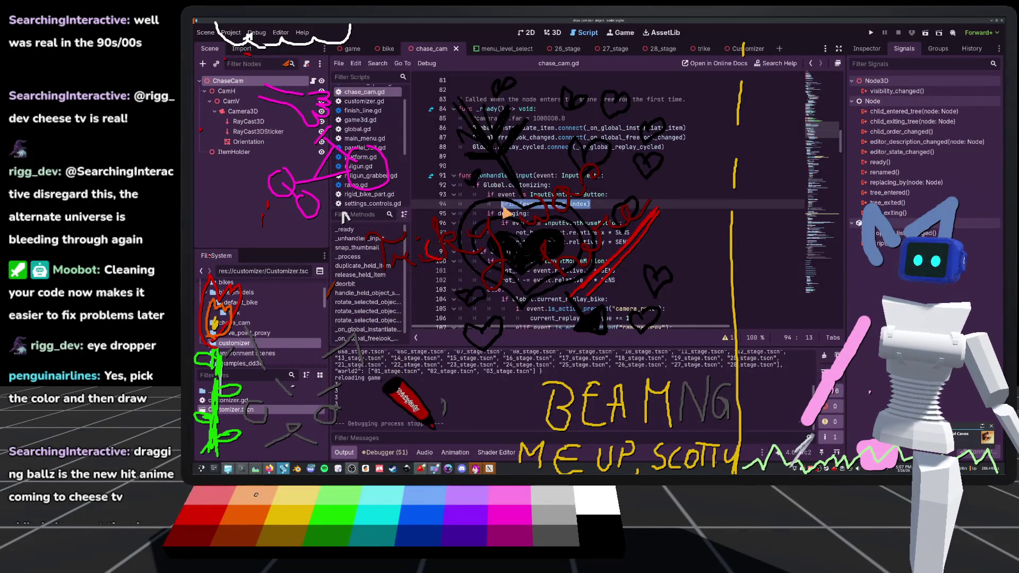
pyautogui.write('if event')
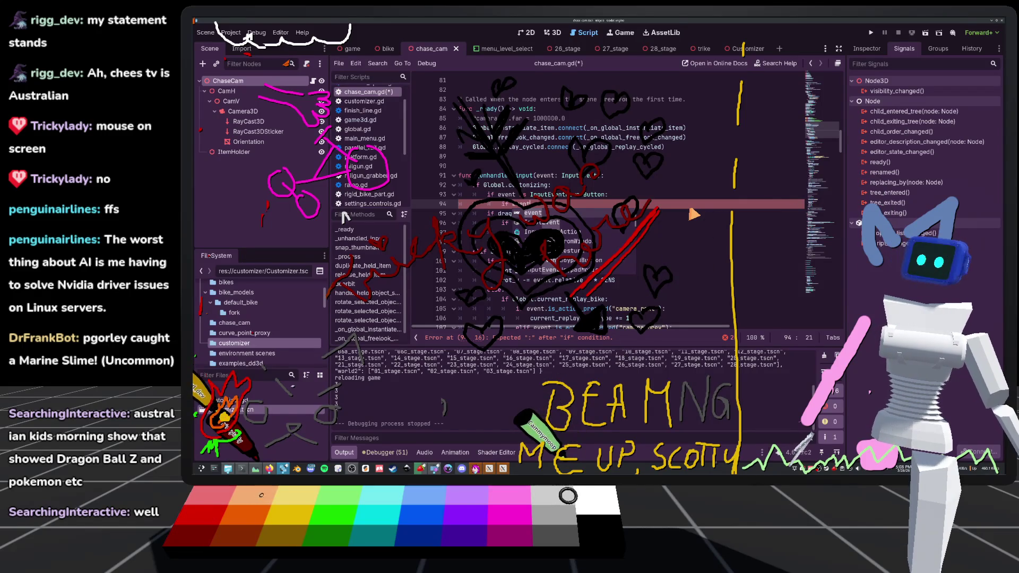
# Step: Finish line 94 as 'if event.button_index == 3:' with an indented line below
pyautogui.write('d')
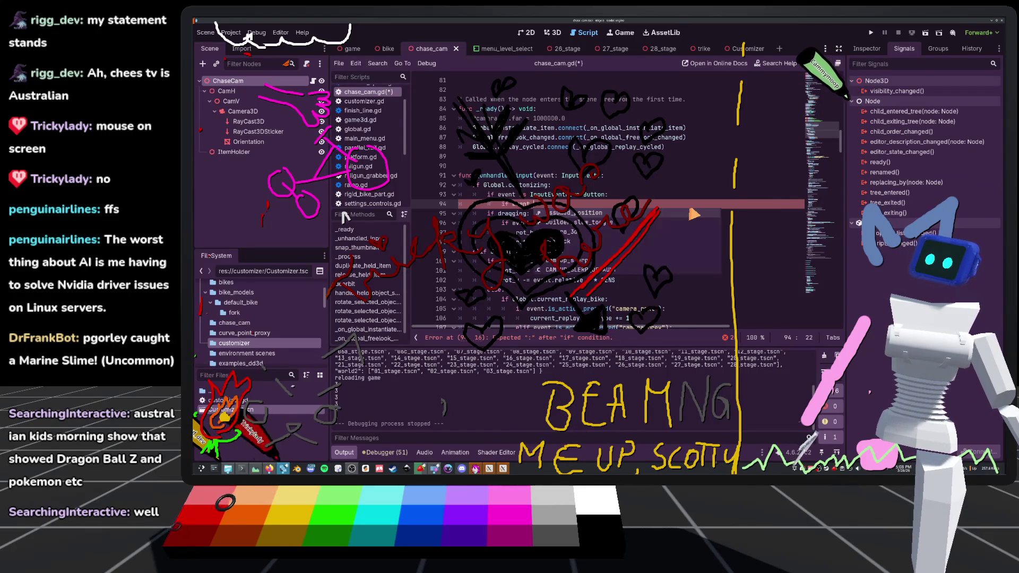
pyautogui.write('ragging_max x ')
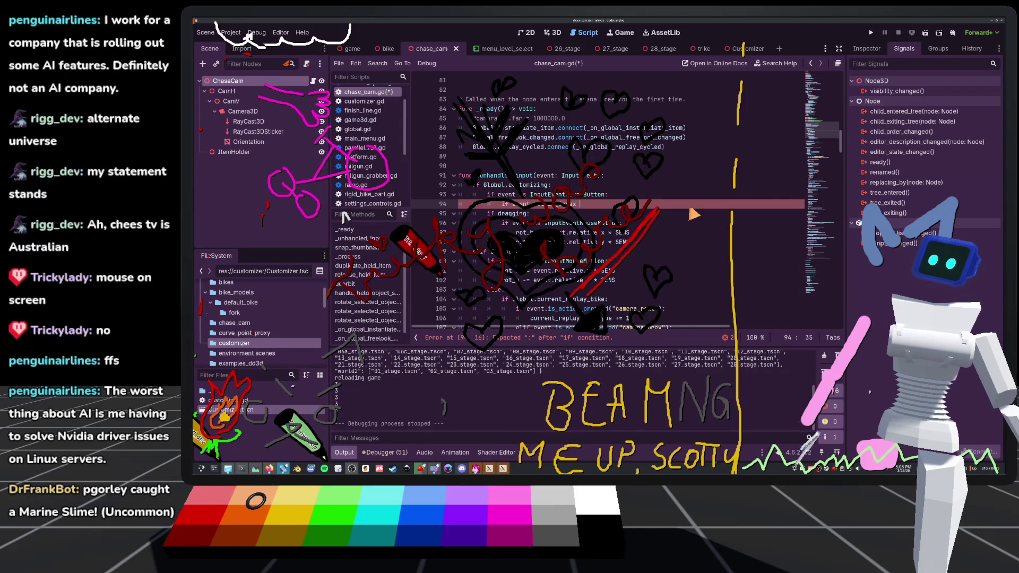
pyautogui.write('== 4')
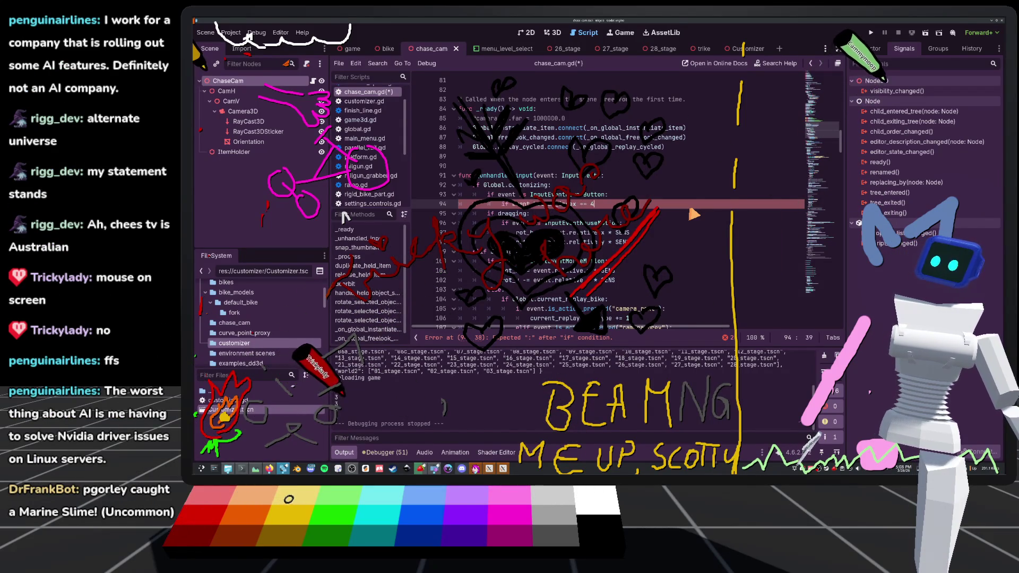
pyautogui.press('BackSpace')
pyautogui.write('3')
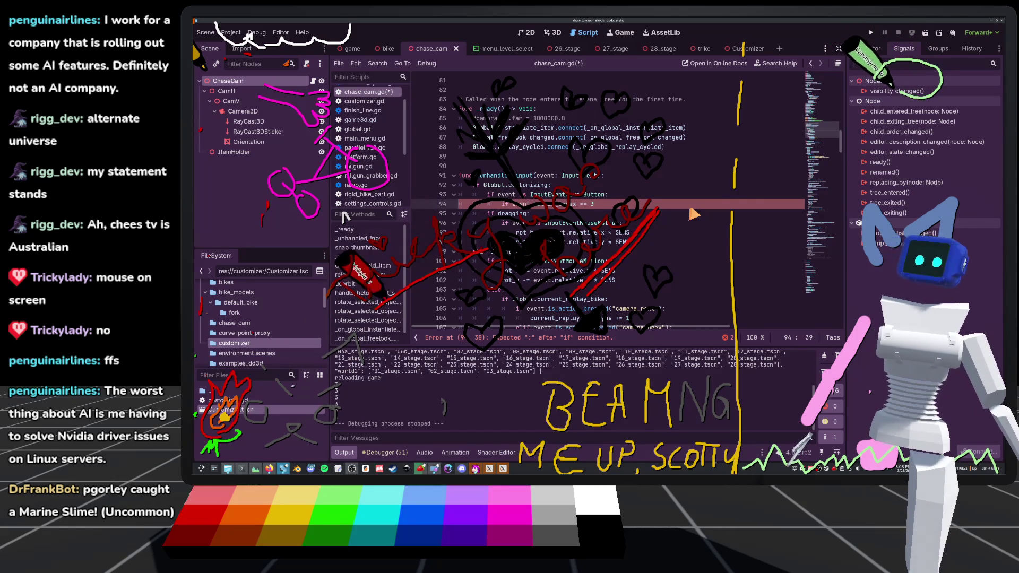
pyautogui.write(':')
pyautogui.press('Return')
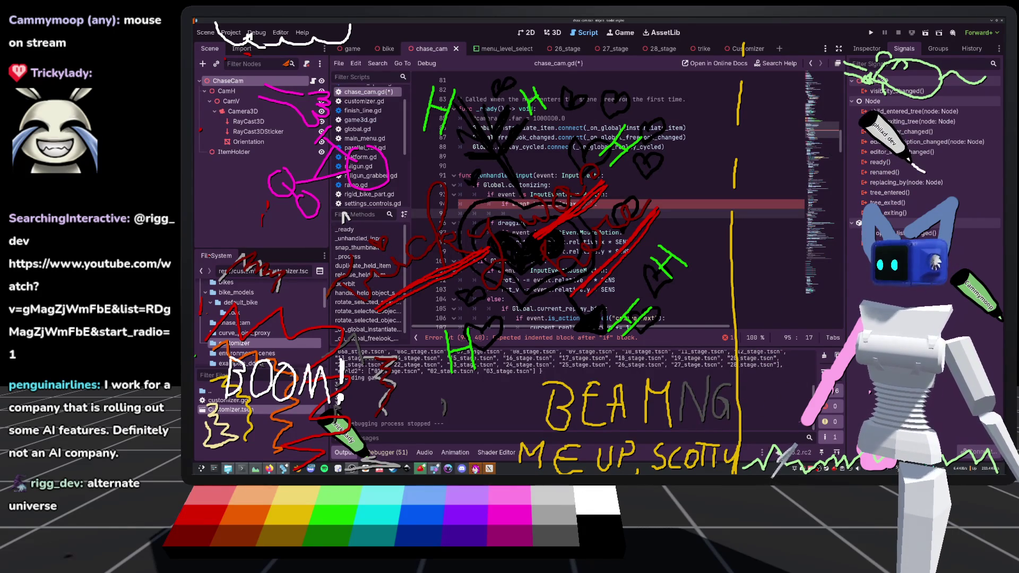
pyautogui.press('Up')
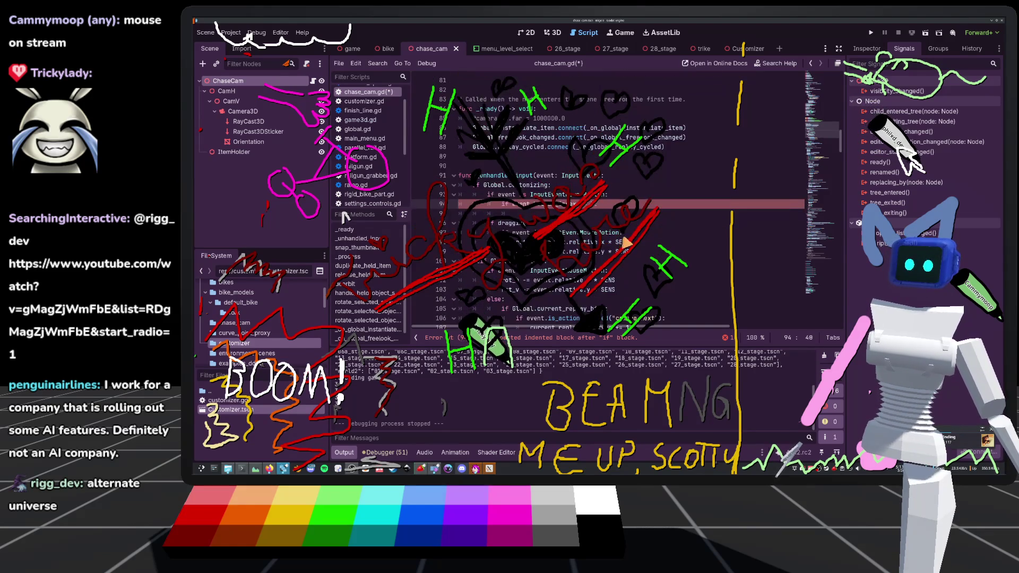
# Step: Put an indented 'dragging' line under the button-index-3 check, replacing typed event.pressed
pyautogui.press('Return')
pyautogui.write('if')
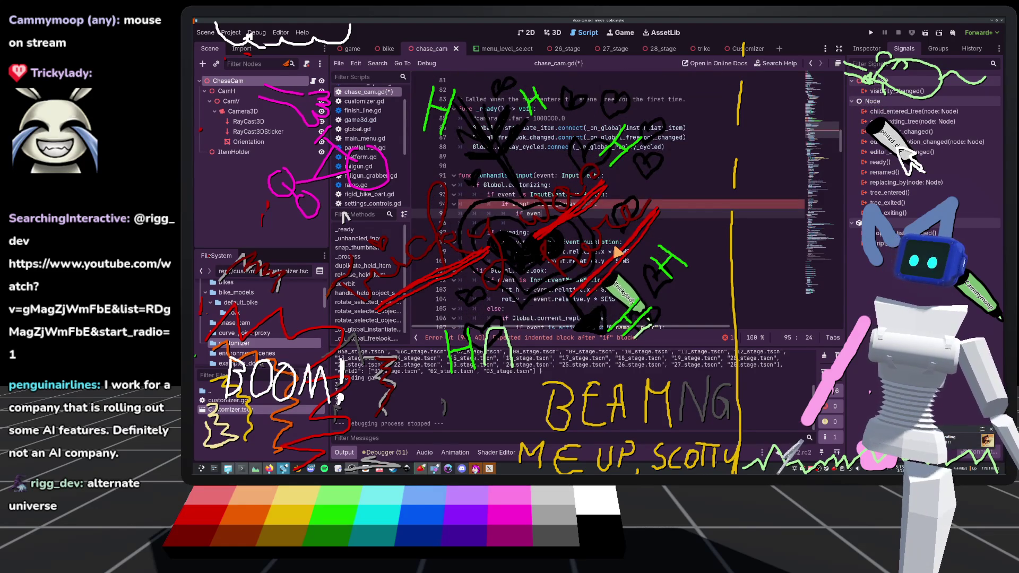
pyautogui.write('event.')
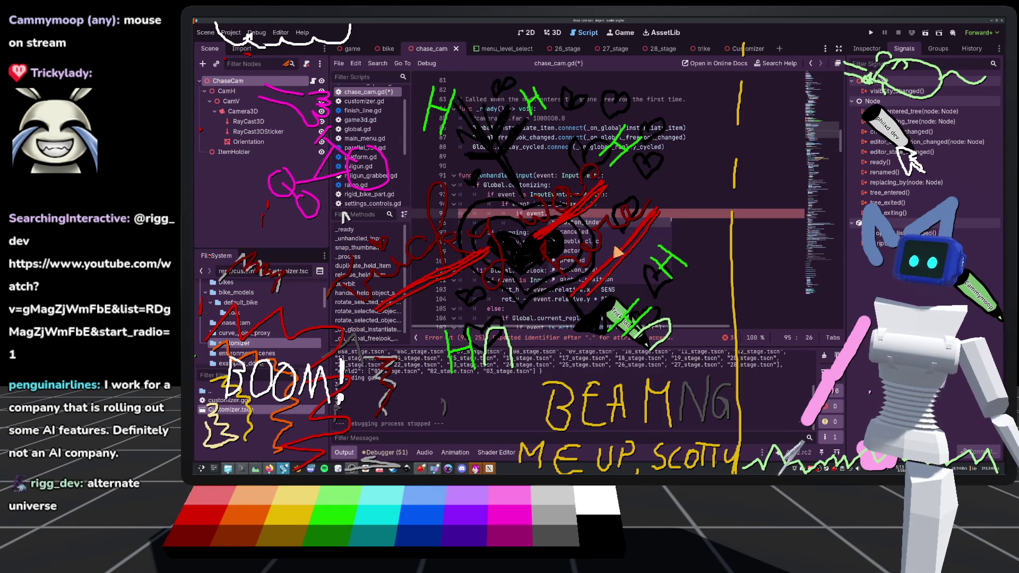
pyautogui.write('pressed')
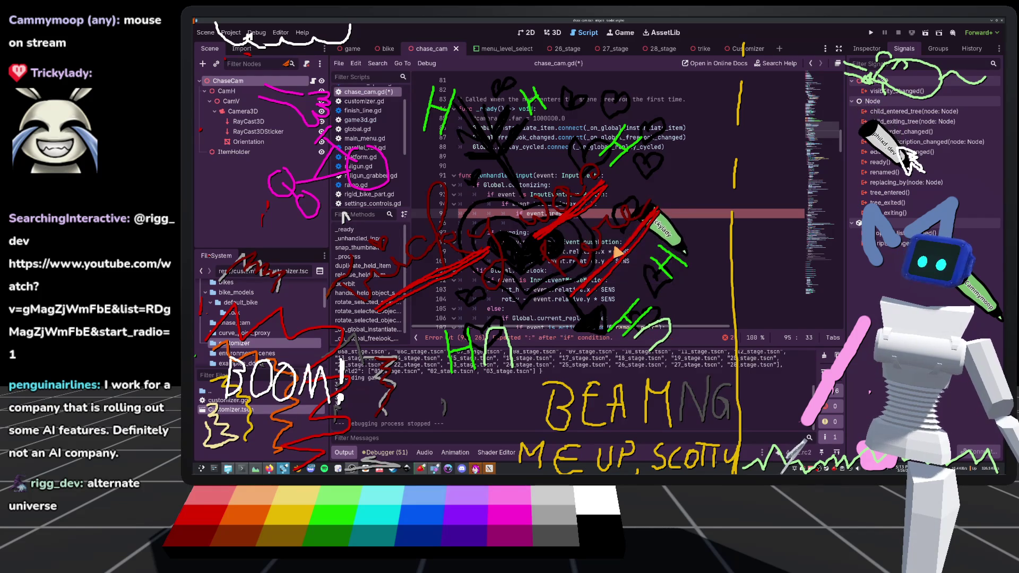
pyautogui.press('Return')
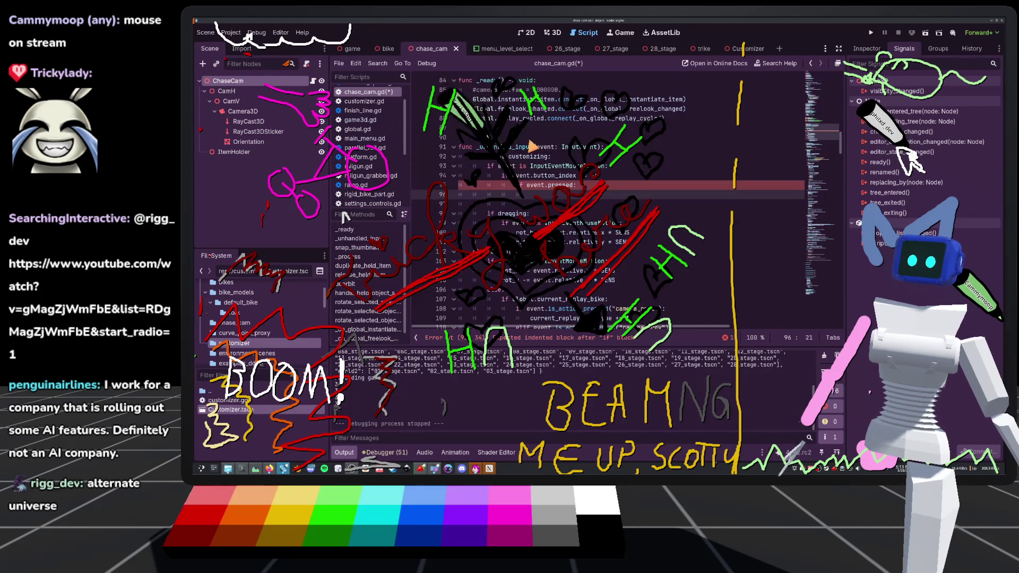
pyautogui.hotkey('shift', 'Up')
pyautogui.hotkey('shift', 'Home')
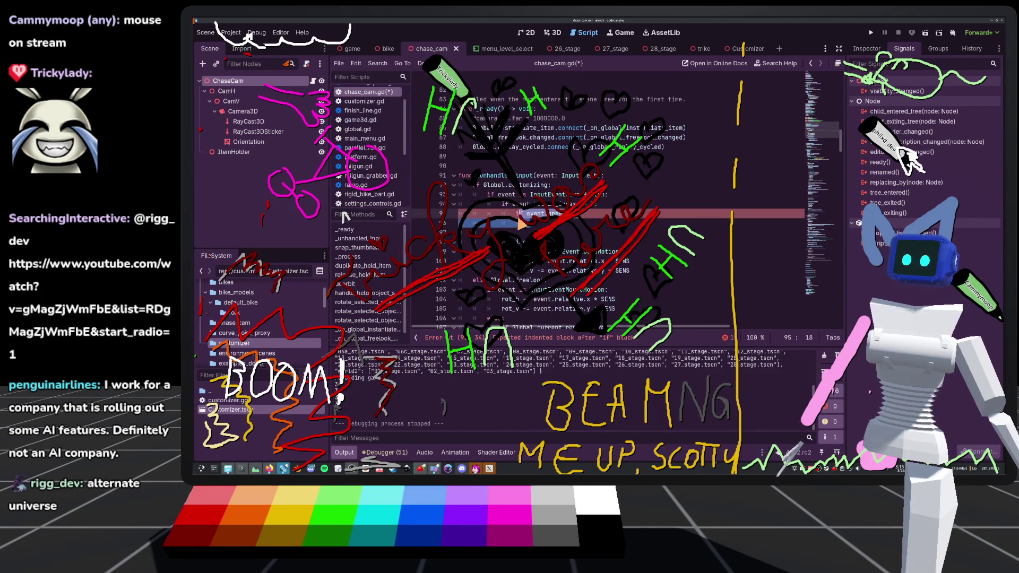
pyautogui.write('dragging')
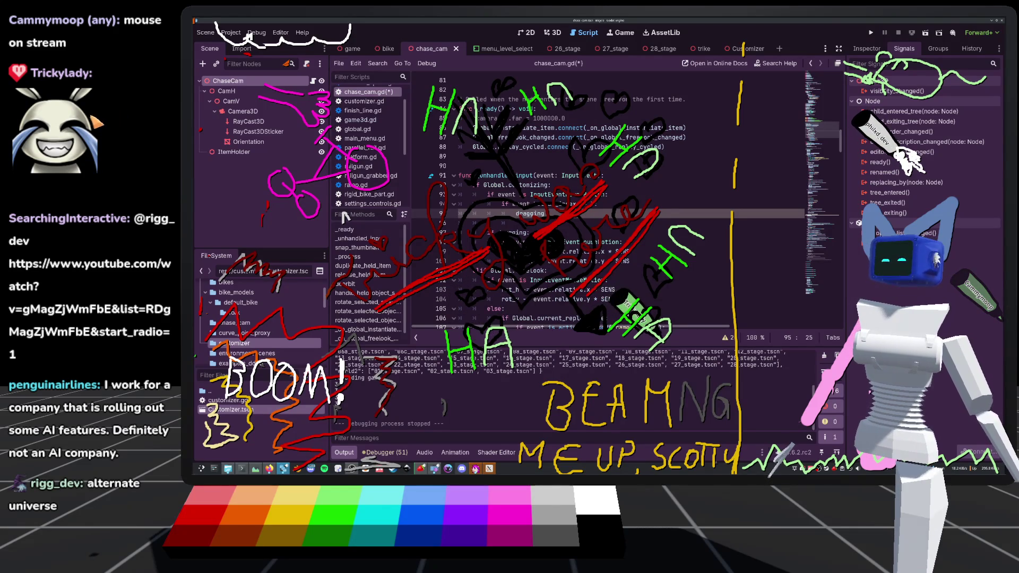
# Step: Replace the dragging line with 'if event.pressed:' after abandoning a trial assignment
pyautogui.scroll(-1, 554, 208)
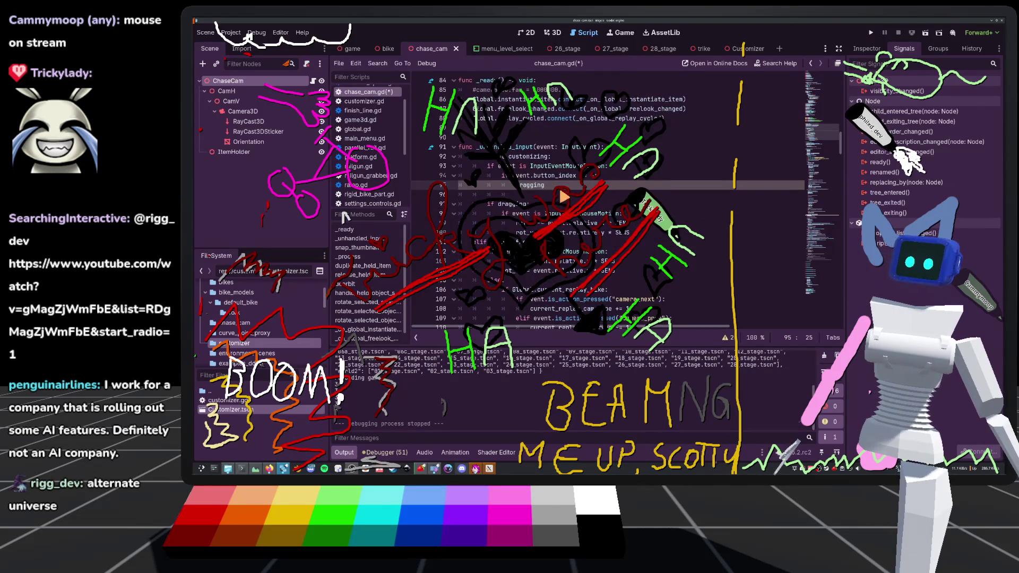
pyautogui.scroll(-1, 563, 196)
pyautogui.click(570, 168)
pyautogui.click(568, 159)
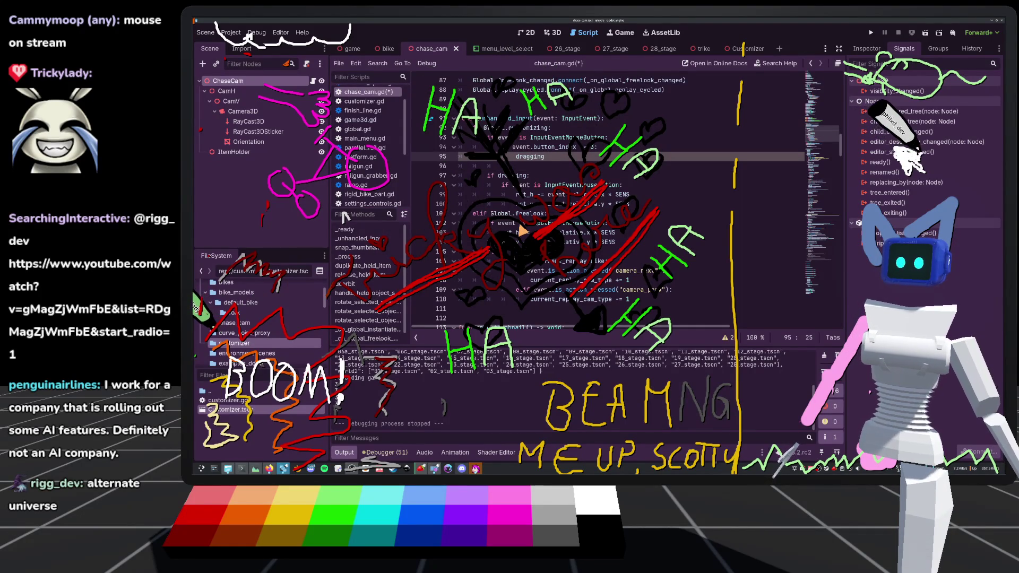
pyautogui.write('= event.r')
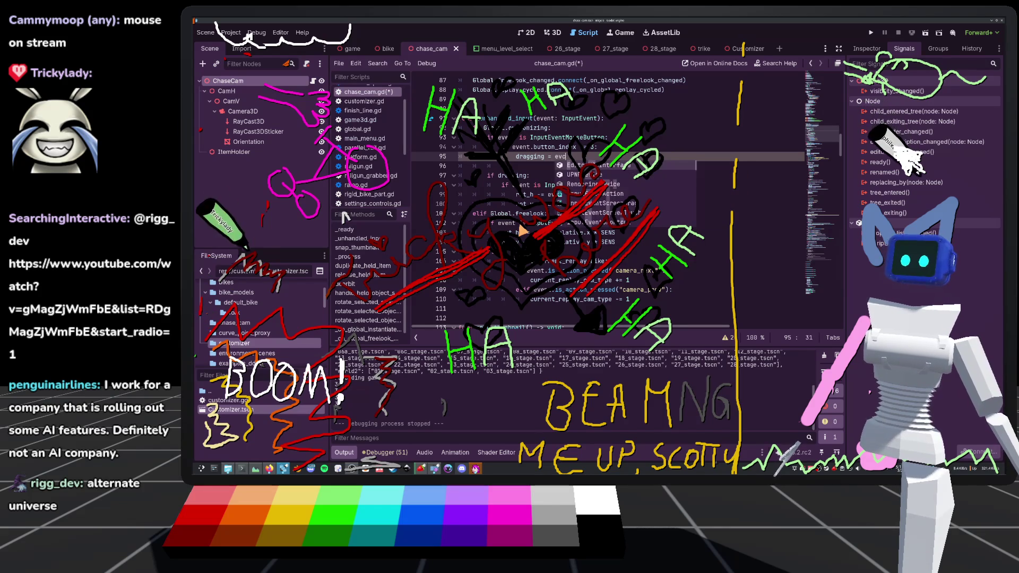
pyautogui.press('BackSpace')
pyautogui.write('p')
pyautogui.press('BackSpace')
pyautogui.press('BackSpace')
pyautogui.press('BackSpace')
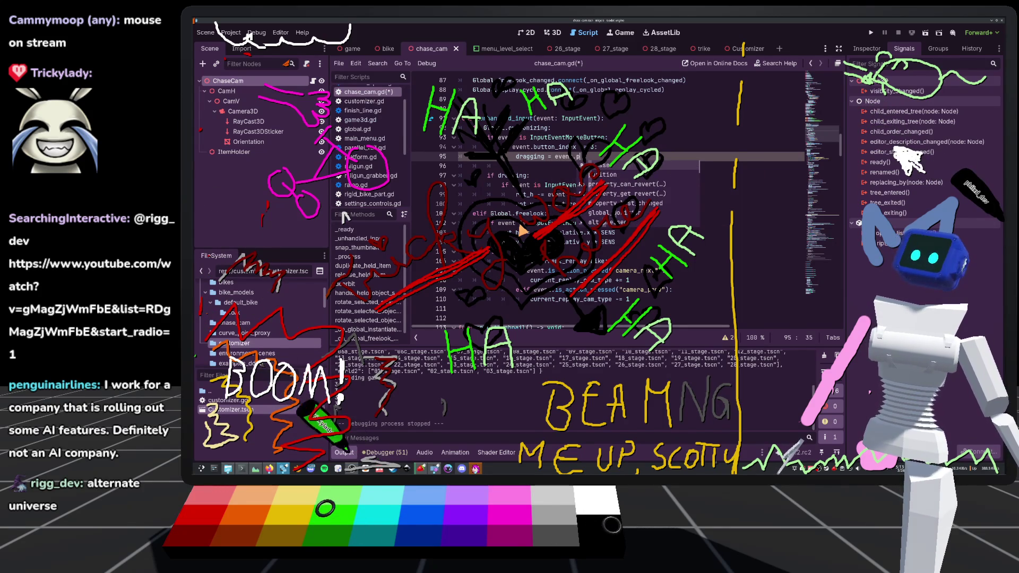
pyautogui.press('BackSpace')
pyautogui.press('BackSpace')
pyautogui.press('BackSpace')
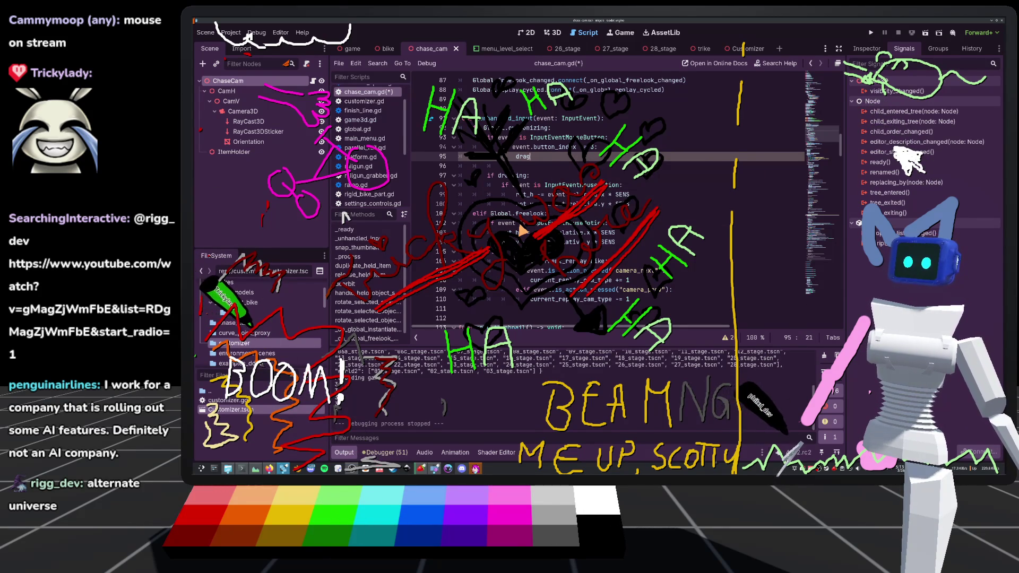
pyautogui.write('if')
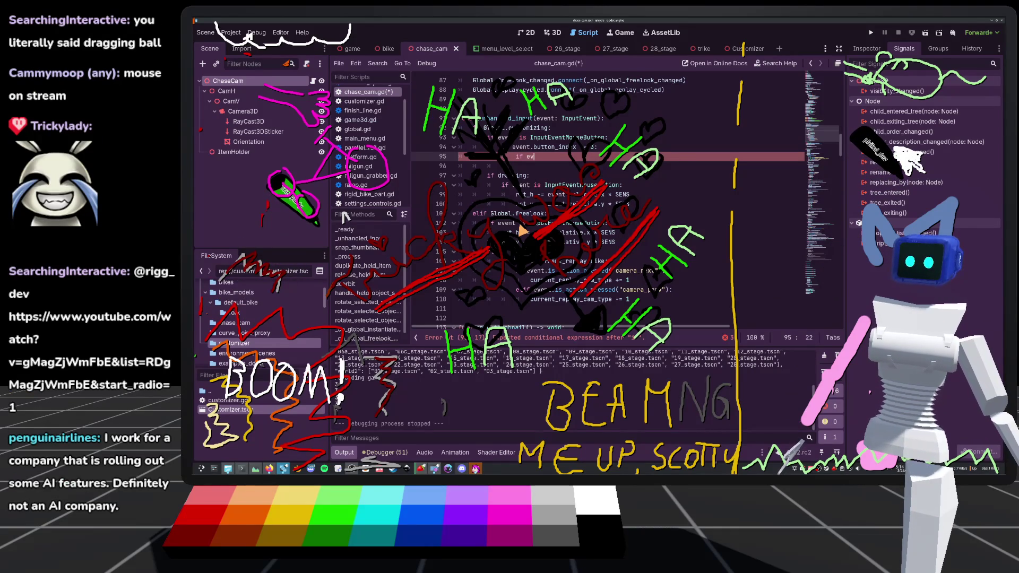
pyautogui.write(' event.pressed')
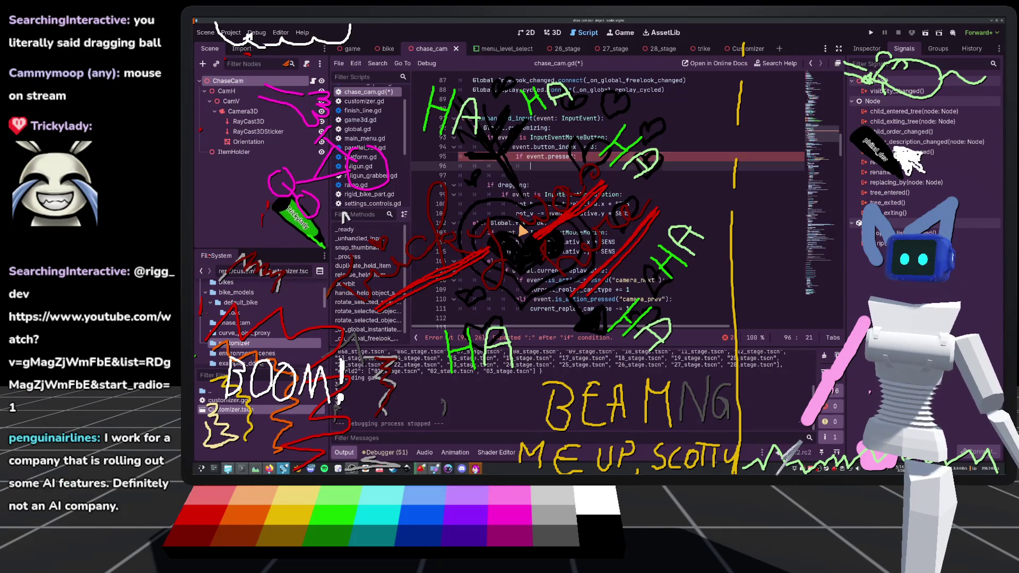
pyautogui.write(':')
# Step: Add 'dragging = true' under the pressed check, discarding a trial is_released line
pyautogui.press('Return')
pyautogui.write('dragging')
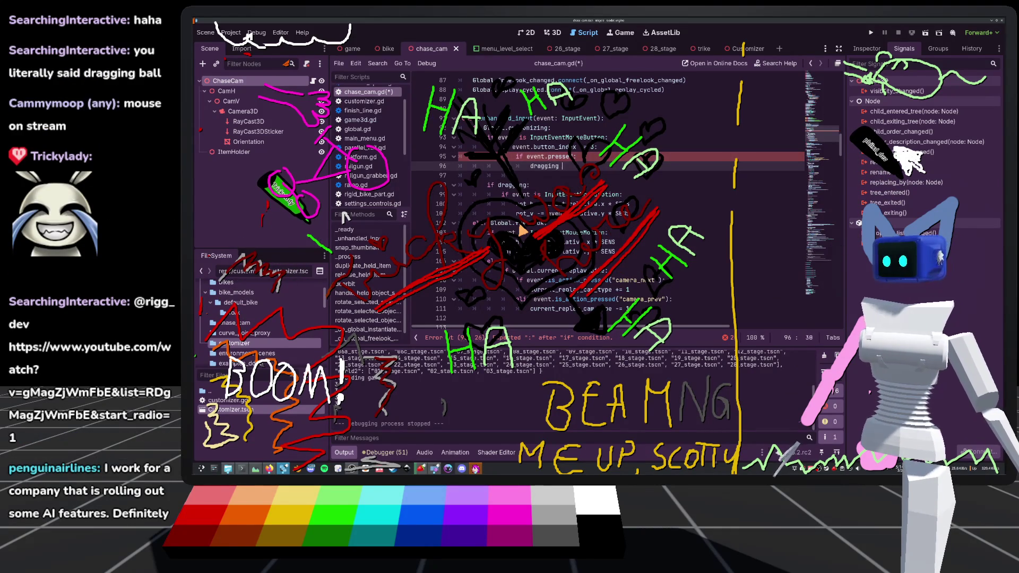
pyautogui.write('true')
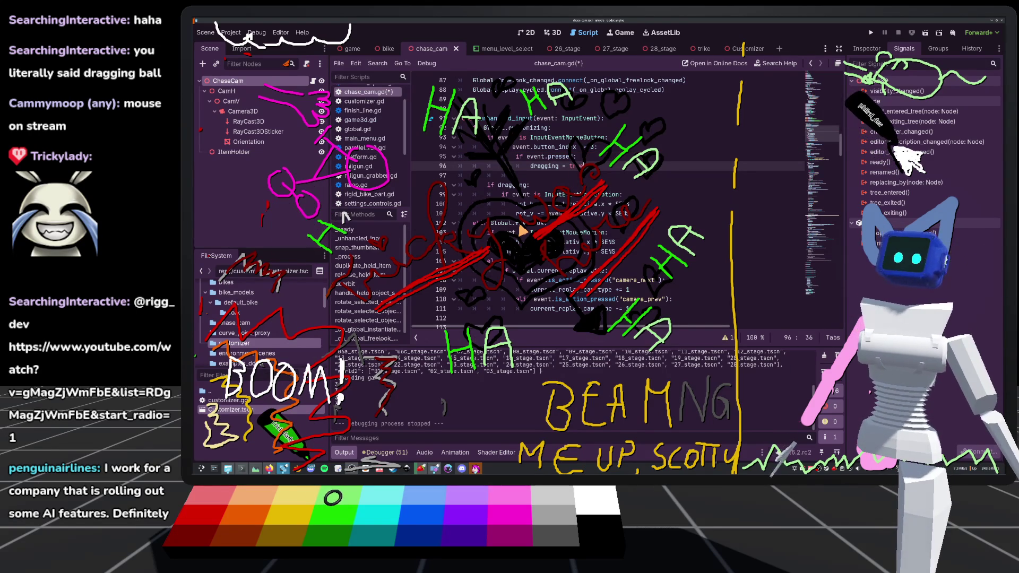
pyautogui.press('Return')
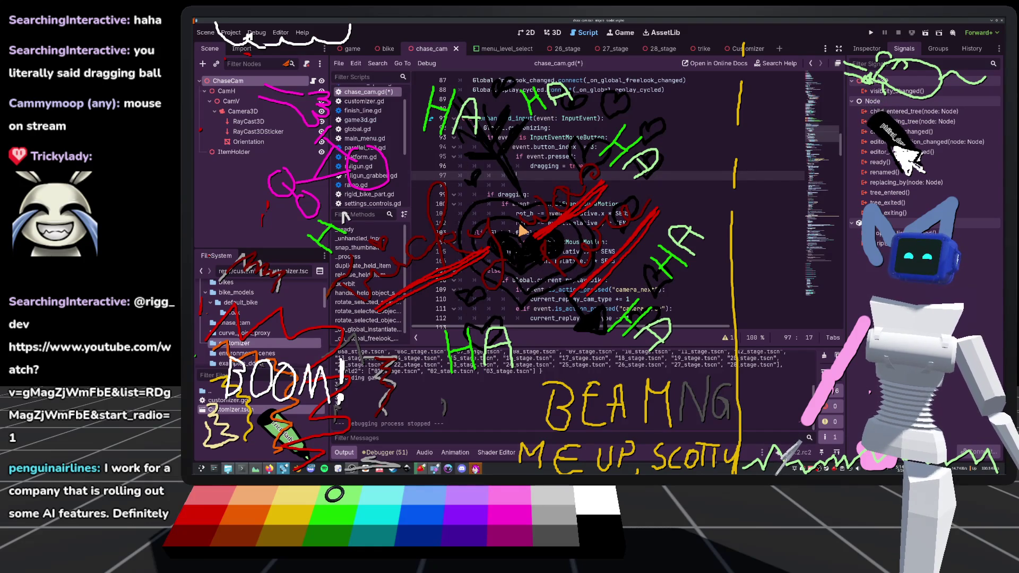
pyautogui.write('elif event.is_released()')
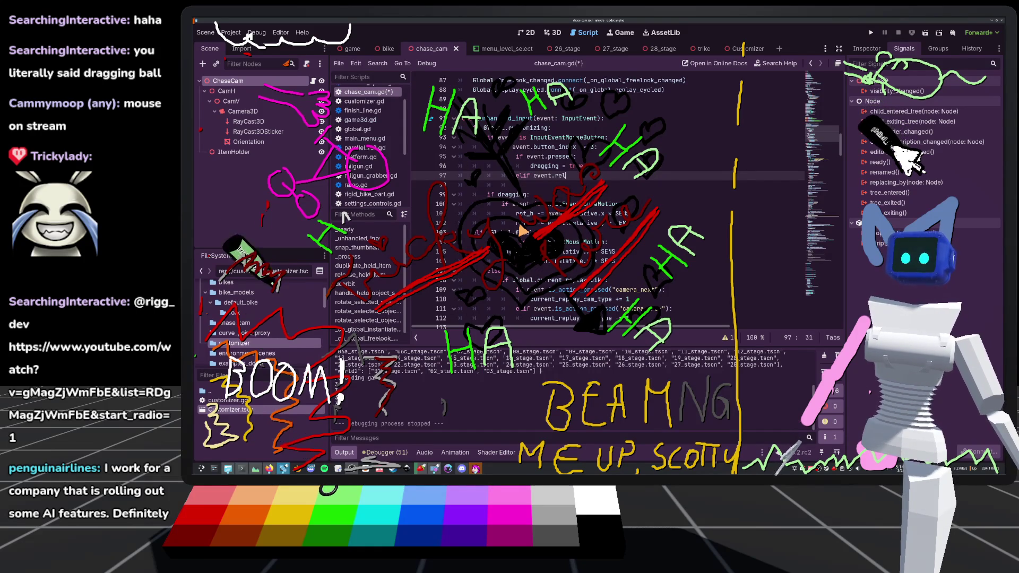
pyautogui.hotkey('ctrl', 'z')
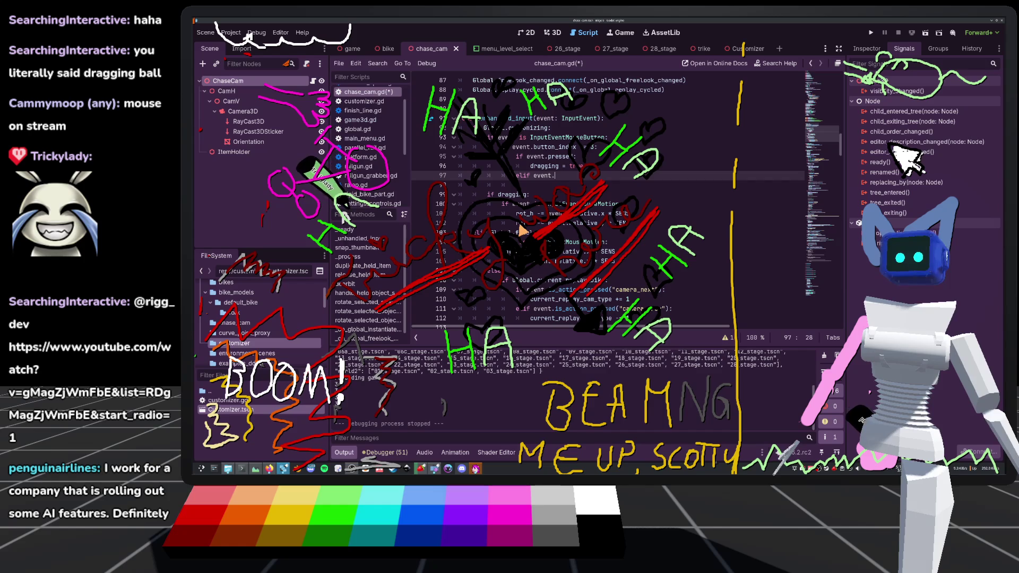
pyautogui.hotkey('ctrl', 'z')
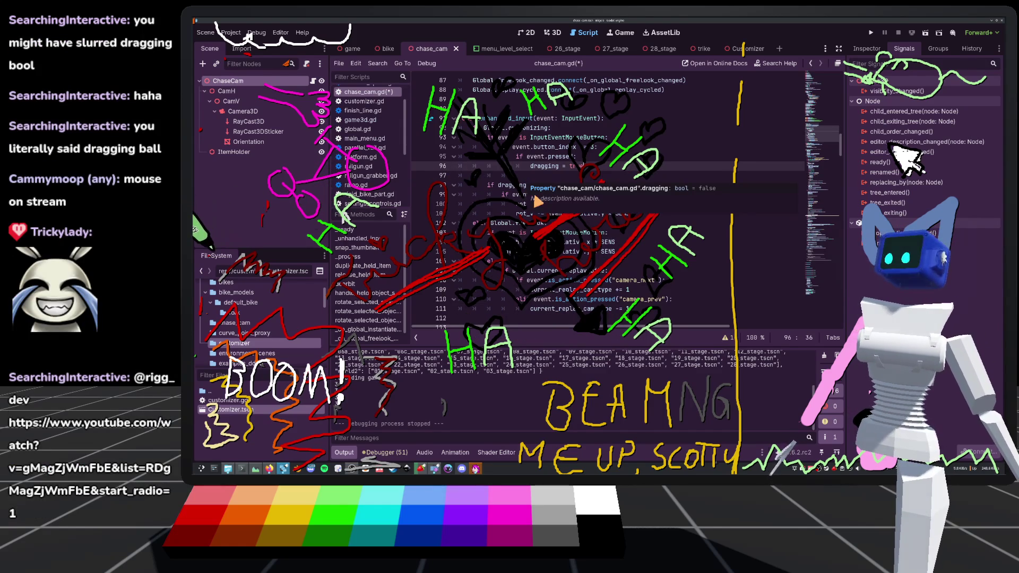
# Step: Change line 95 to 'dragging = event.pressed', save chase_cam.gd, and run the game
pyautogui.moveTo(530, 170); pyautogui.dragTo(518, 158)
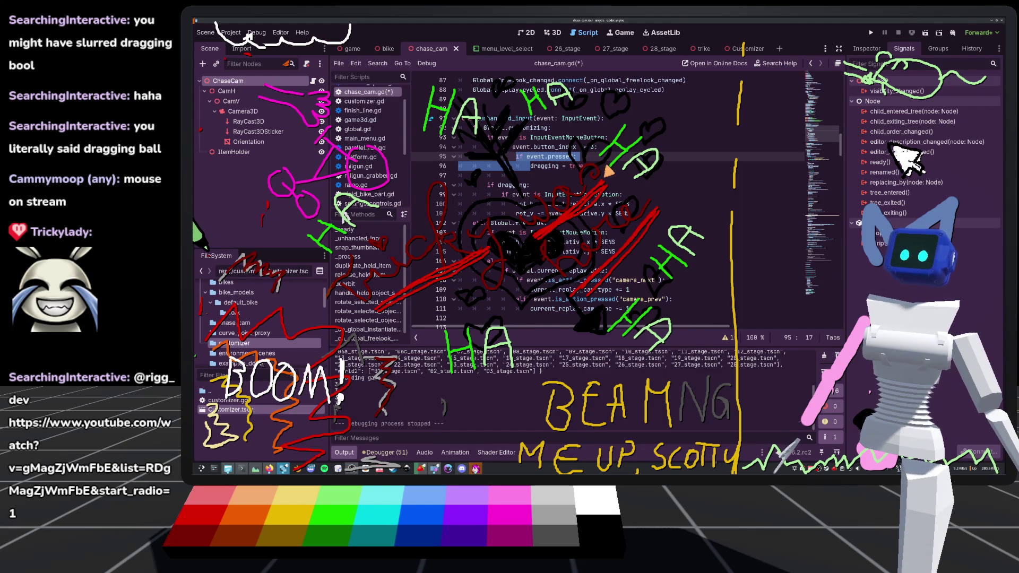
pyautogui.press('BackSpace')
pyautogui.moveTo(575, 158); pyautogui.dragTo(555, 158)
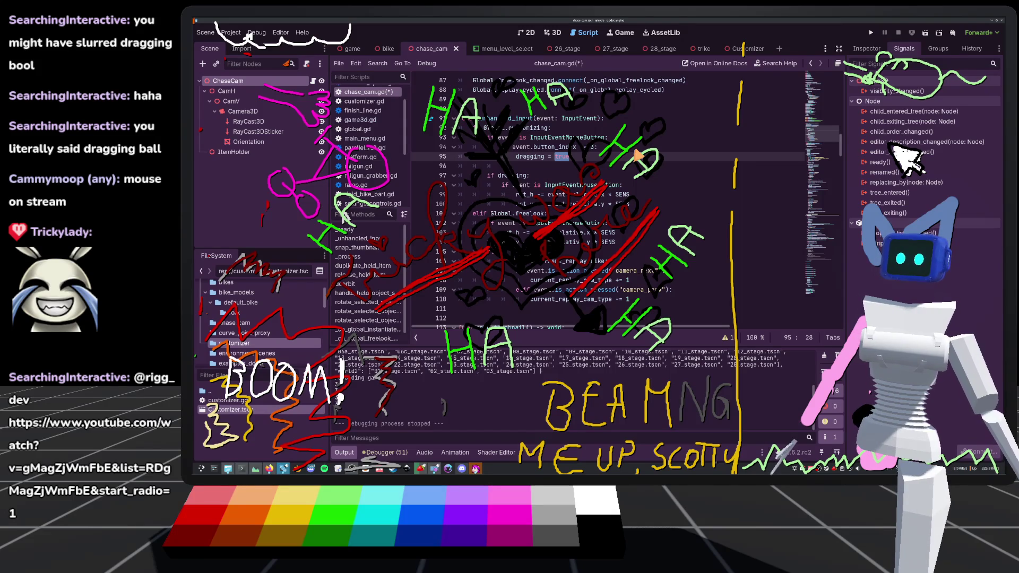
pyautogui.write('essed')
pyautogui.hotkey('ctrl', 's')
pyautogui.press('F5')
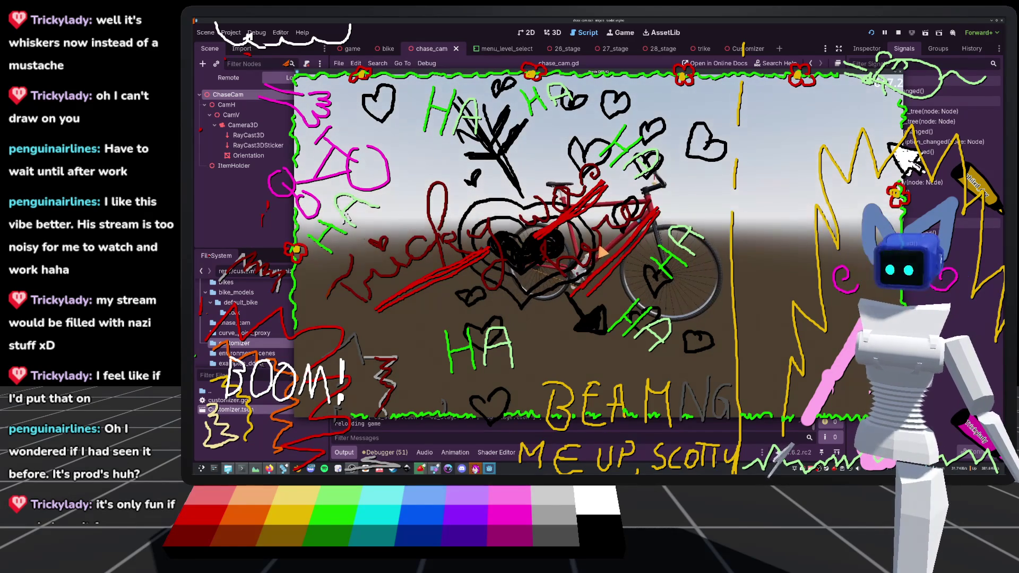
# Step: Bring up the game's pause menu and choose Quit
pyautogui.press('Escape')
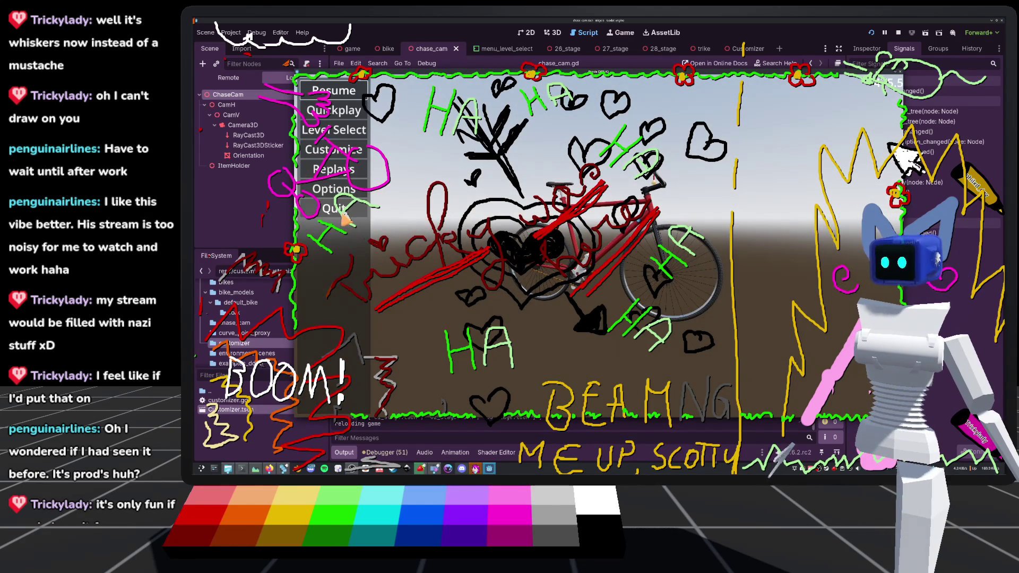
pyautogui.press('Escape')
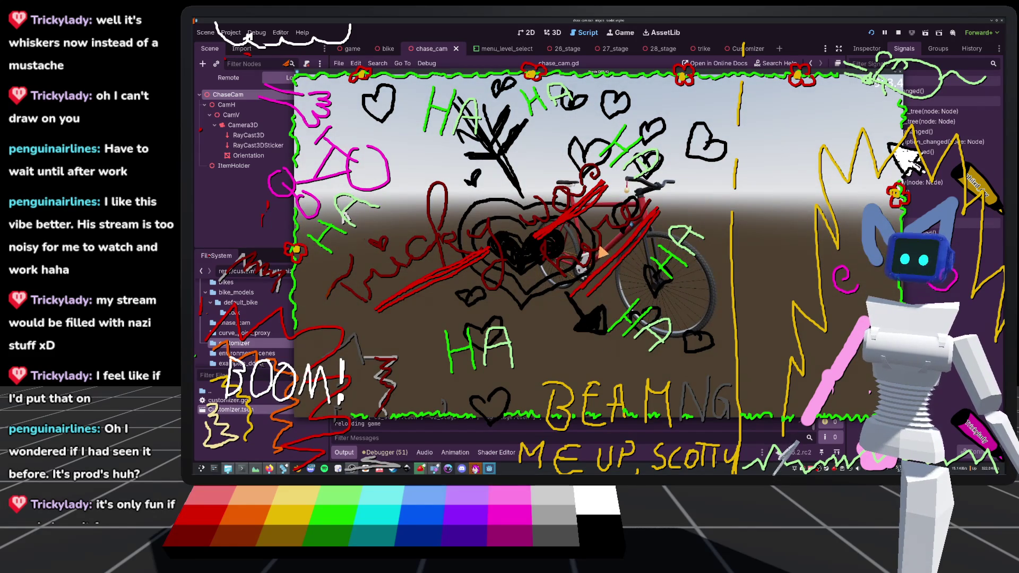
pyautogui.press('Escape')
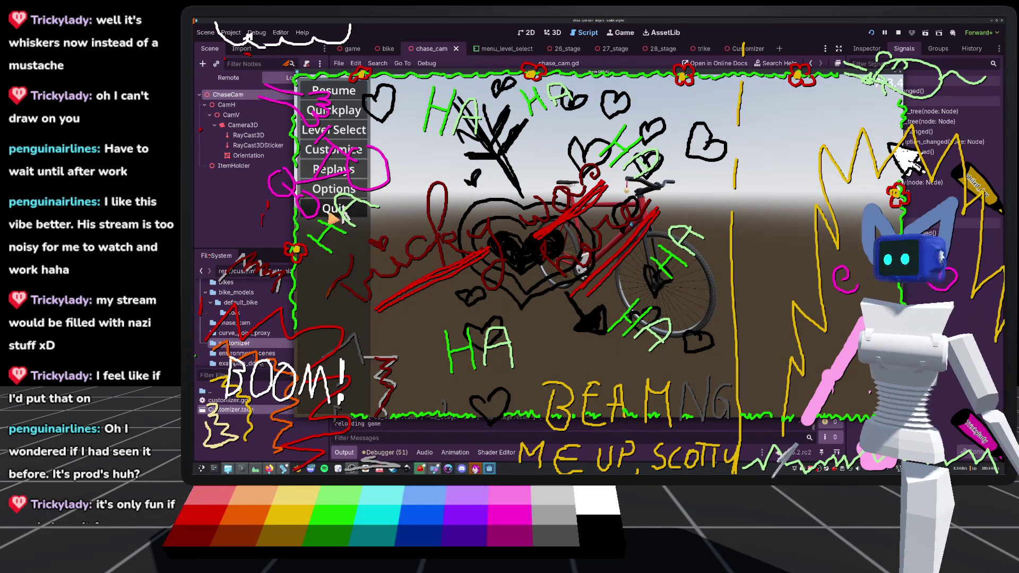
pyautogui.click(334, 211)
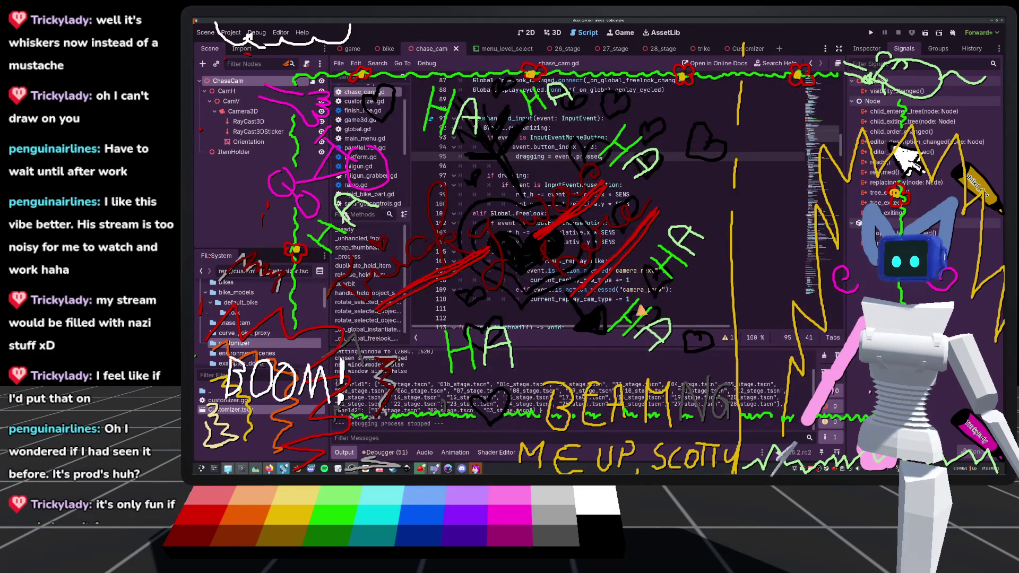
# Step: Add an 'if dragging:' check on a new line below the dragging assignment
pyautogui.scroll(2, 582, 251)
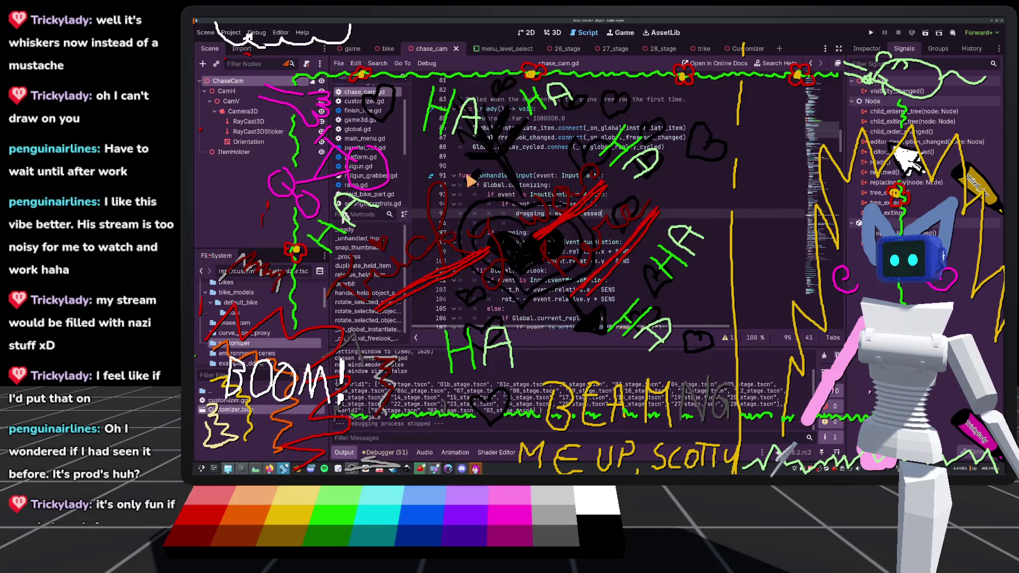
pyautogui.scroll(-1, 634, 290)
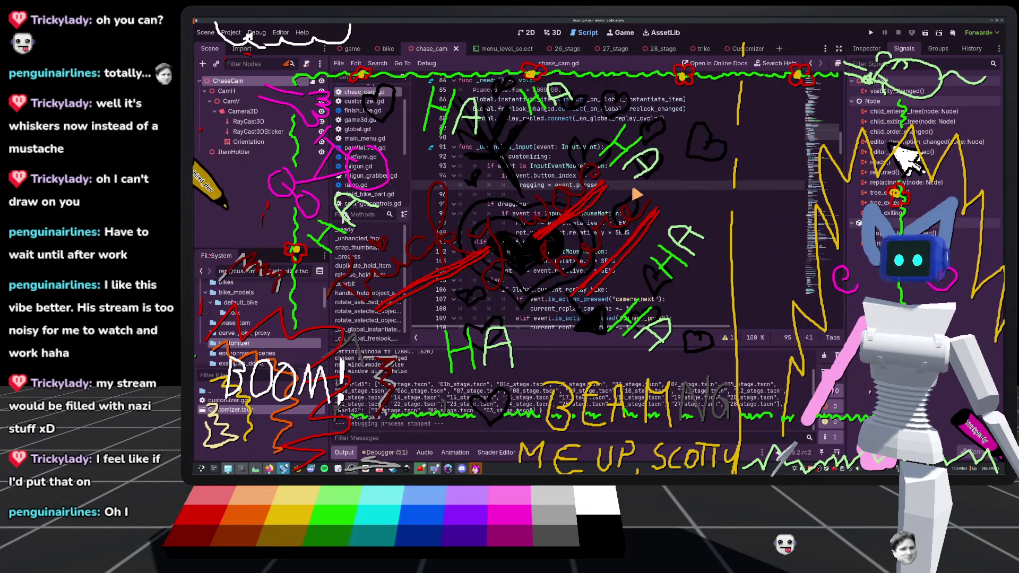
pyautogui.scroll(1, 614, 165)
pyautogui.scroll(-1, 614, 165)
pyautogui.press('Down')
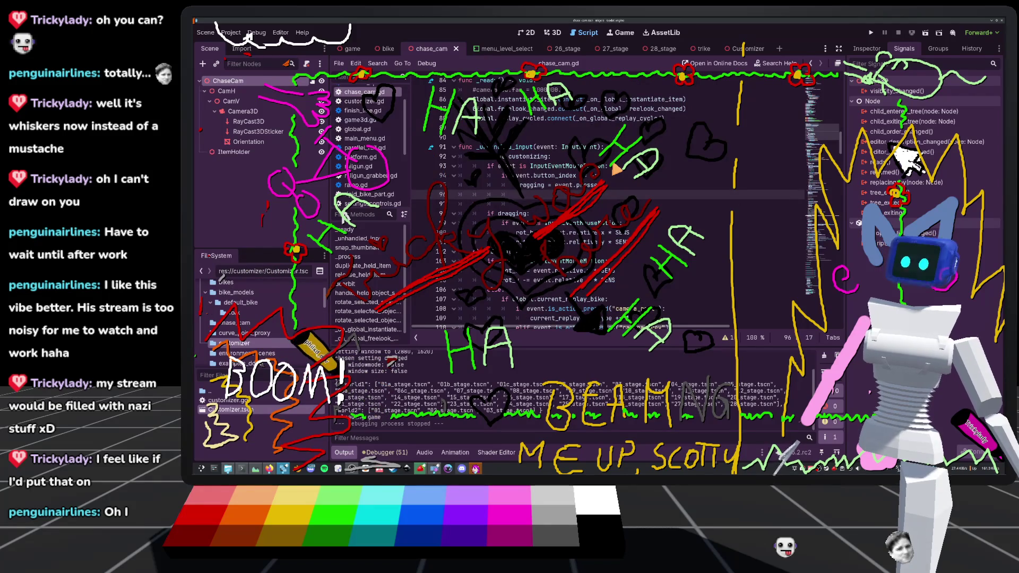
pyautogui.write('if')
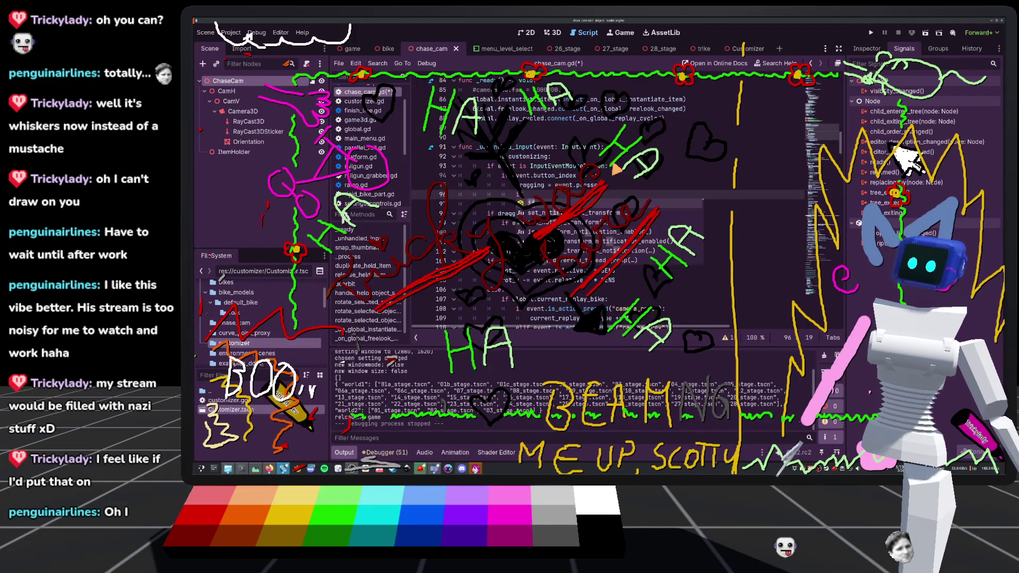
pyautogui.write(' Dr')
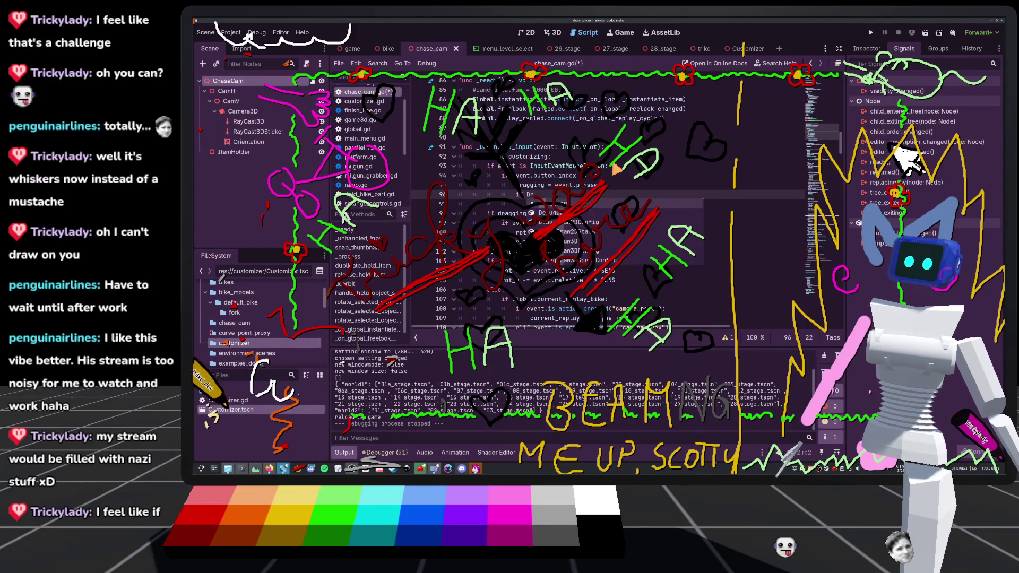
pyautogui.write('agging:')
pyautogui.press('Return')
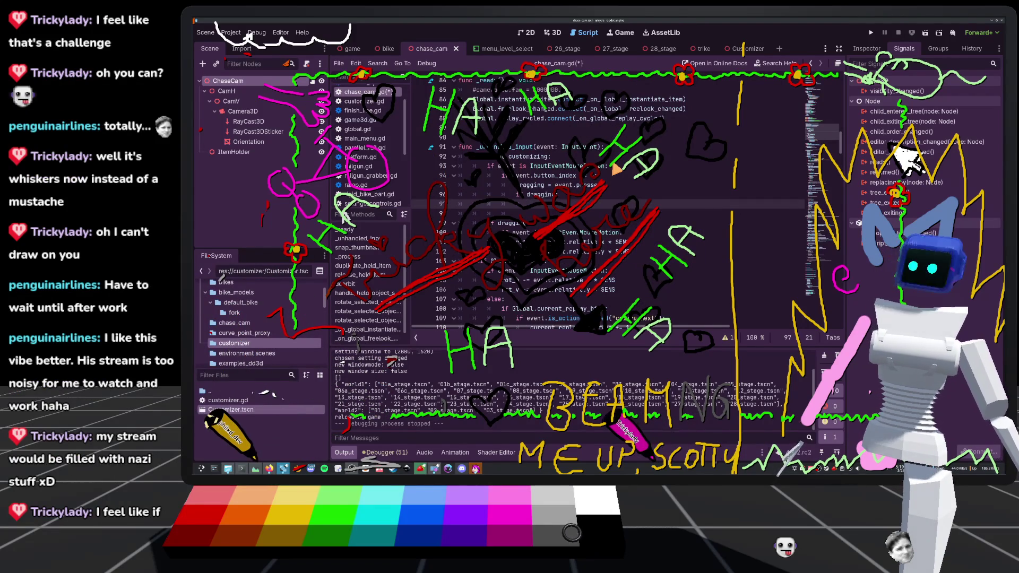
# Step: Begin the indented mouse-mode line under the 'if dragging:' check
pyautogui.write('if')
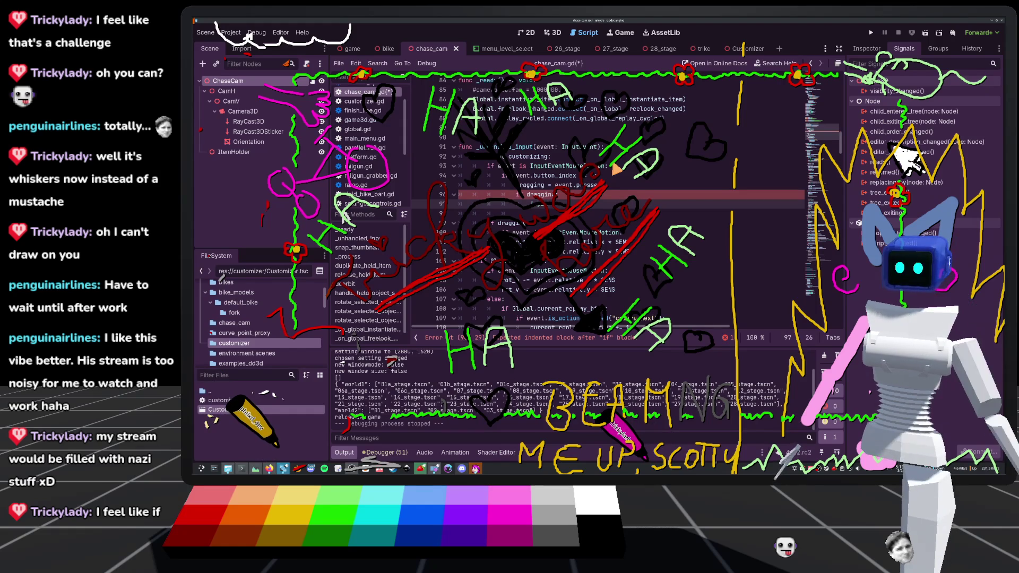
pyautogui.write('held_item')
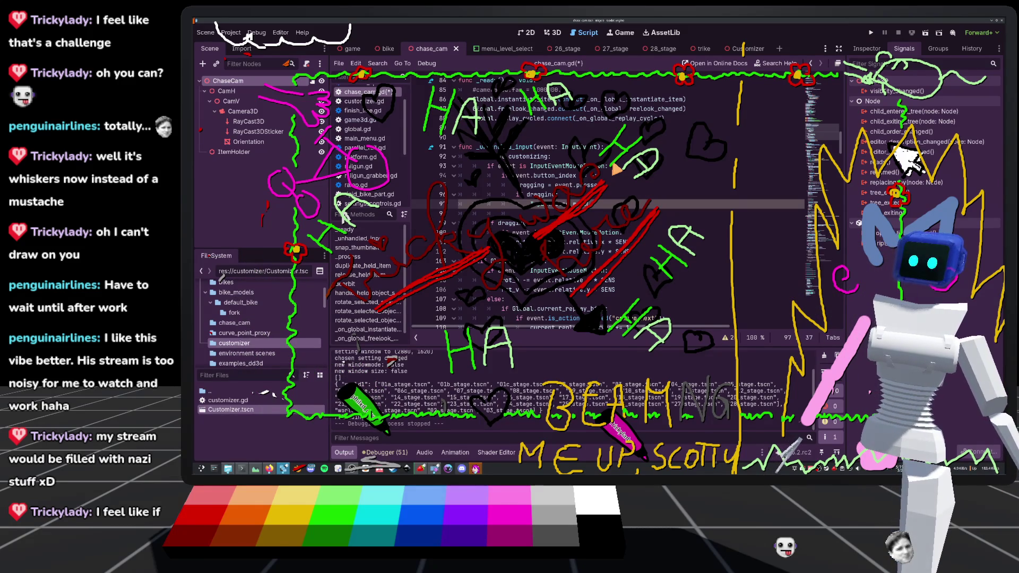
pyautogui.scroll(-1, 605, 201)
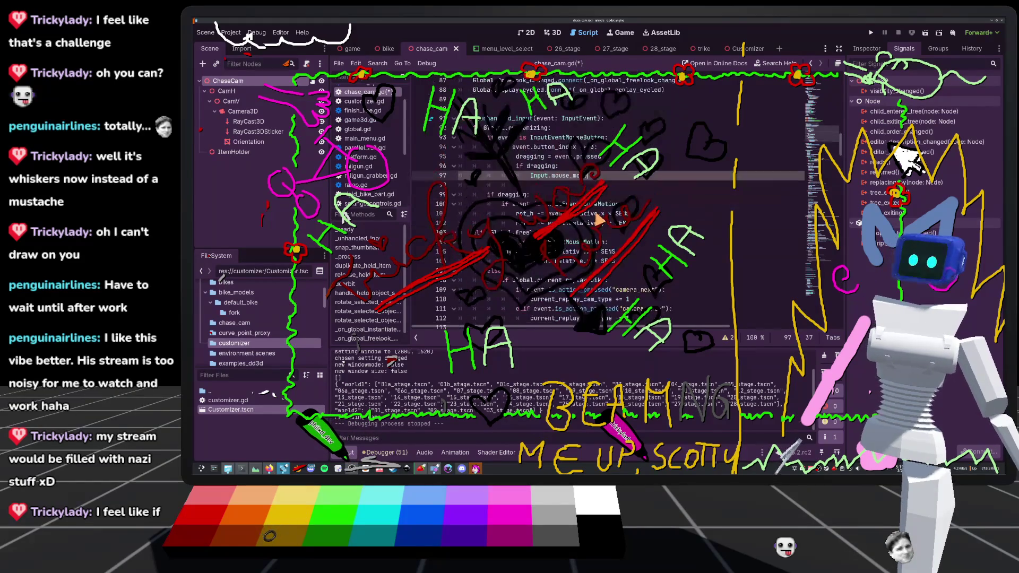
pyautogui.scroll(2, 581, 229)
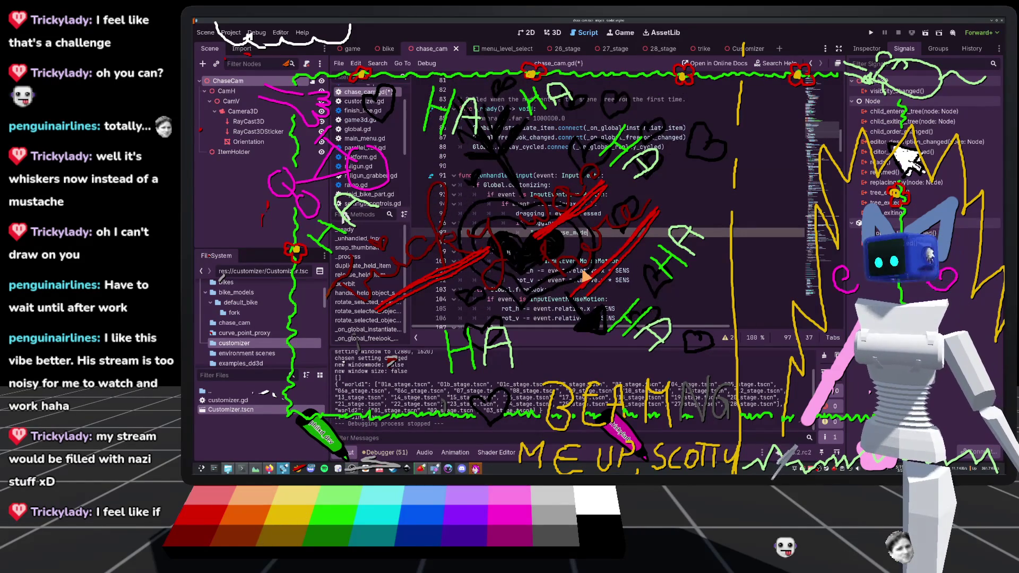
pyautogui.moveTo(583, 275)
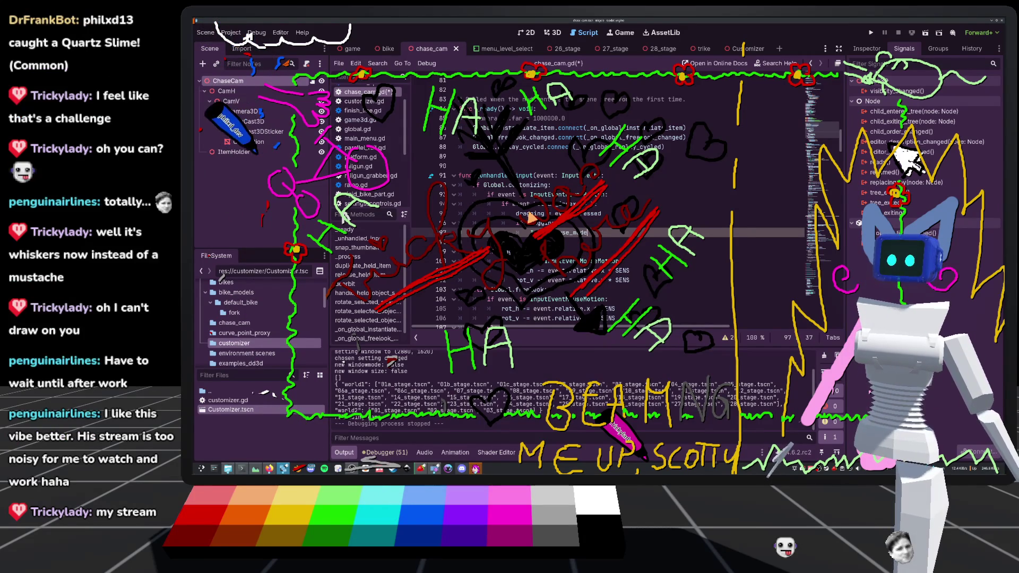
pyautogui.moveTo(531, 218)
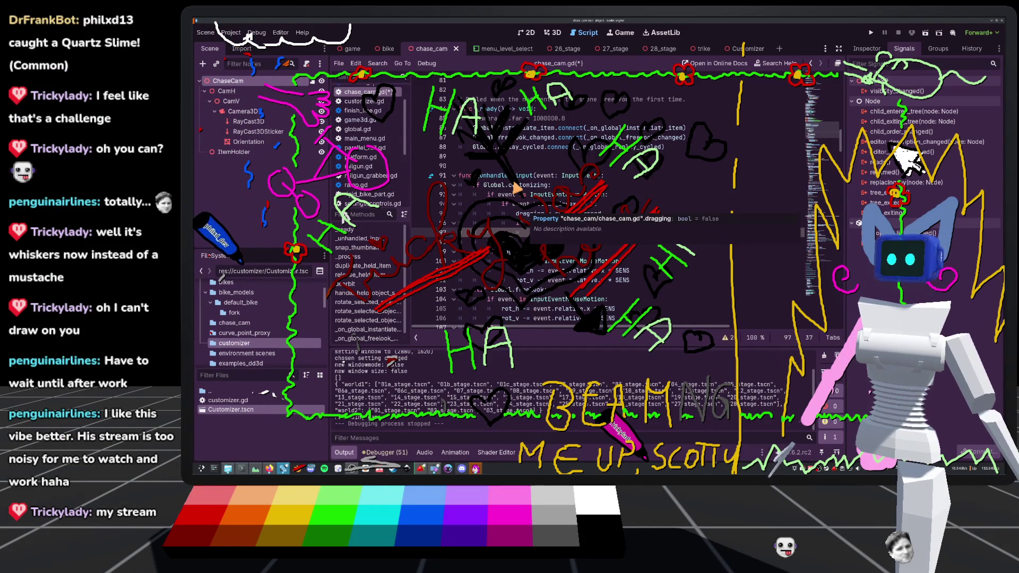
pyautogui.moveTo(515, 185)
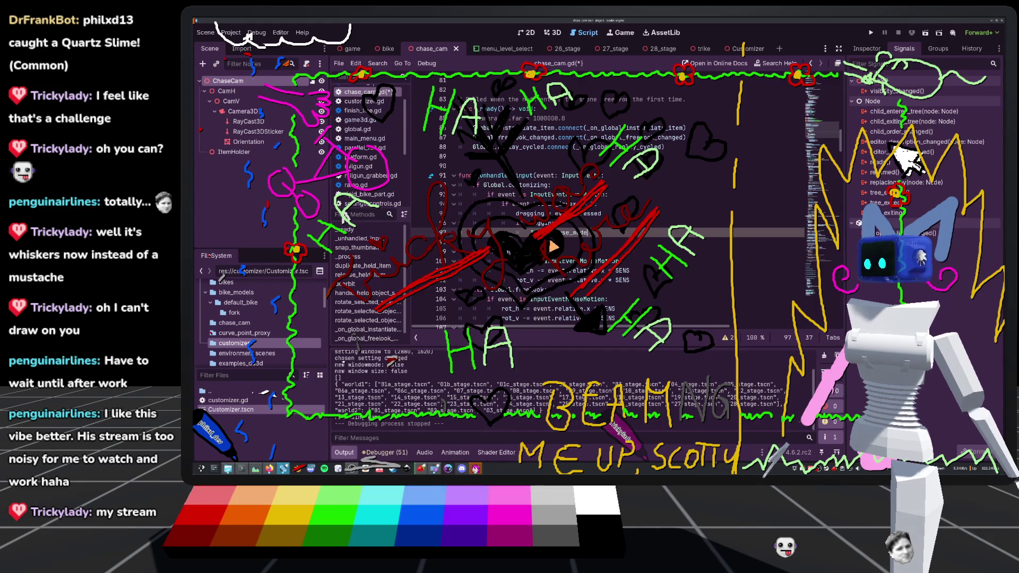
# Step: Set Input.mouse_mode to MOUSE_MODE_CAPTURED in chase_cam.gd using autocomplete
pyautogui.scroll(-1, 552, 246)
pyautogui.scroll(1, 514, 222)
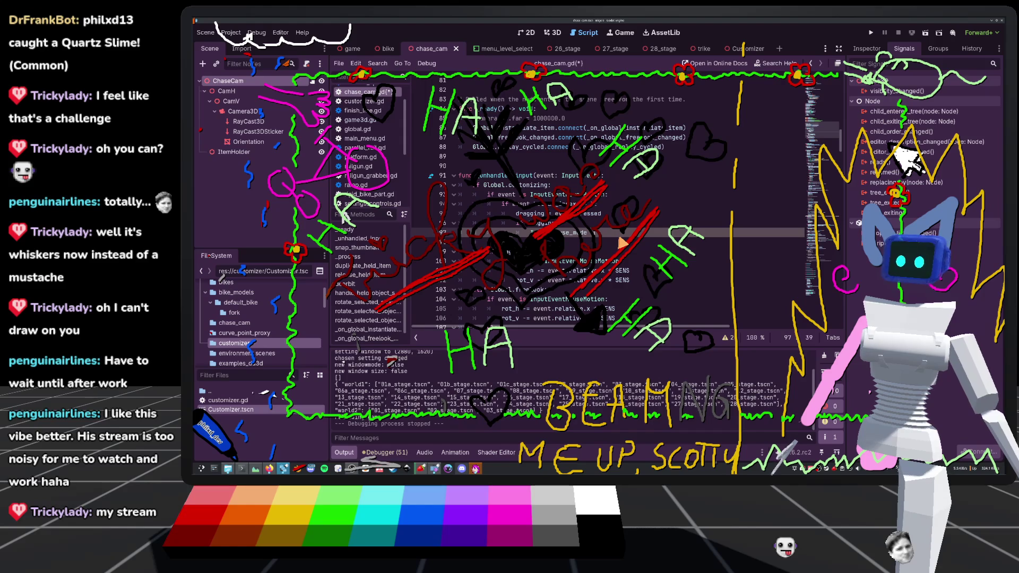
pyautogui.hotkey('ctrl', 'space')
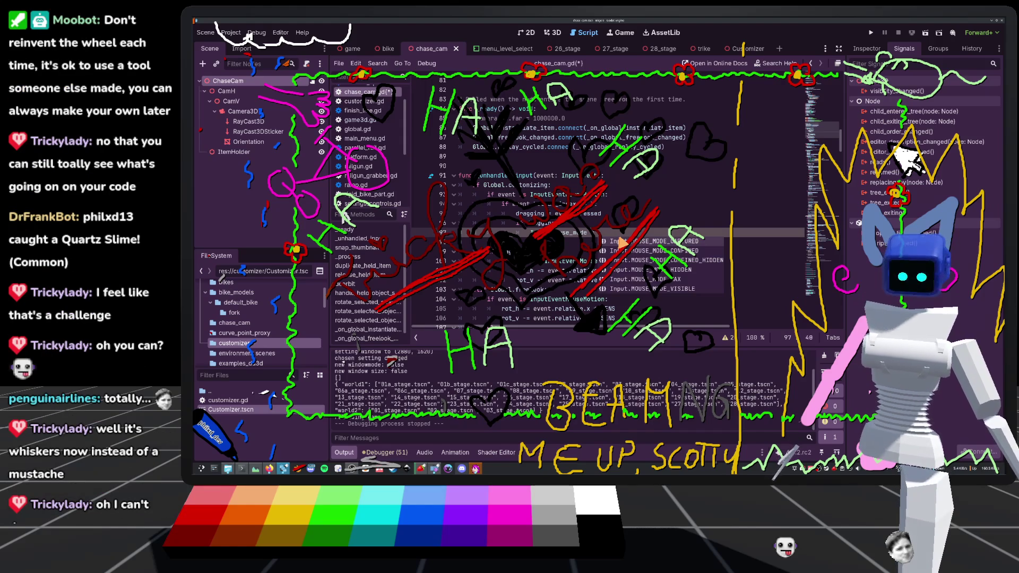
pyautogui.press('Escape')
pyautogui.scroll(-1, 633, 186)
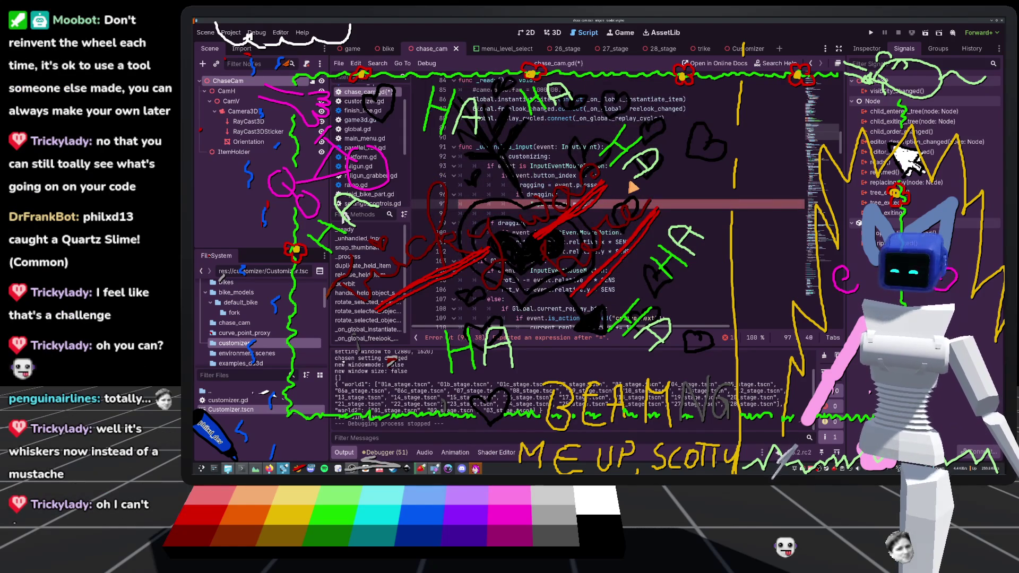
pyautogui.write('Input.MOUSE_MODE_CAPTURED')
pyautogui.press('Return')
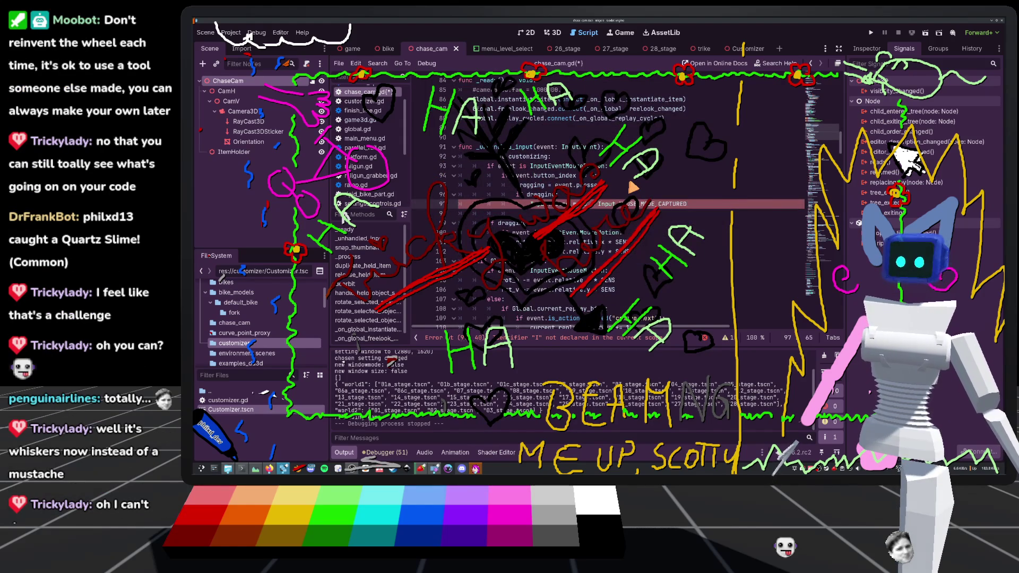
# Step: Add an else: branch below and begin an Input.mouse_mode line inside it
pyautogui.press('Return')
pyautogui.press('BackSpace')
pyautogui.press('BackSpace')
pyautogui.press('BackSpace')
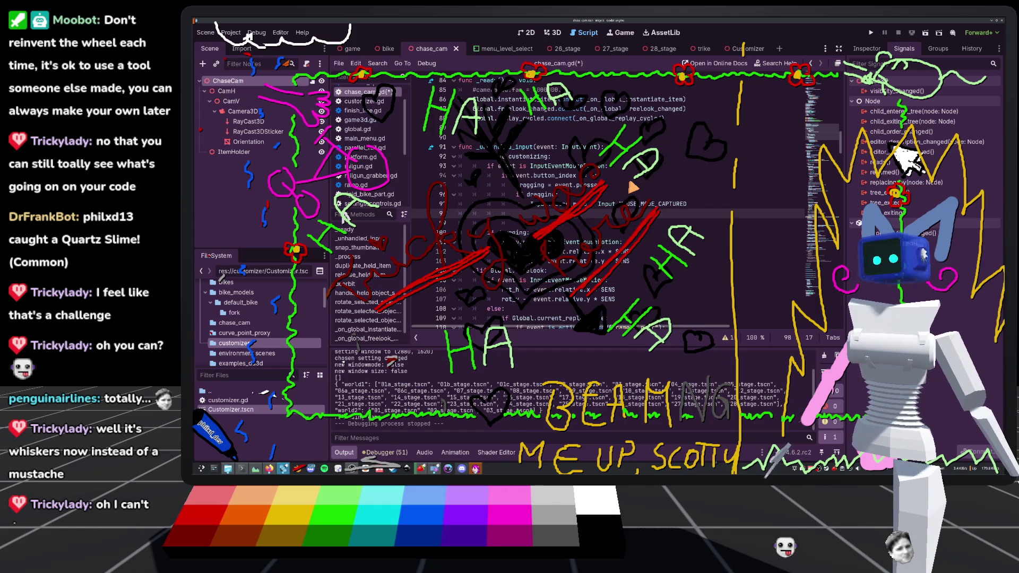
pyautogui.write('else:')
pyautogui.press('Return')
pyautogui.write('Inp')
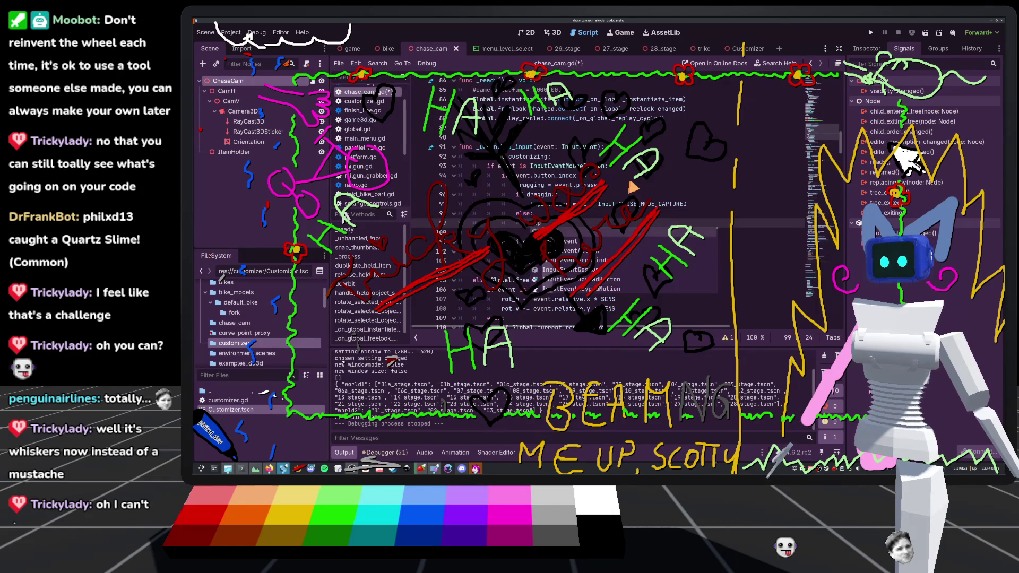
pyautogui.write('ut.mou')
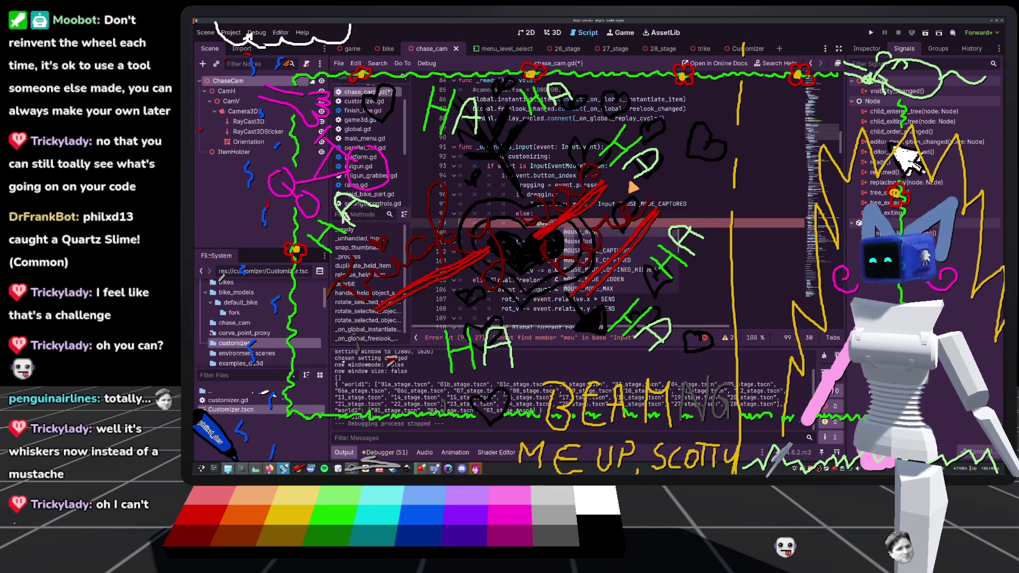
pyautogui.press('Return')
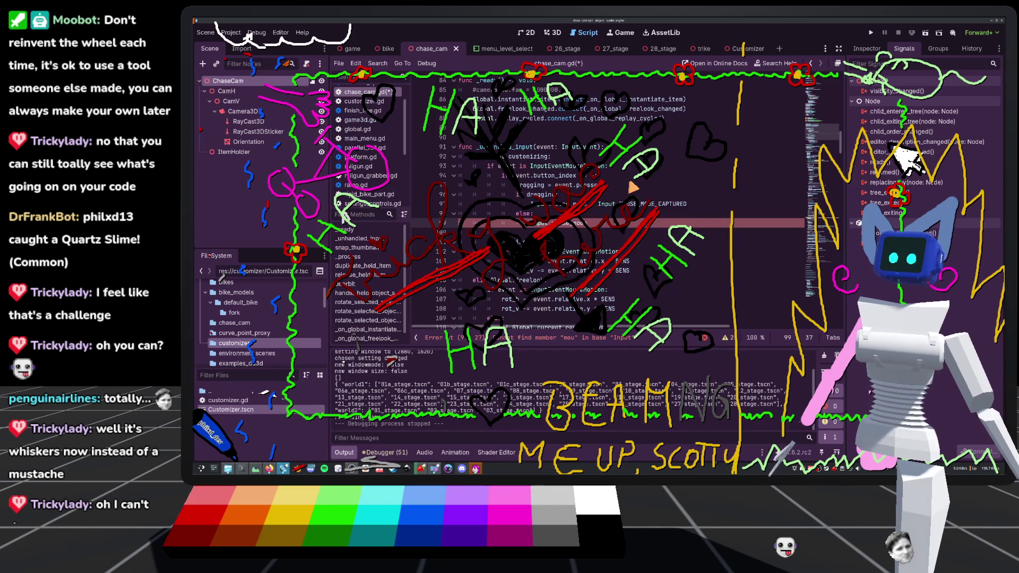
# Step: Set the else branch mouse mode to MOUSE_MODE_VISIBLE, then rerun the game and choose Quickplay
pyautogui.press('Down')
pyautogui.press('Down')
pyautogui.press('Down')
pyautogui.press('Return')
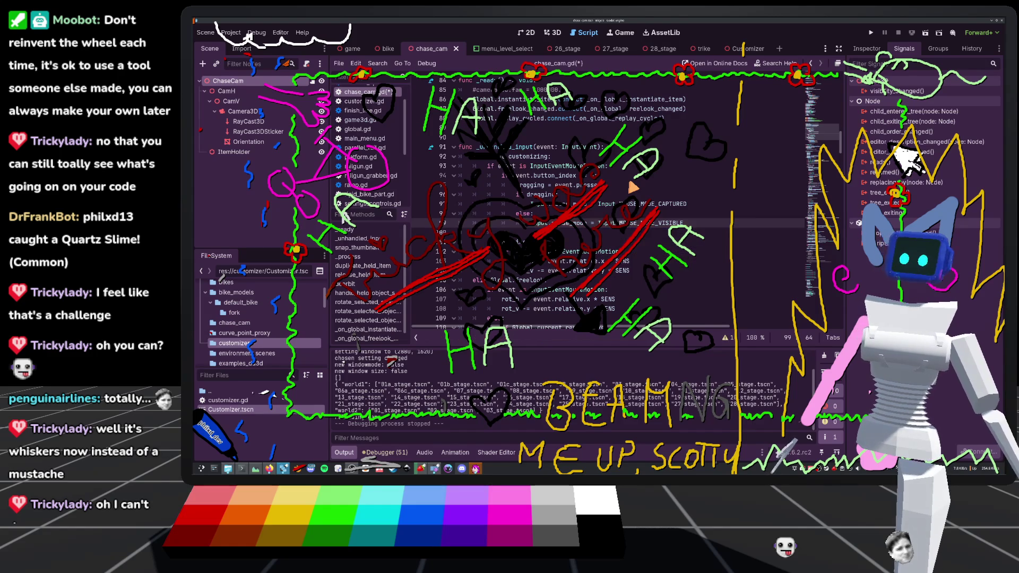
pyautogui.click(871, 32)
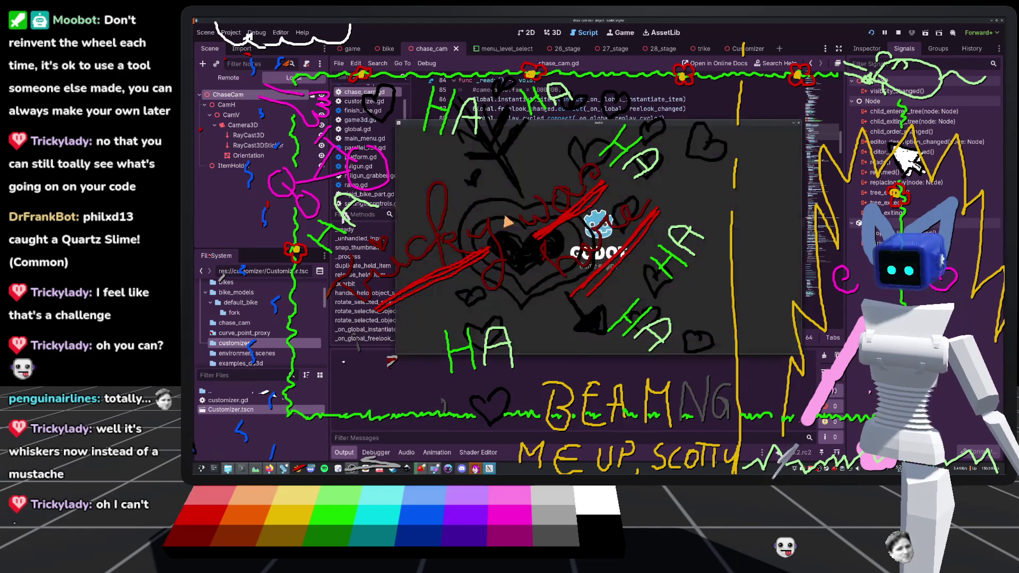
pyautogui.click(313, 95)
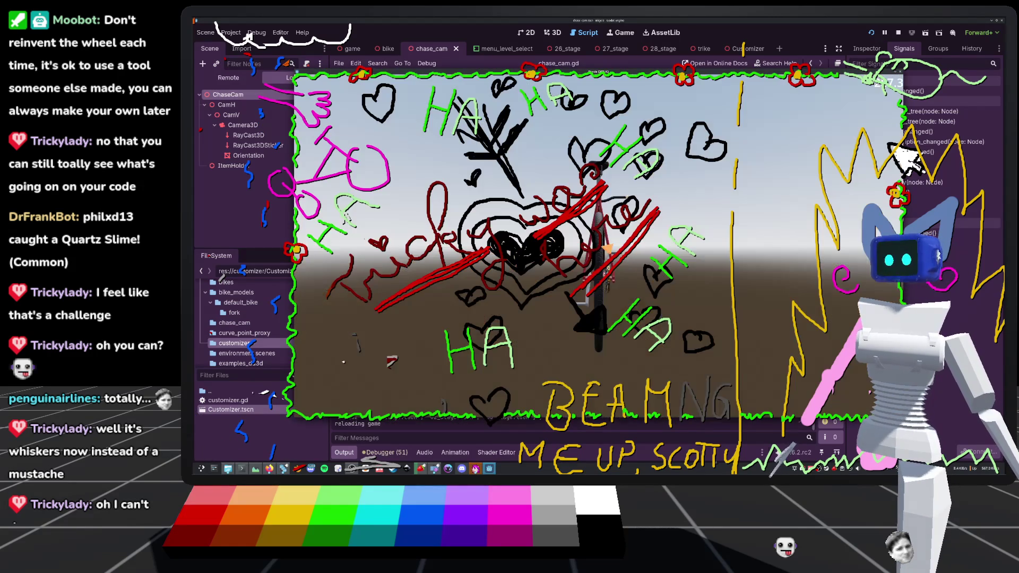
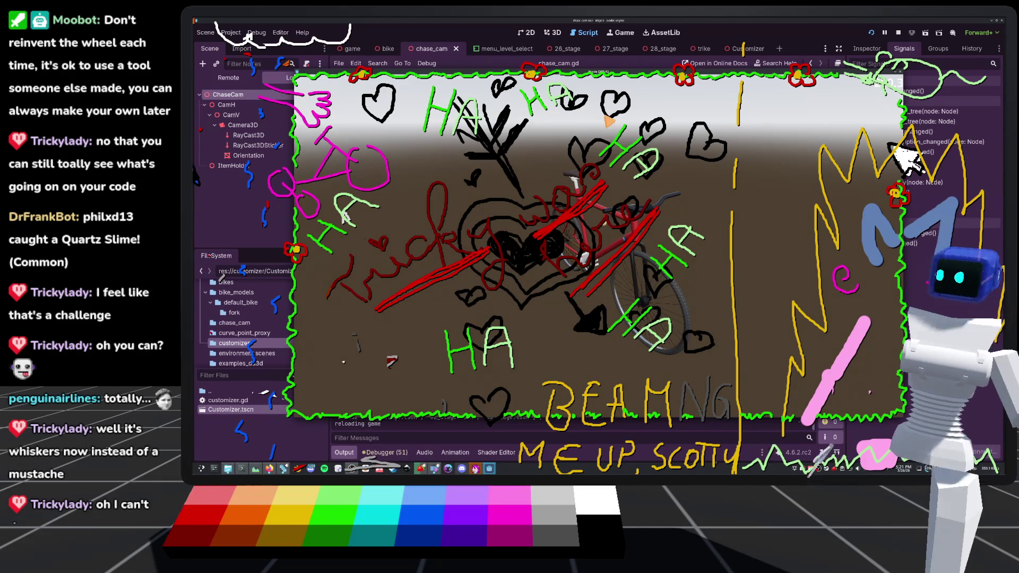
# Step: Stop the running game and scroll chase_cam.gd down to the _process code
pyautogui.press('F8')
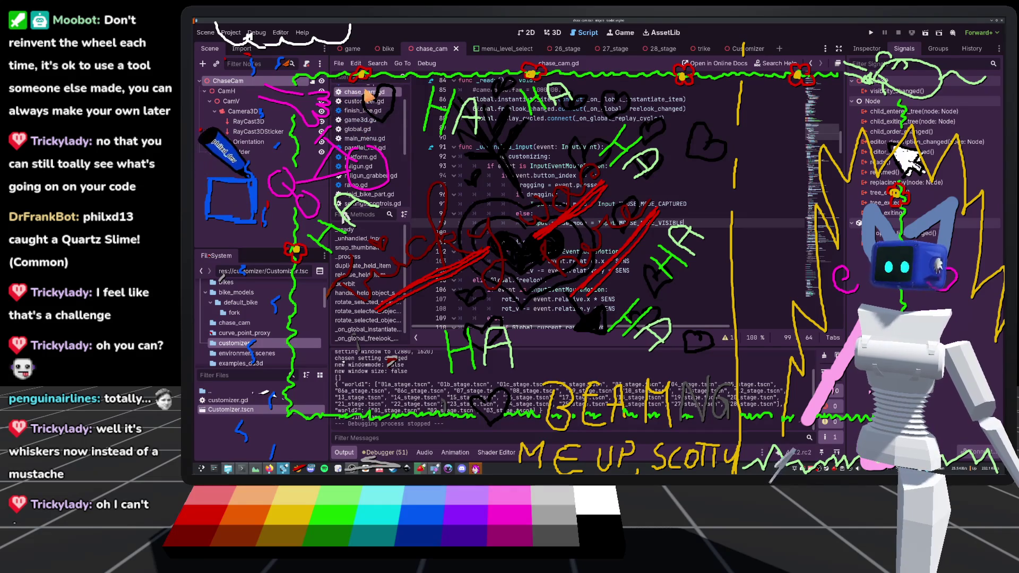
pyautogui.scroll(-10, 461, 164)
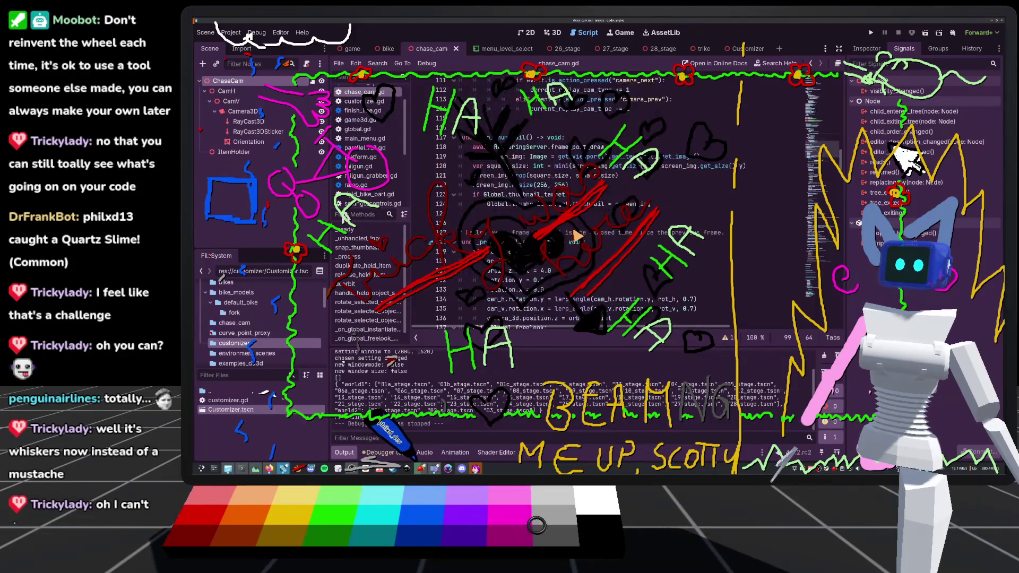
pyautogui.scroll(7, 538, 183)
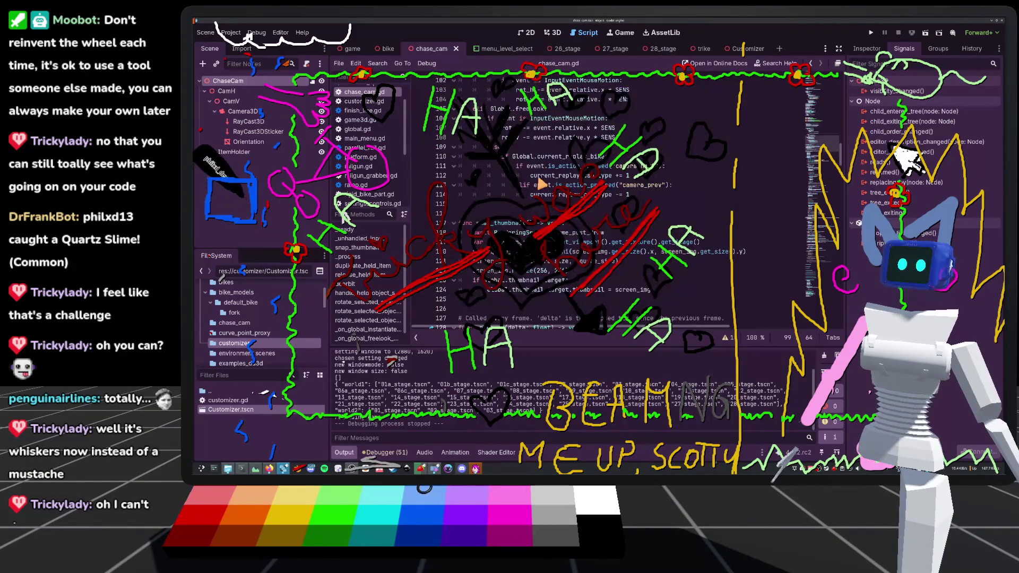
pyautogui.scroll(-4, 538, 185)
pyautogui.scroll(-4, 557, 210)
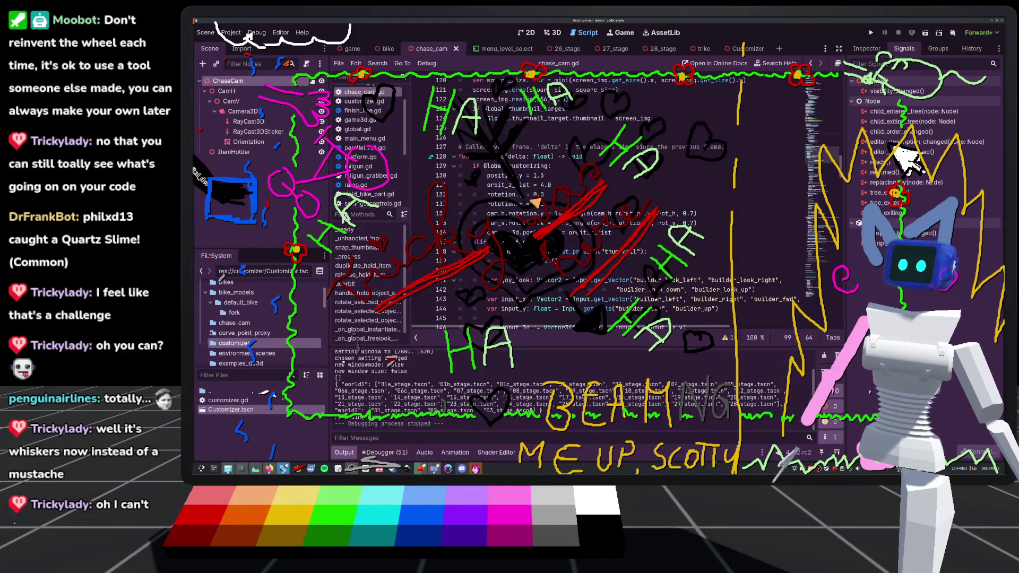
pyautogui.scroll(-2, 534, 180)
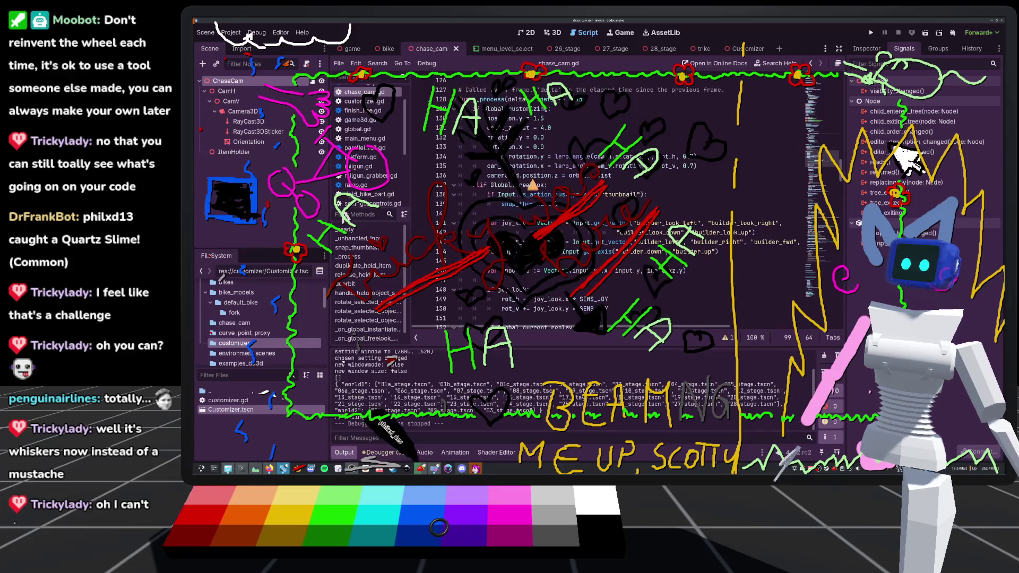
# Step: Change the customizing z_dist on line 131 from 4.0 to 3.0 and run the game
pyautogui.scroll(2, 582, 182)
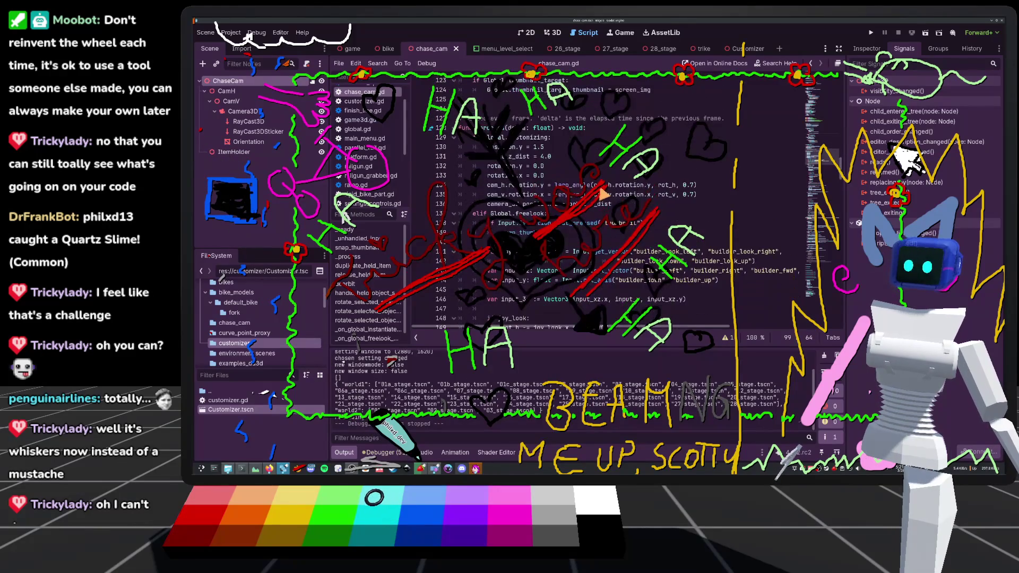
pyautogui.scroll(-1, 508, 186)
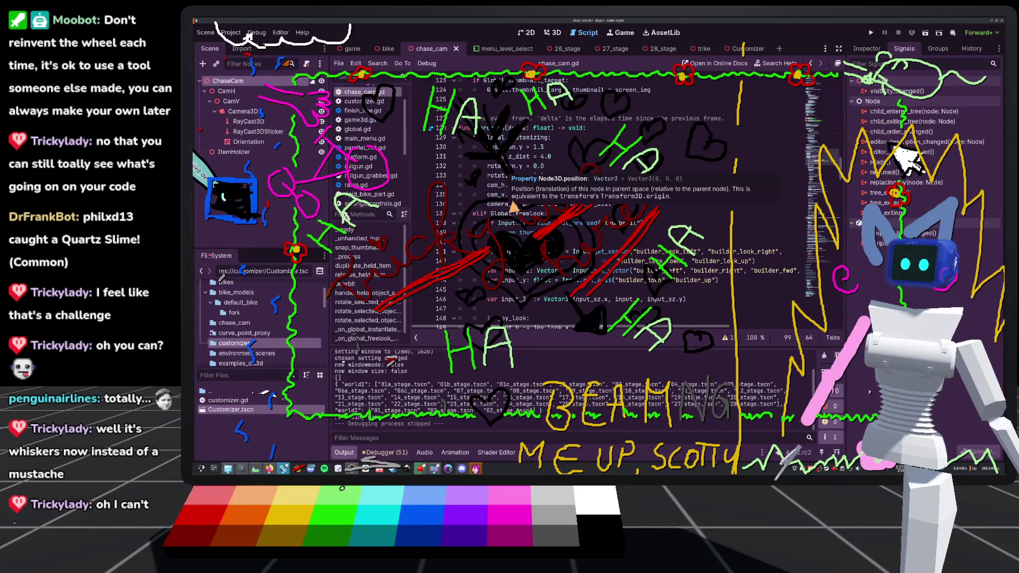
pyautogui.scroll(2, 535, 170)
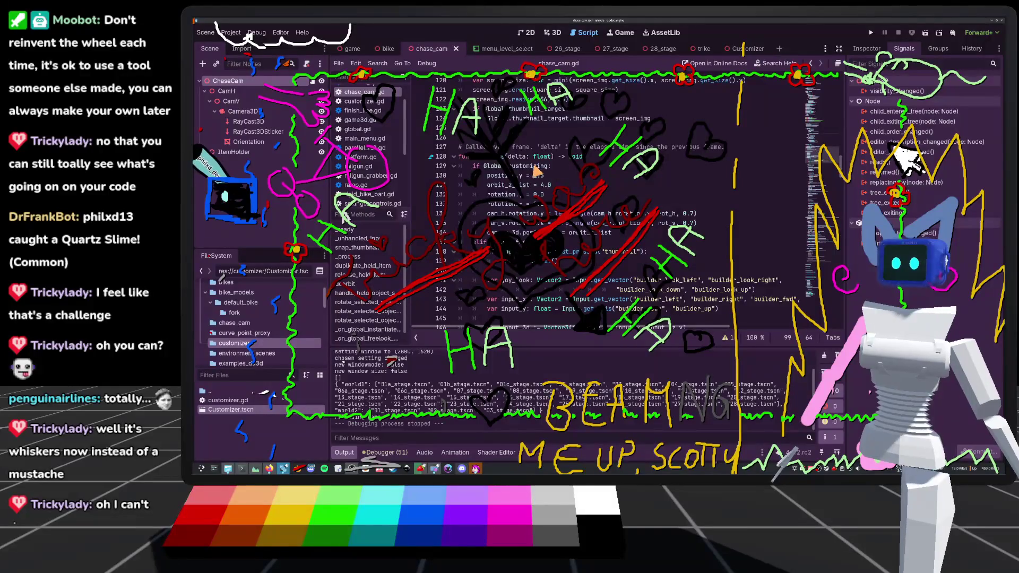
pyautogui.scroll(-2, 549, 192)
pyautogui.click(541, 157)
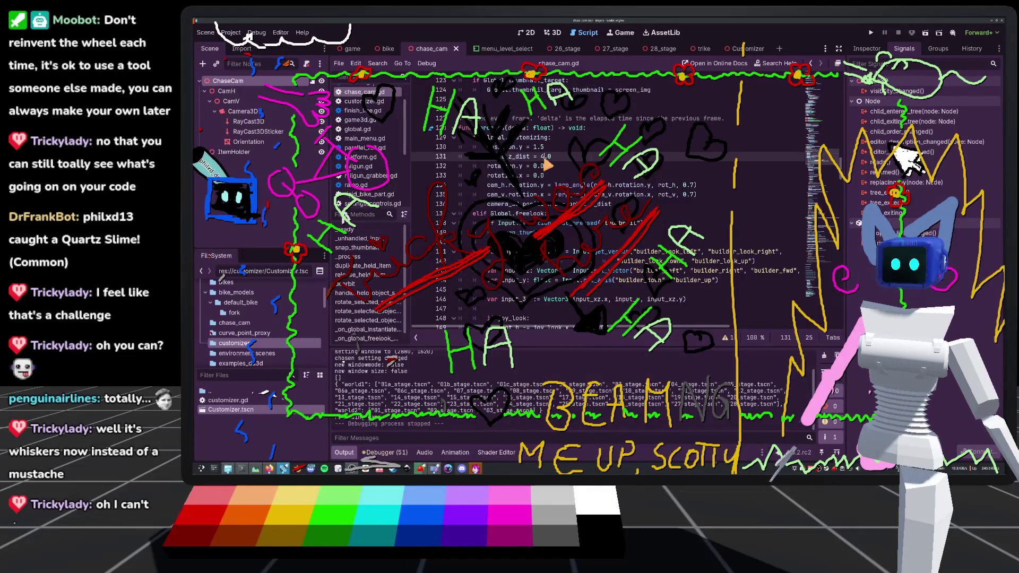
pyautogui.write('3')
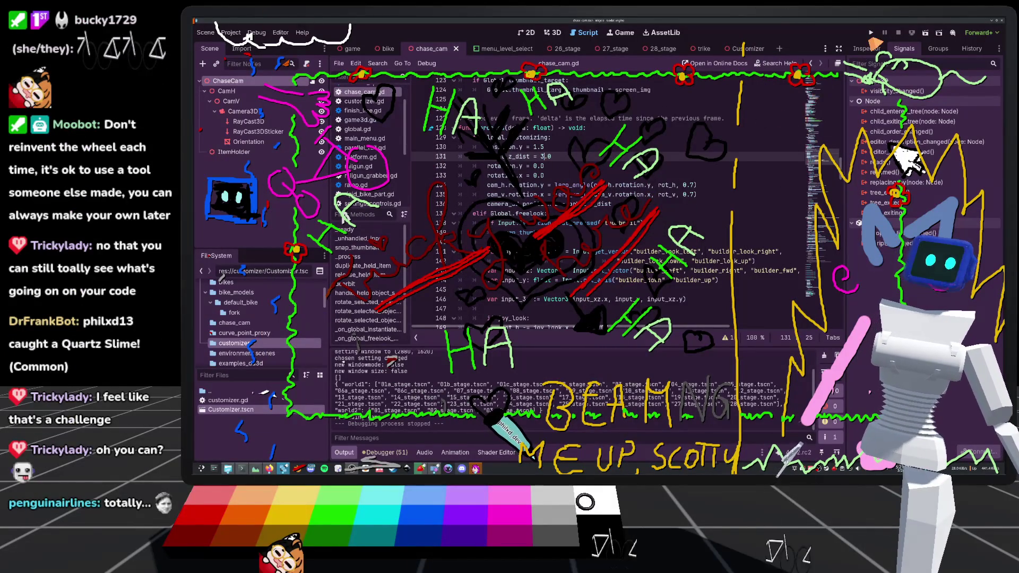
pyautogui.click(871, 31)
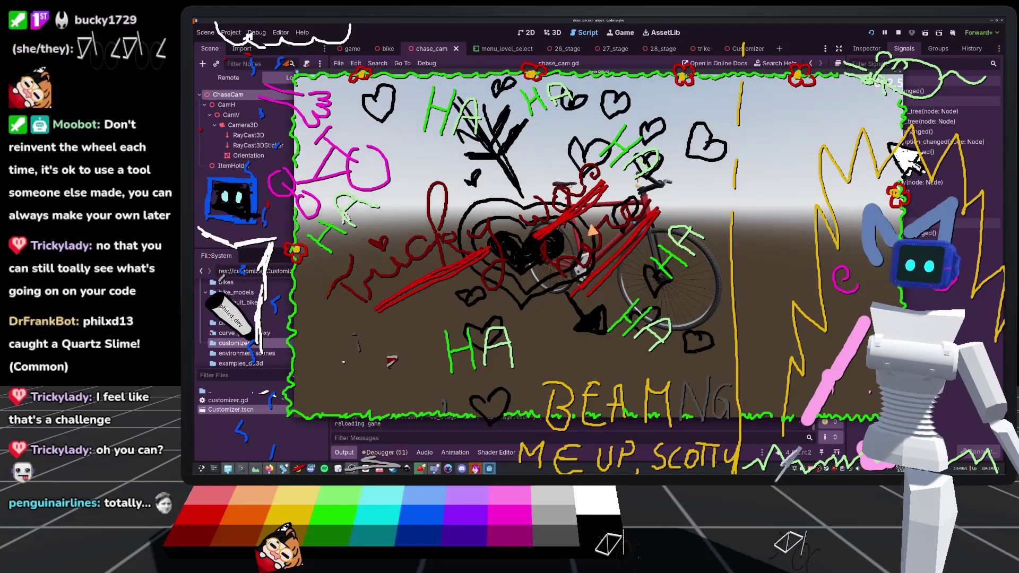
# Step: Stop the test run with the closer customize camera using F8
pyautogui.press('F8')
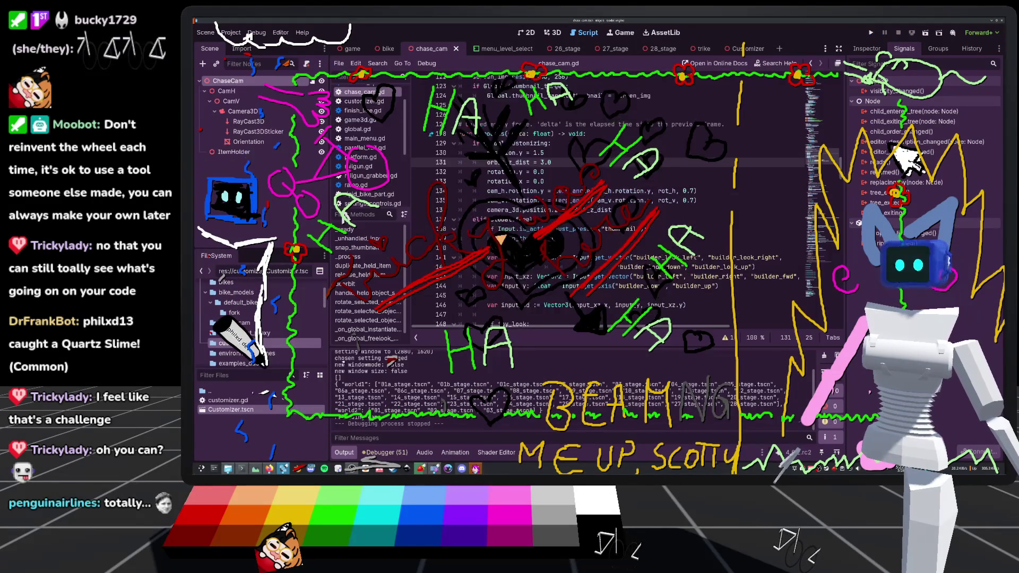
# Step: Lower ORBIT_DIST_MIN on line 8 from 5.0 to 3.0
pyautogui.scroll(20, 499, 257)
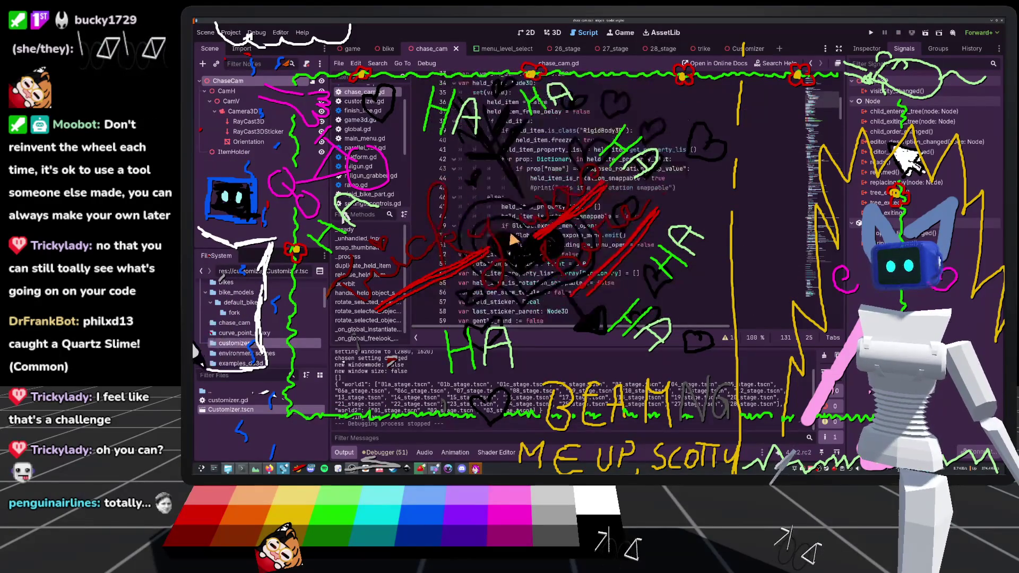
pyautogui.scroll(-1, 540, 126)
pyautogui.scroll(-1, 526, 129)
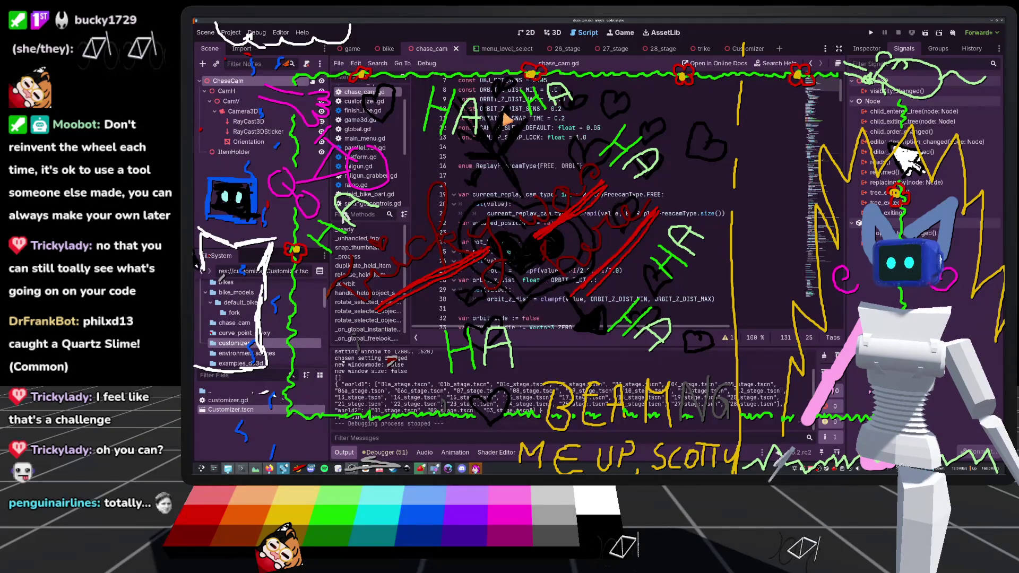
pyautogui.scroll(1, 551, 112)
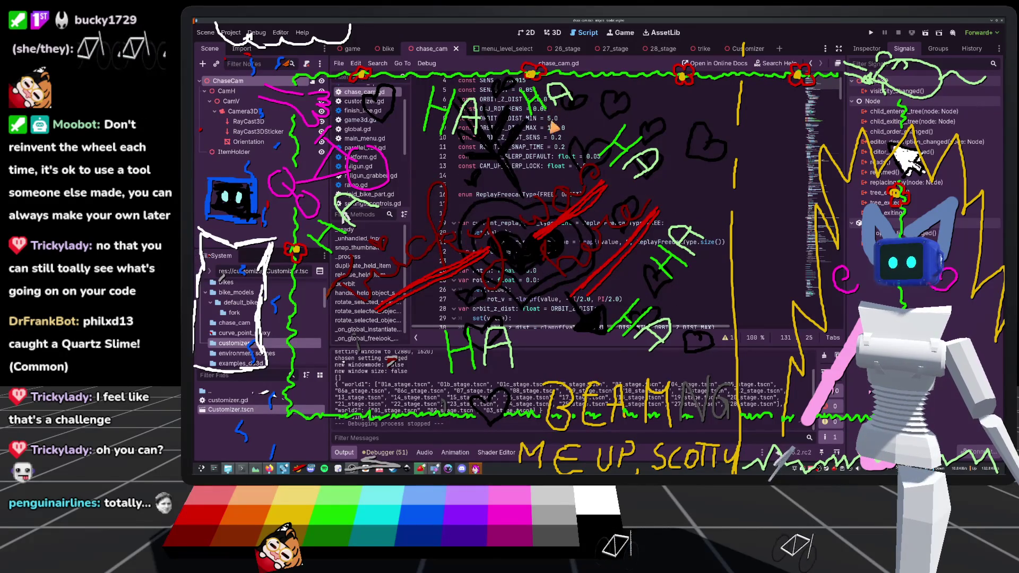
pyautogui.click(548, 119)
pyautogui.press('Delete')
pyautogui.write('3')
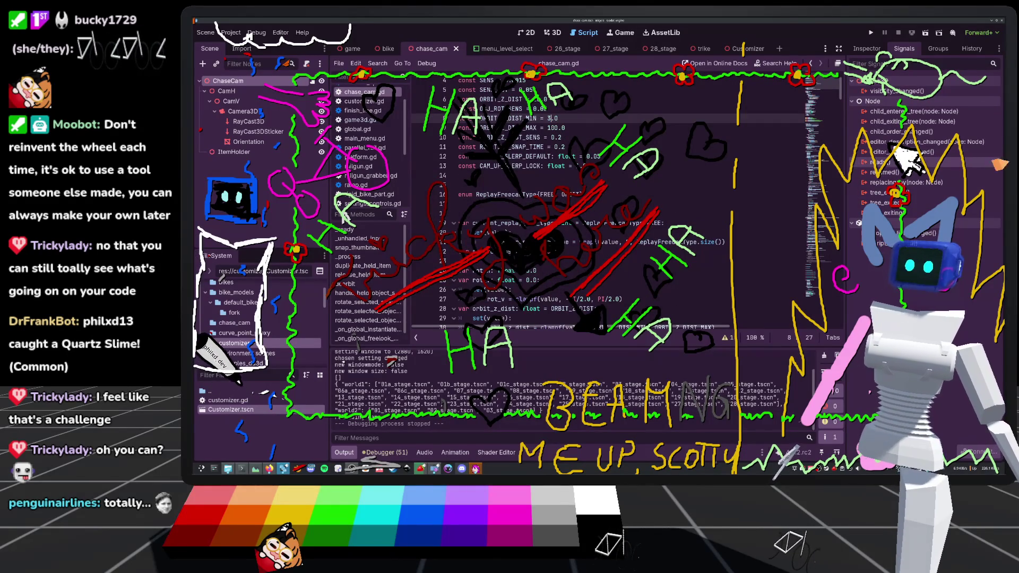
# Step: Run the game, start playing to test the bike camera orbit, then stop it
pyautogui.click(872, 32)
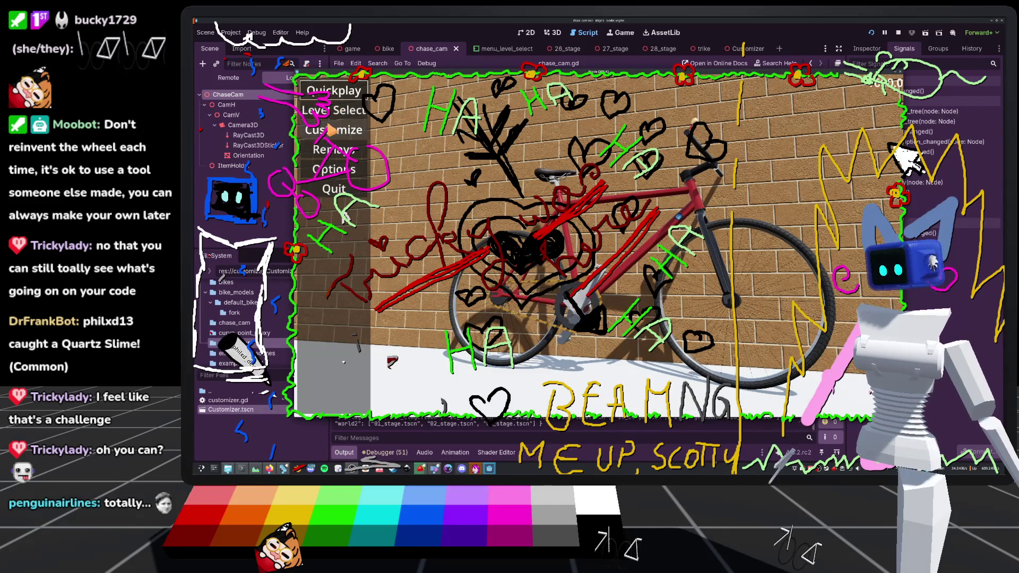
pyautogui.press('Return')
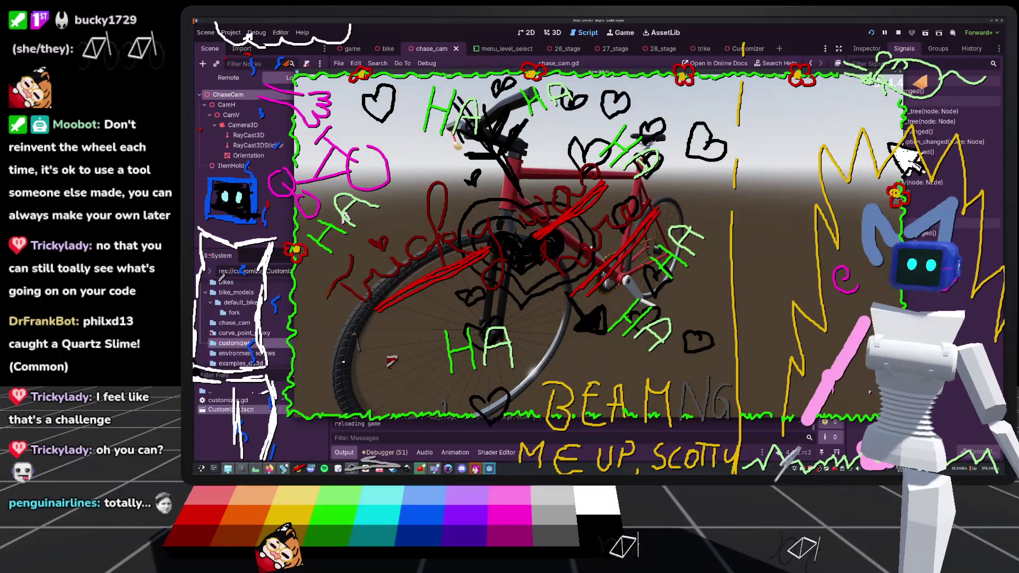
pyautogui.click(898, 33)
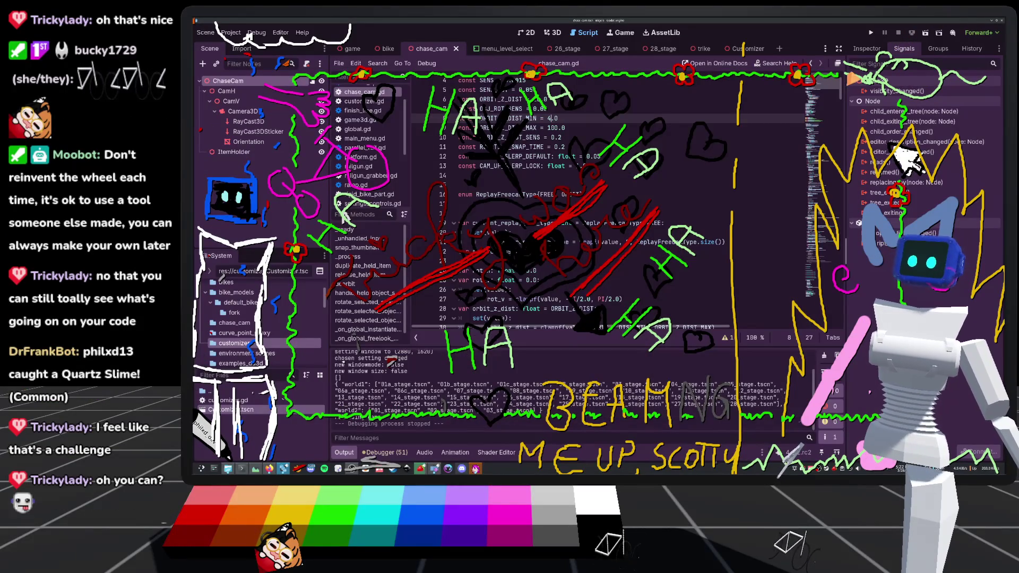
# Step: Add a new CUSTOMIZING_Z_DIST constant on line 14
pyautogui.scroll(2, 584, 201)
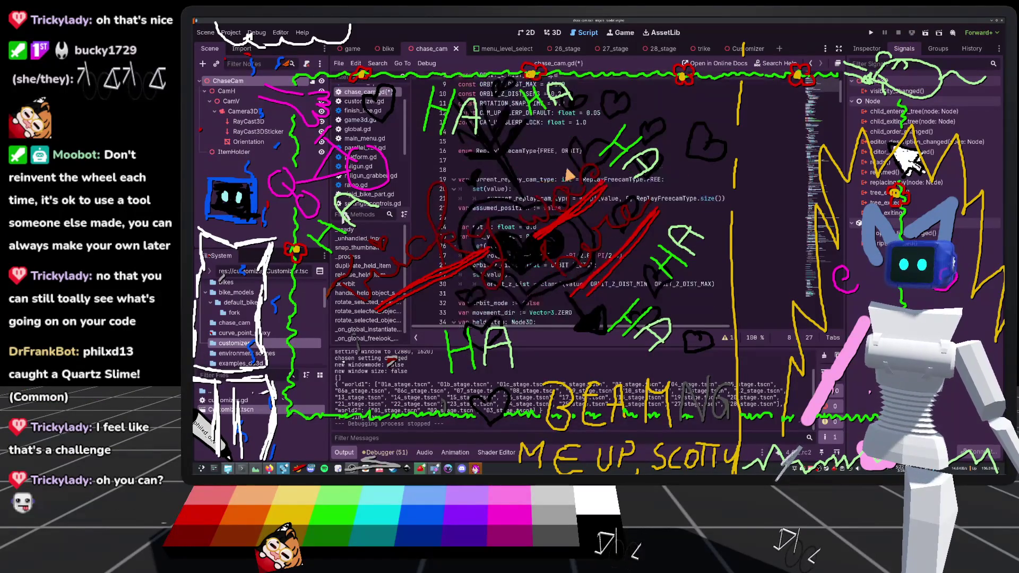
pyautogui.click(600, 196)
pyautogui.press('Down')
pyautogui.scroll(-1, 683, 135)
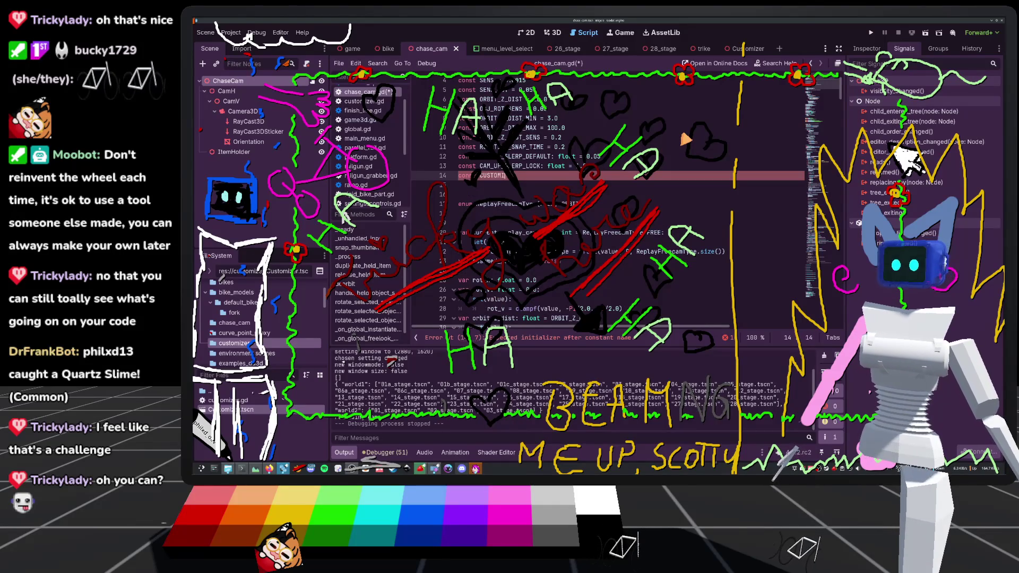
pyautogui.write('ZER_Z_DIST: float = 0')
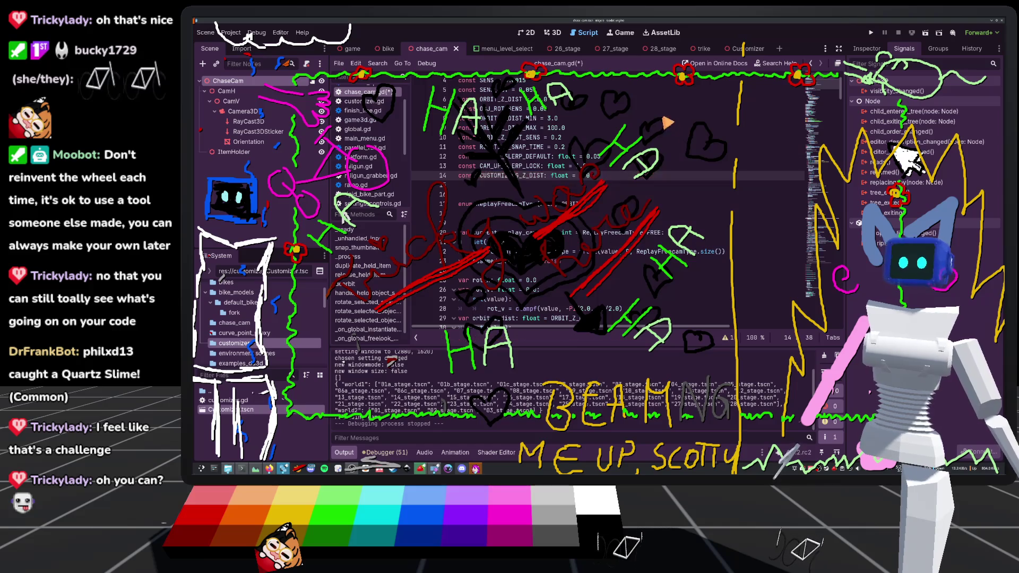
# Step: Use CUSTOMIZING_Z_DIST for the customizing z_dist on line 132, save, and run the game
pyautogui.scroll(-10, 615, 202)
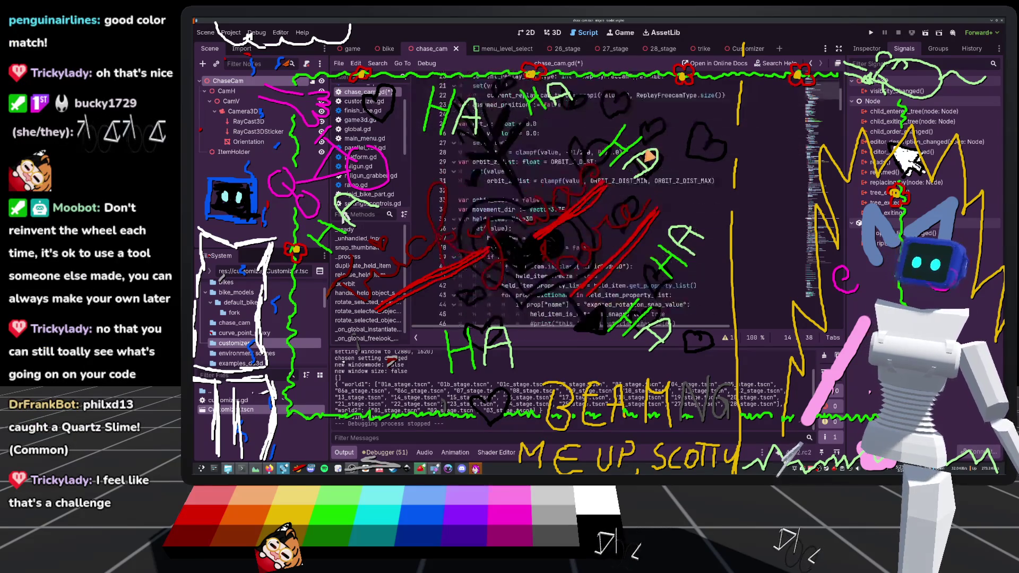
pyautogui.scroll(-15, 614, 201)
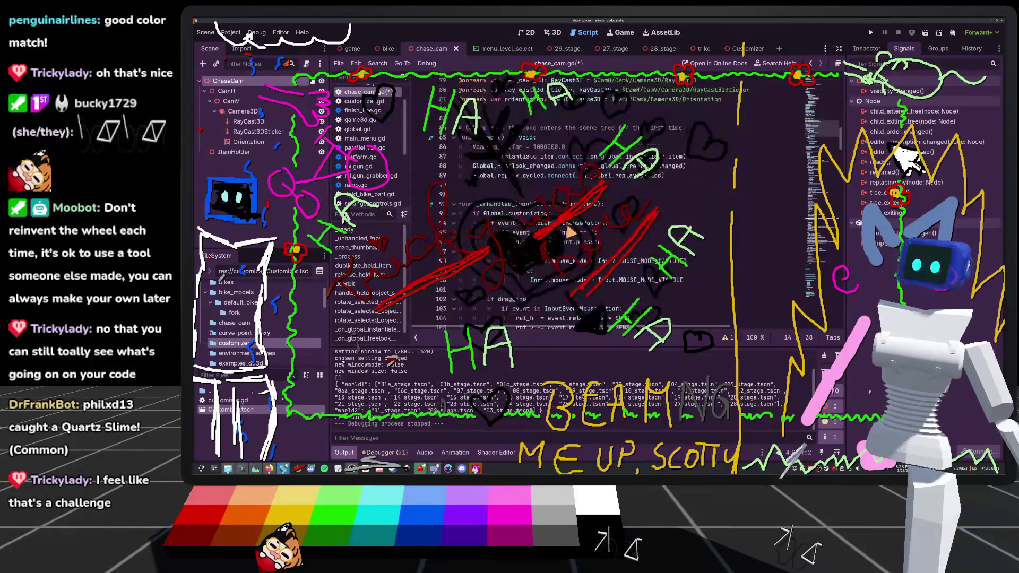
pyautogui.scroll(-13, 571, 223)
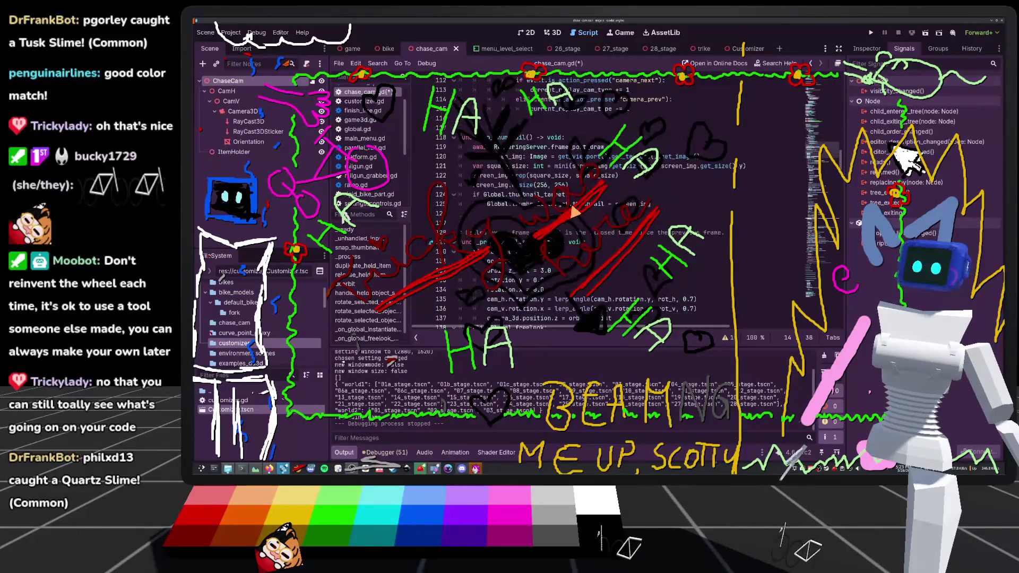
pyautogui.scroll(-1, 574, 213)
pyautogui.click(553, 158)
pyautogui.write('STOMIZING_Z_DIST')
pyautogui.hotkey('ctrl', 's')
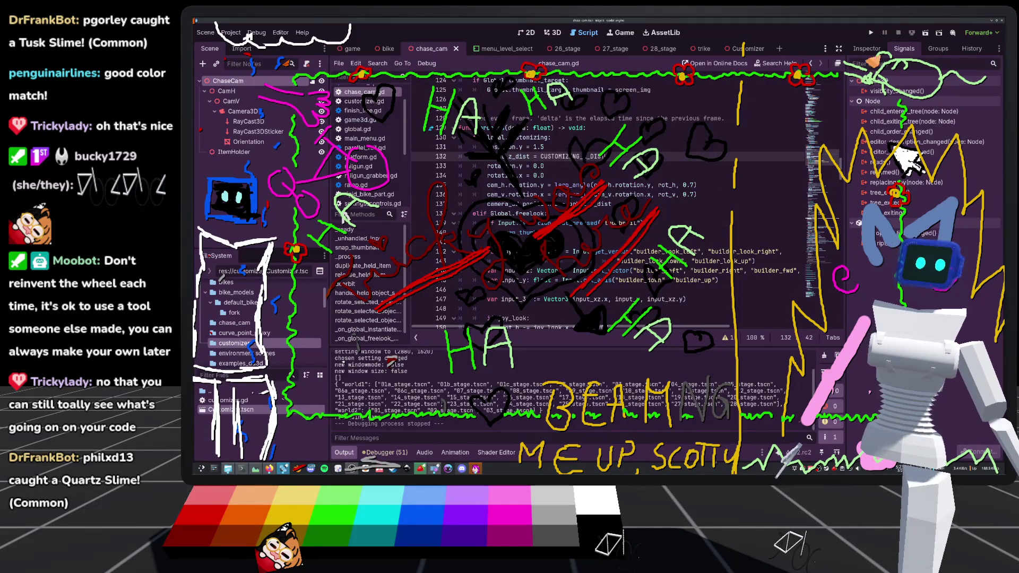
pyautogui.click(873, 33)
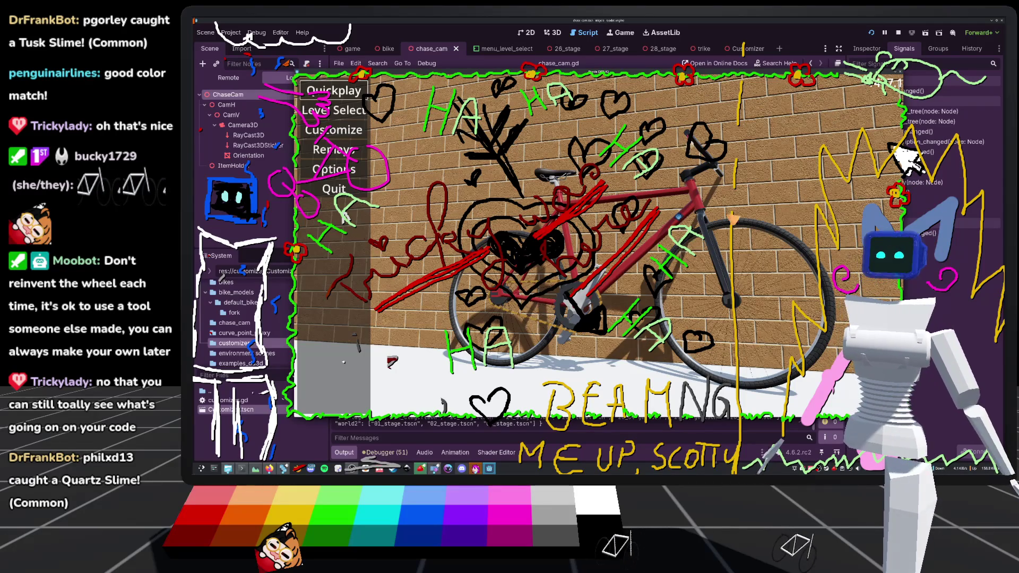
# Step: Start playing from the main menu to check the bike, then stop the game
pyautogui.press('Return')
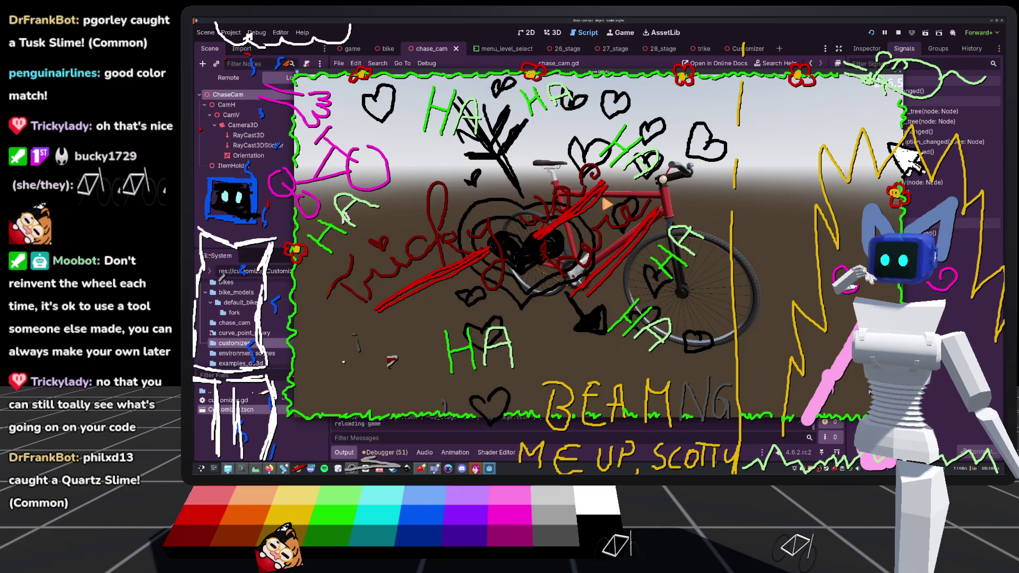
pyautogui.click(900, 33)
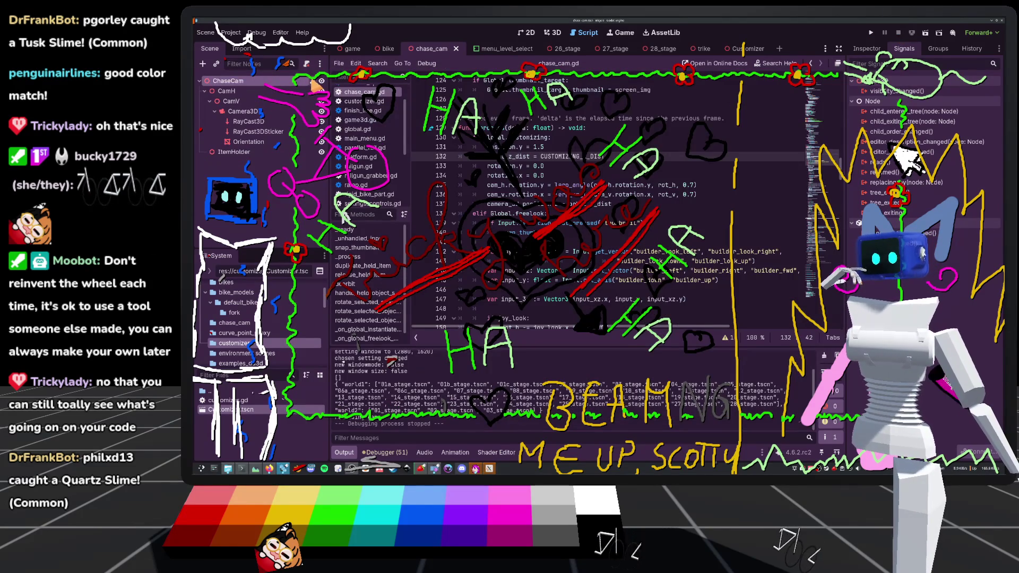
# Step: Review the chase_cam.gd camera code and RayCast3D node, then bring up a file manager
pyautogui.scroll(-20, 615, 236)
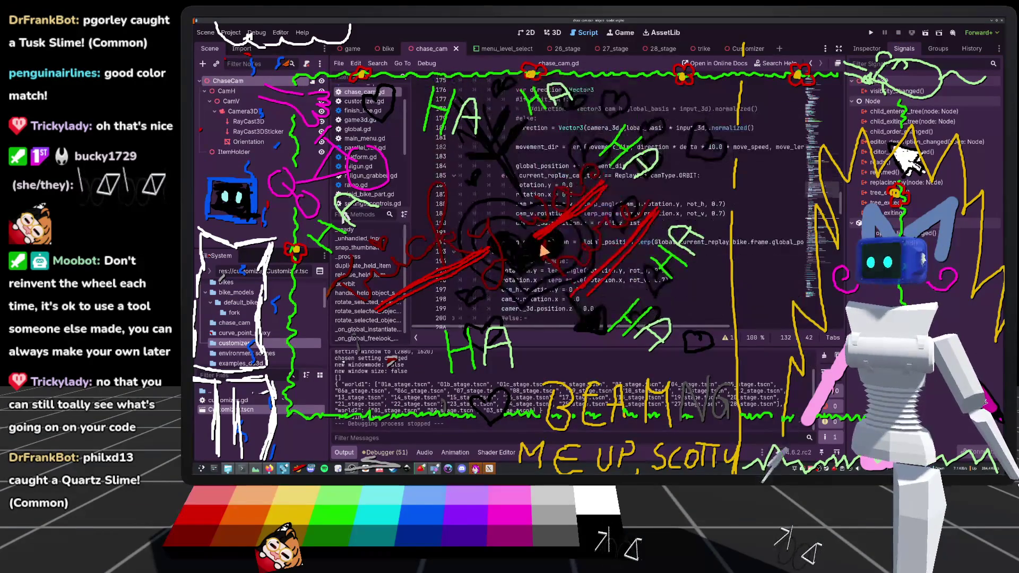
pyautogui.scroll(-20, 586, 183)
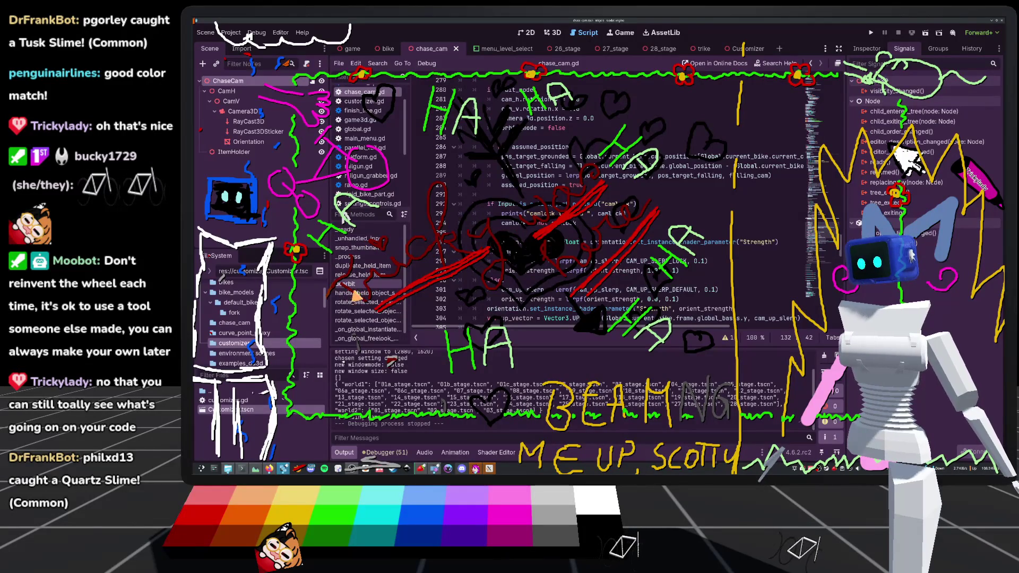
pyautogui.scroll(-1, 377, 311)
pyautogui.click(258, 124)
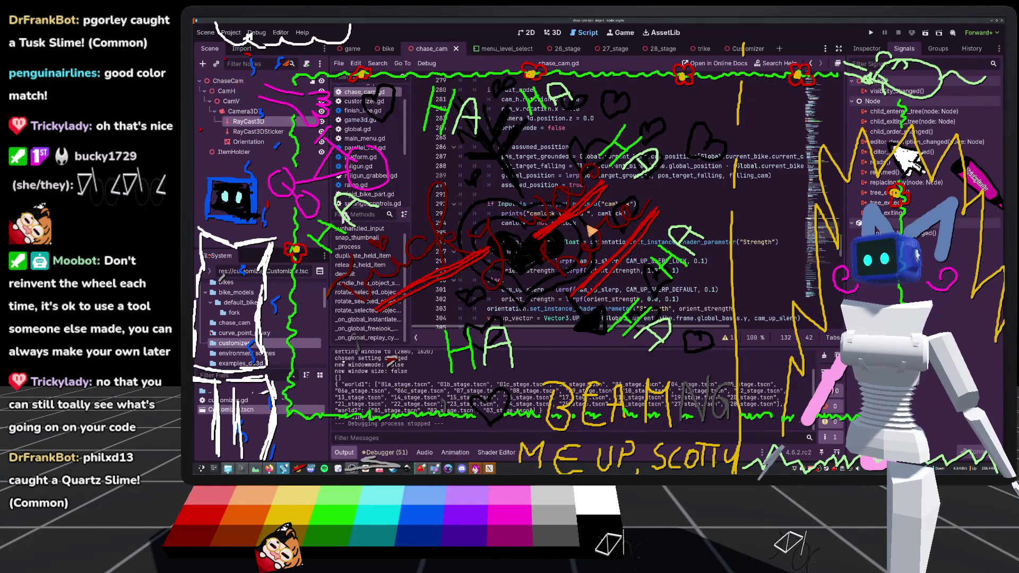
pyautogui.scroll(-5, 531, 212)
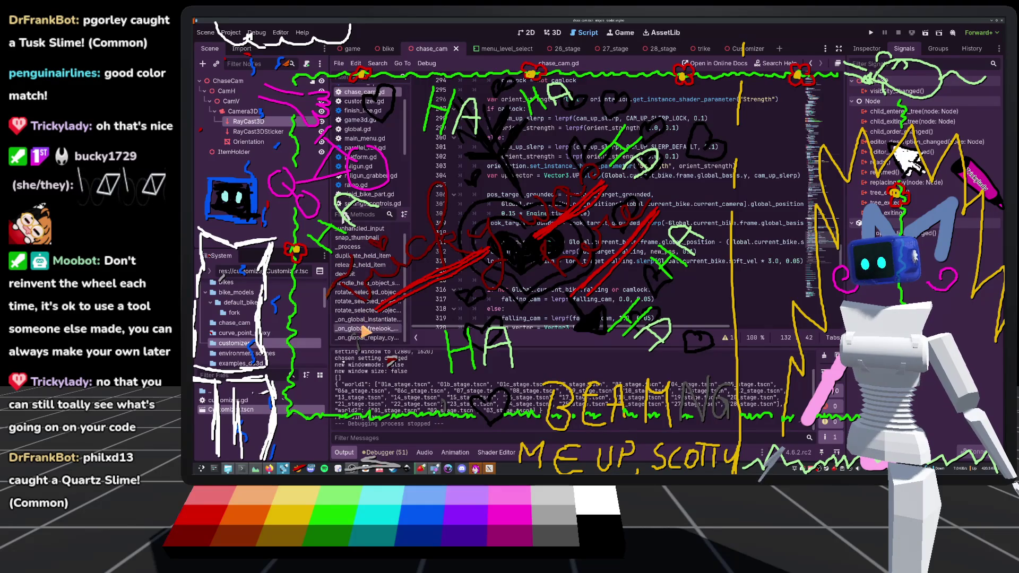
pyautogui.scroll(20, 560, 189)
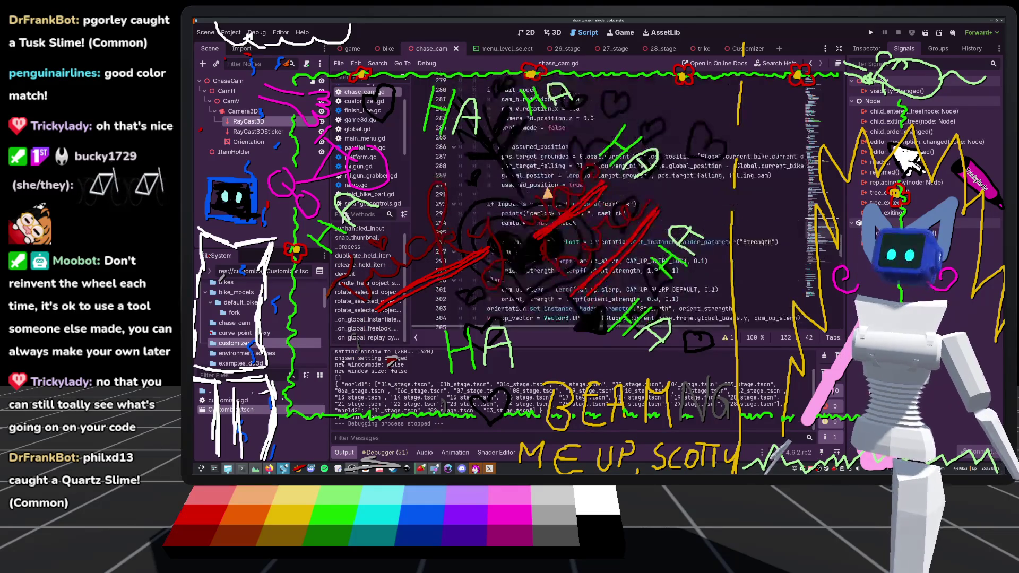
pyautogui.scroll(5, 560, 202)
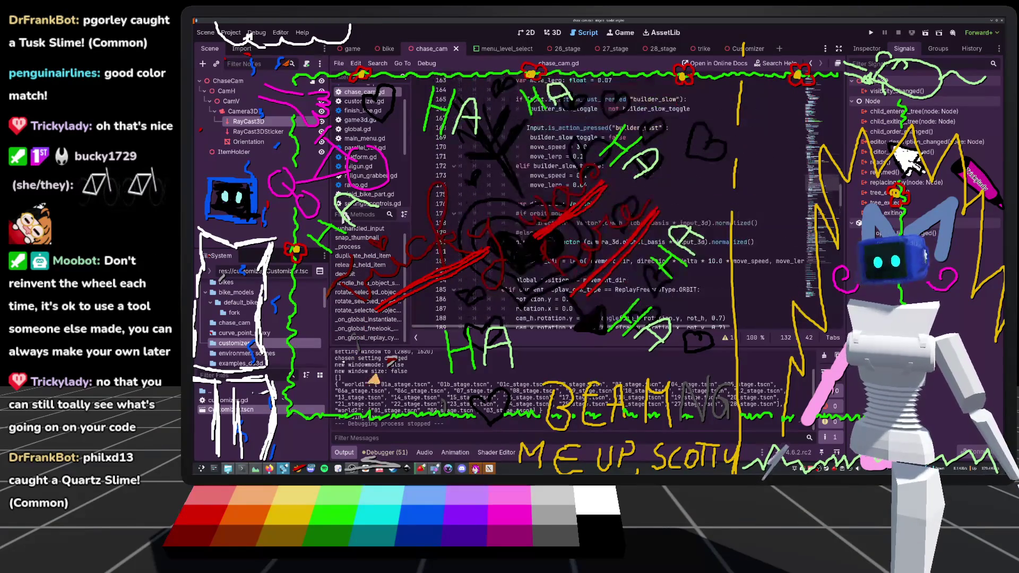
pyautogui.click(228, 469)
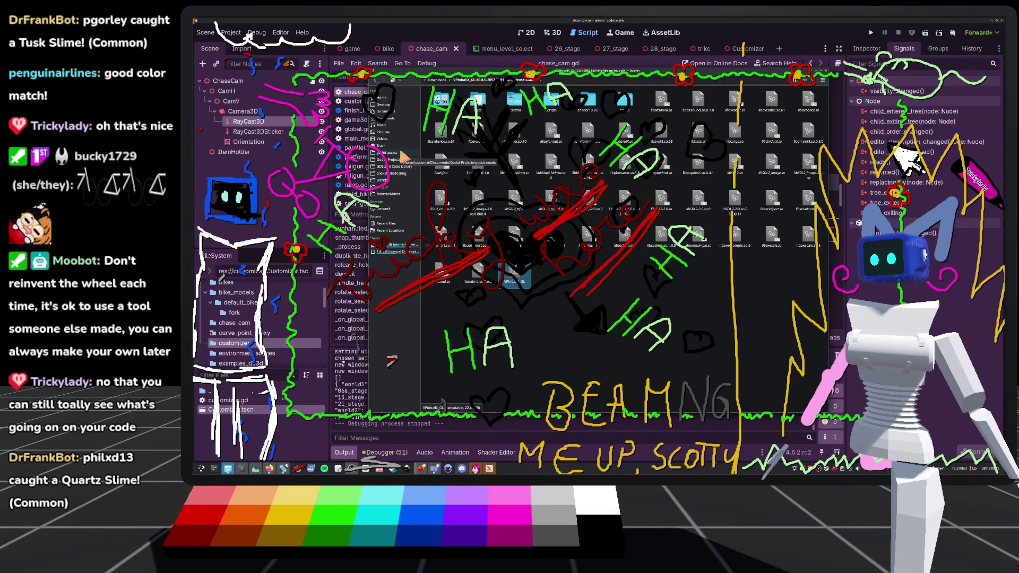
# Step: Go to the GDScript Code Library folder and open camera_man.gd in Kate
pyautogui.click(392, 166)
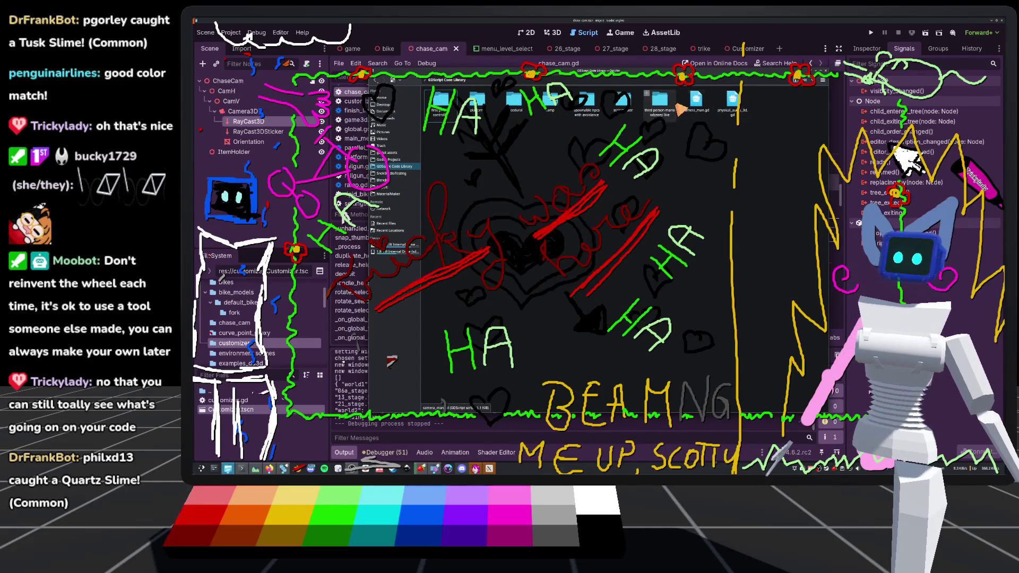
pyautogui.doubleClick(699, 106)
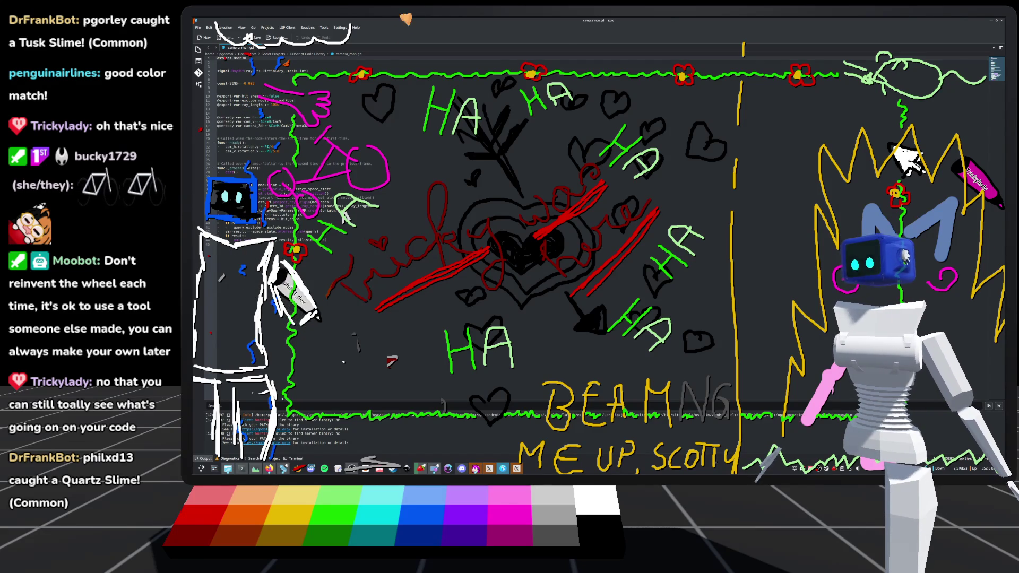
# Step: Shrink Kate, copy the cast(collision_mask) raycast function, and switch back to chase_cam.gd
pyautogui.moveTo(400, 31)
pyautogui.mouseDown()
pyautogui.moveTo(403, 64)
pyautogui.moveTo(413, 68)
pyautogui.mouseUp()
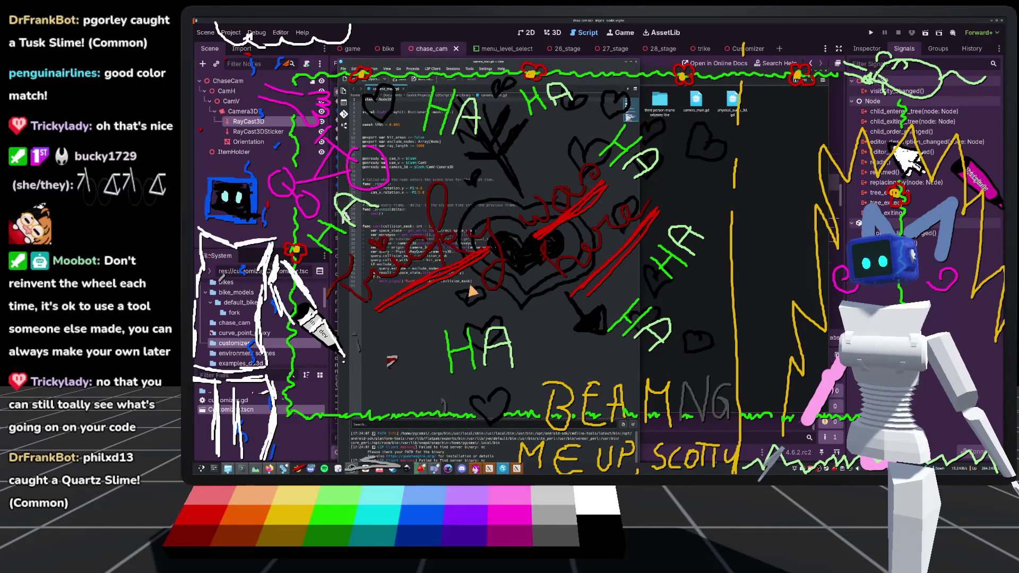
pyautogui.moveTo(466, 283); pyautogui.dragTo(325, 234)
pyautogui.hotkey('ctrl', 'v')
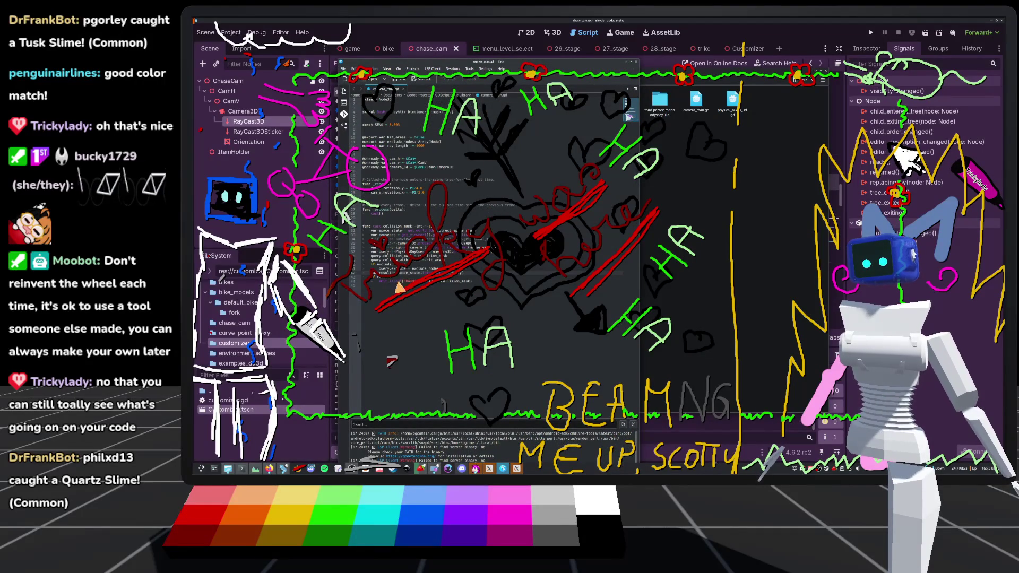
pyautogui.moveTo(395, 285); pyautogui.dragTo(382, 274)
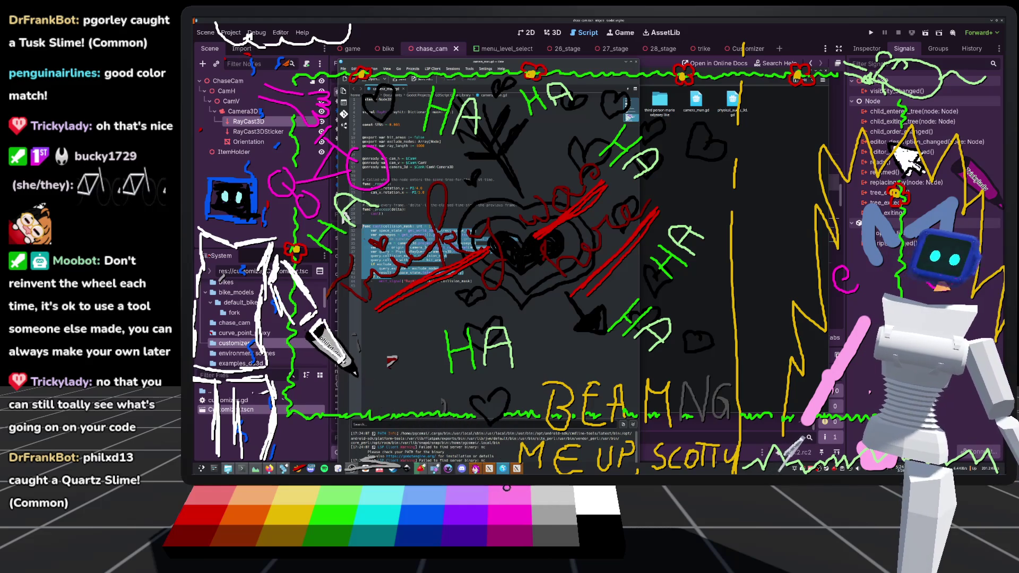
pyautogui.hotkey('alt', 'Tab')
pyautogui.scroll(2, 549, 177)
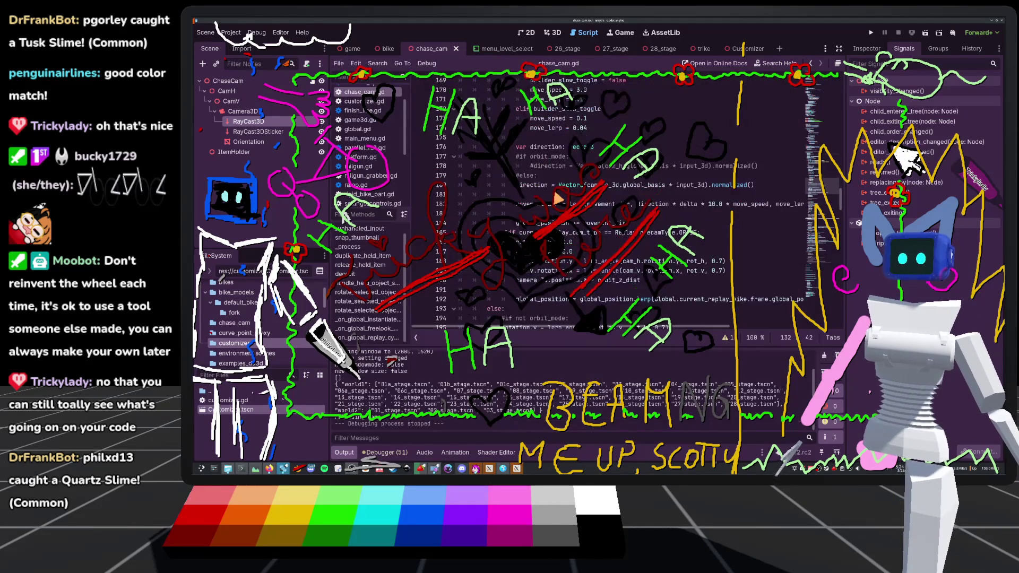
pyautogui.scroll(-1, 565, 203)
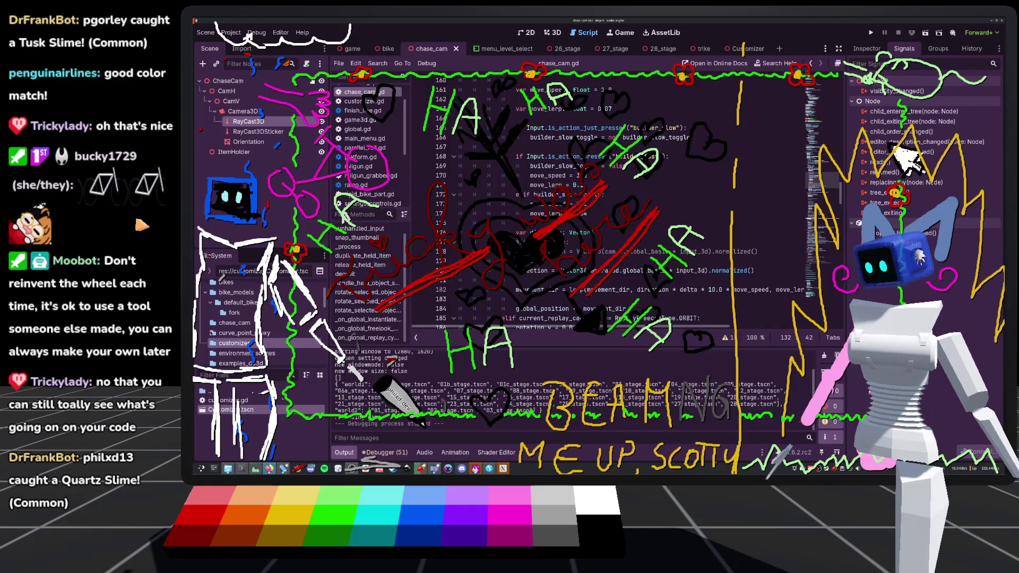
pyautogui.scroll(3, 640, 276)
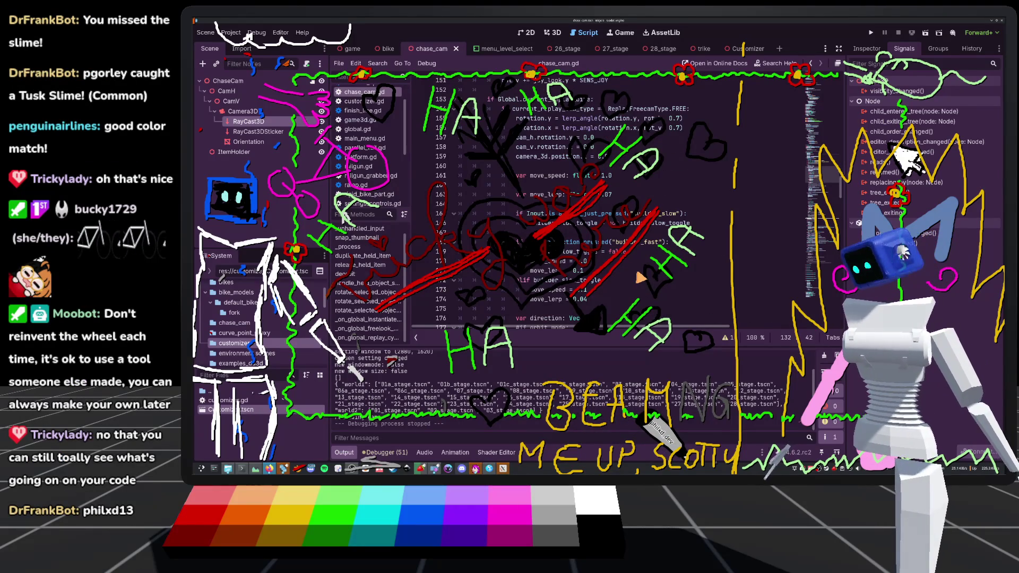
pyautogui.scroll(3, 652, 267)
pyautogui.scroll(-15, 645, 266)
pyautogui.scroll(-20, 631, 263)
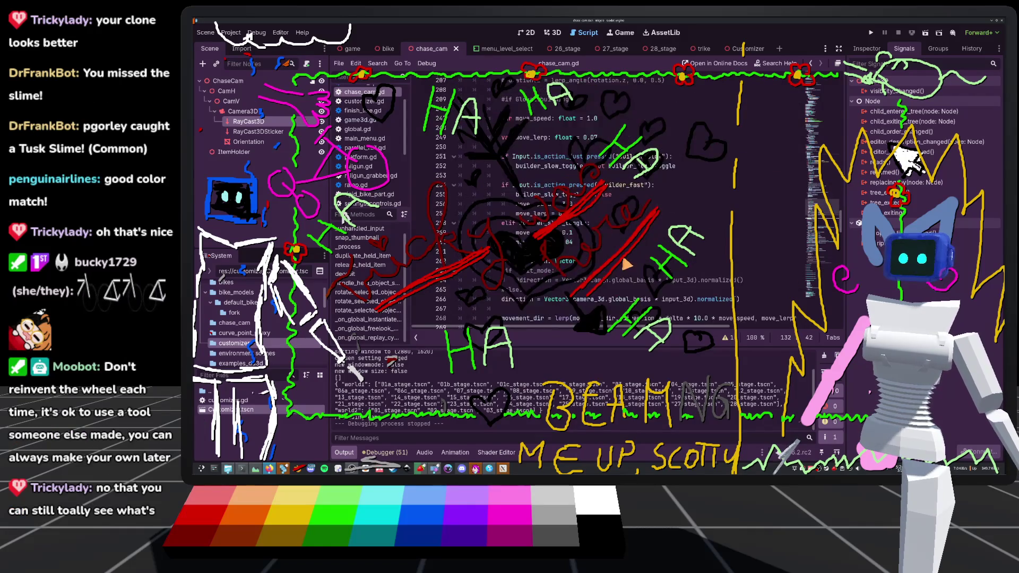
pyautogui.scroll(20, 626, 263)
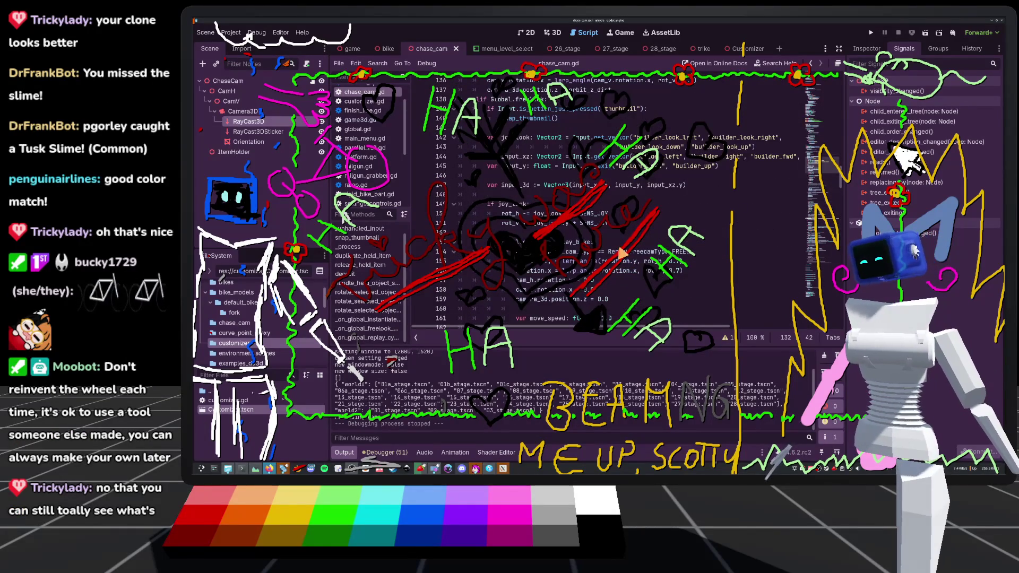
pyautogui.scroll(12, 450, 220)
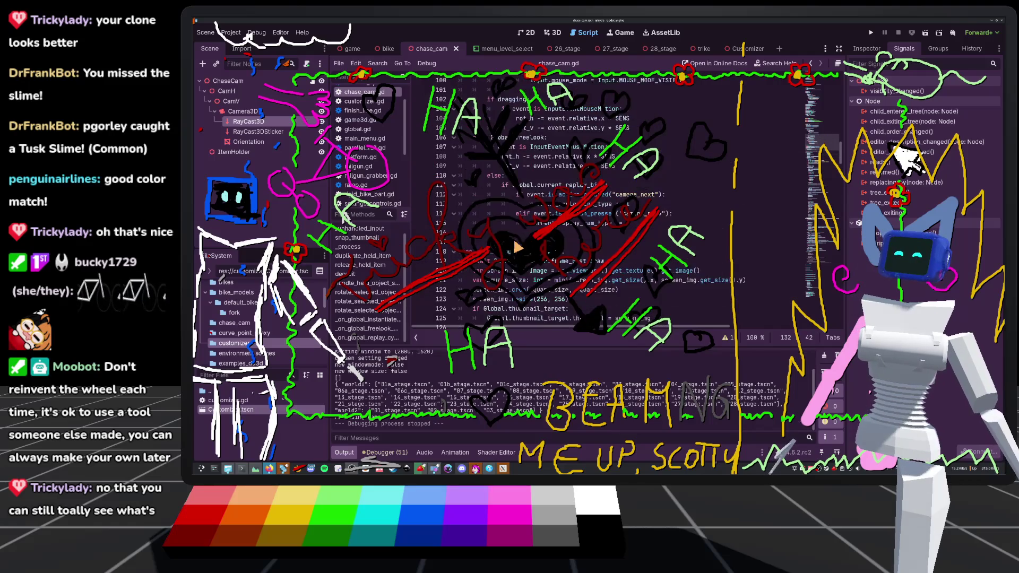
pyautogui.scroll(-5, 504, 228)
pyautogui.click(477, 186)
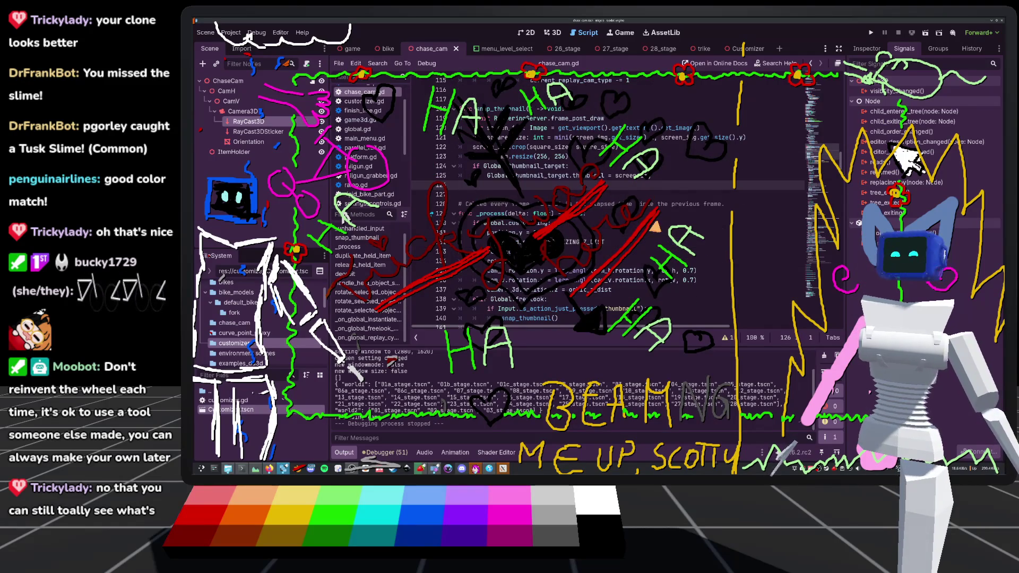
# Step: Paste the copied cast(collision_mask) function into chase_cam.gd after some blank lines
pyautogui.press('Return')
pyautogui.press('Return')
pyautogui.press('Return')
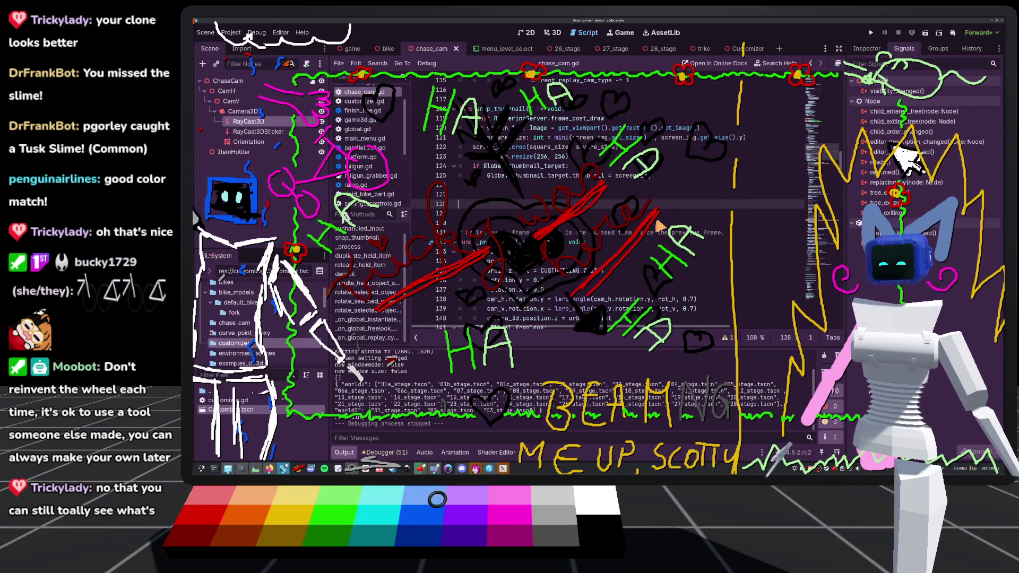
pyautogui.hotkey('ctrl', 'v')
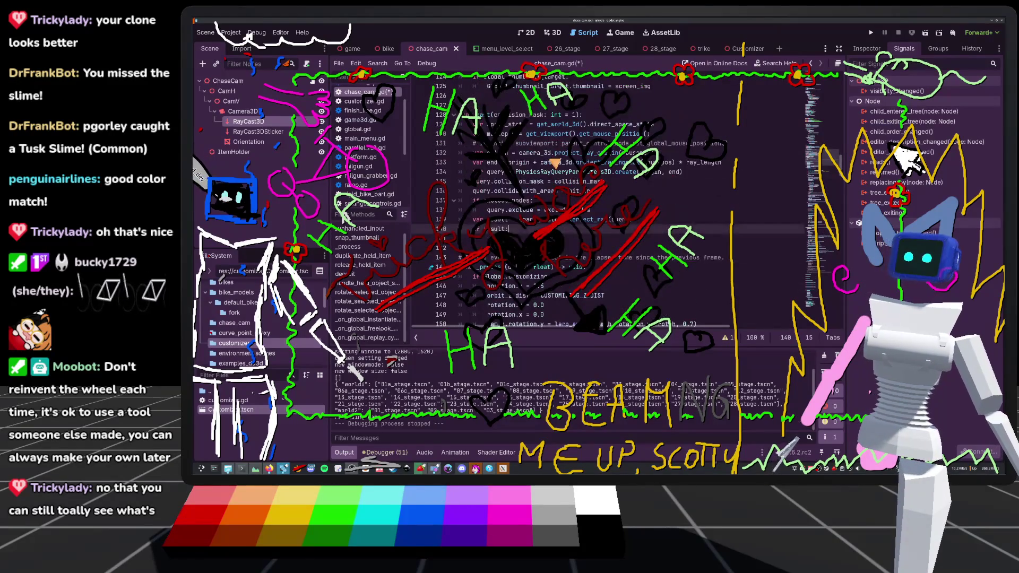
pyautogui.scroll(-4, 582, 198)
# Step: Comment out the query exclude and collide-with-areas lines with Ctrl+K
pyautogui.moveTo(590, 185); pyautogui.dragTo(419, 179)
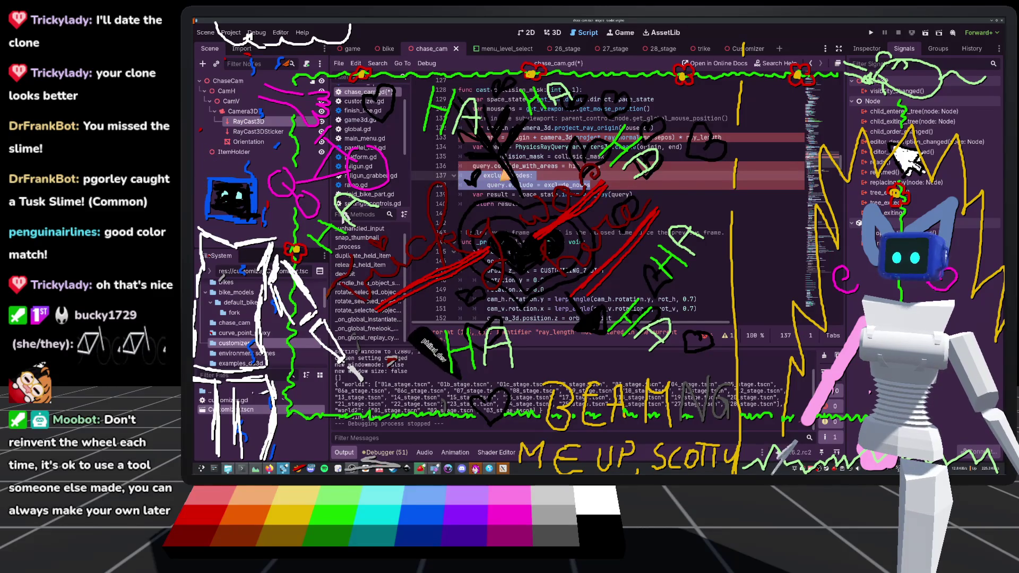
pyautogui.hotkey('ctrl', 'k')
pyautogui.scroll(1, 512, 189)
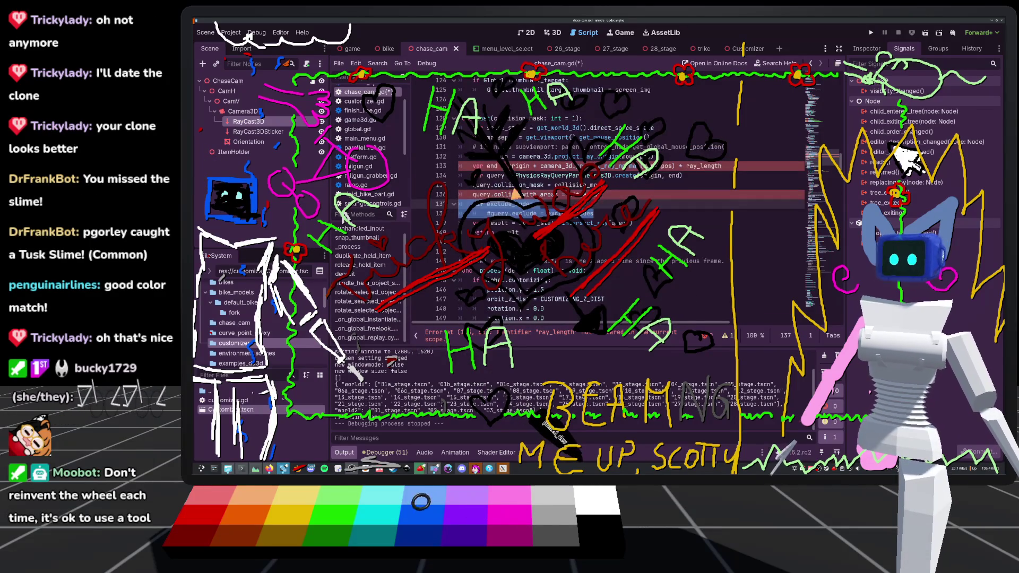
pyautogui.scroll(-1, 552, 212)
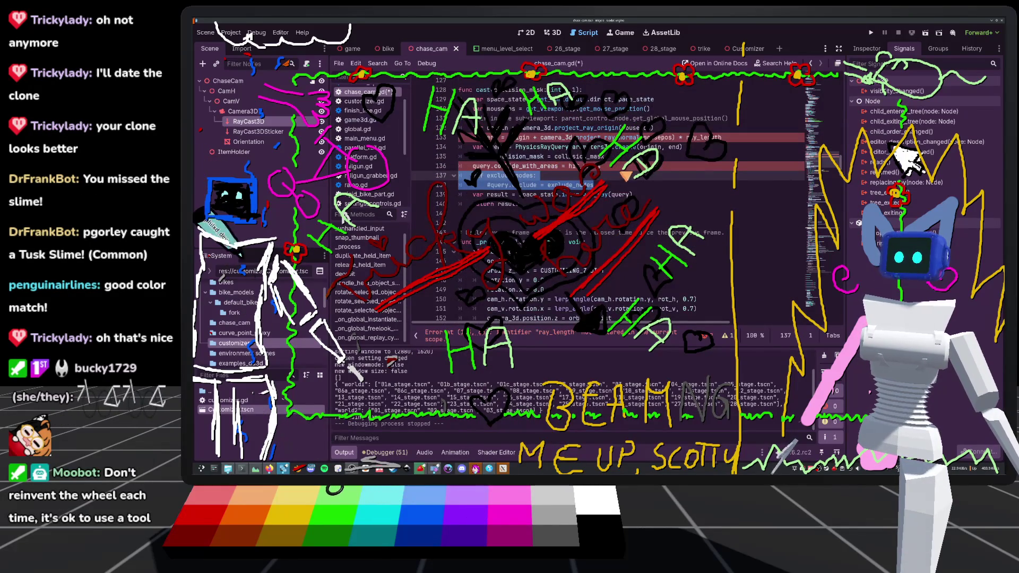
pyautogui.scroll(1, 531, 212)
pyautogui.click(473, 195)
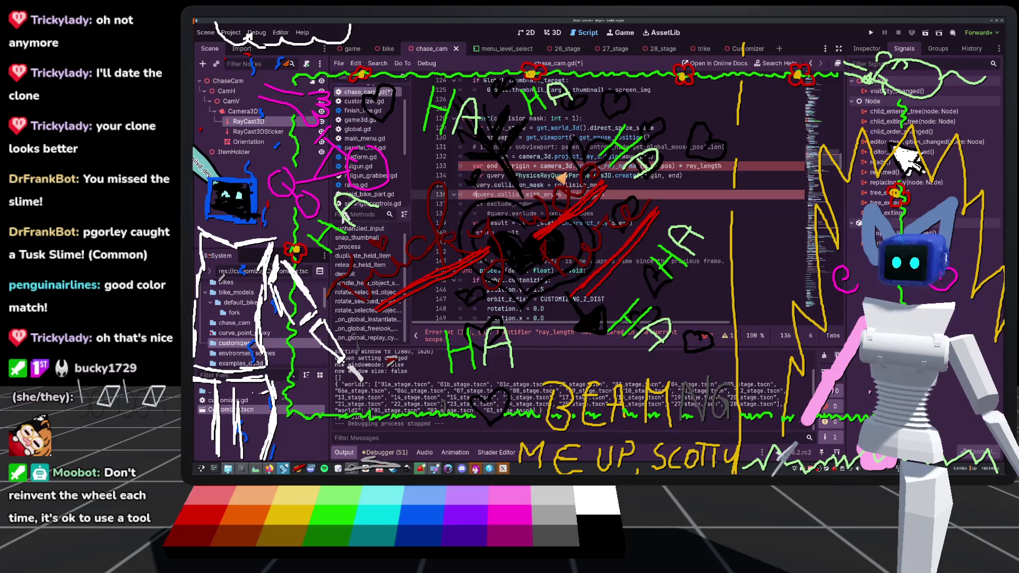
pyautogui.hotkey('ctrl', 'k')
pyautogui.moveTo(590, 175)
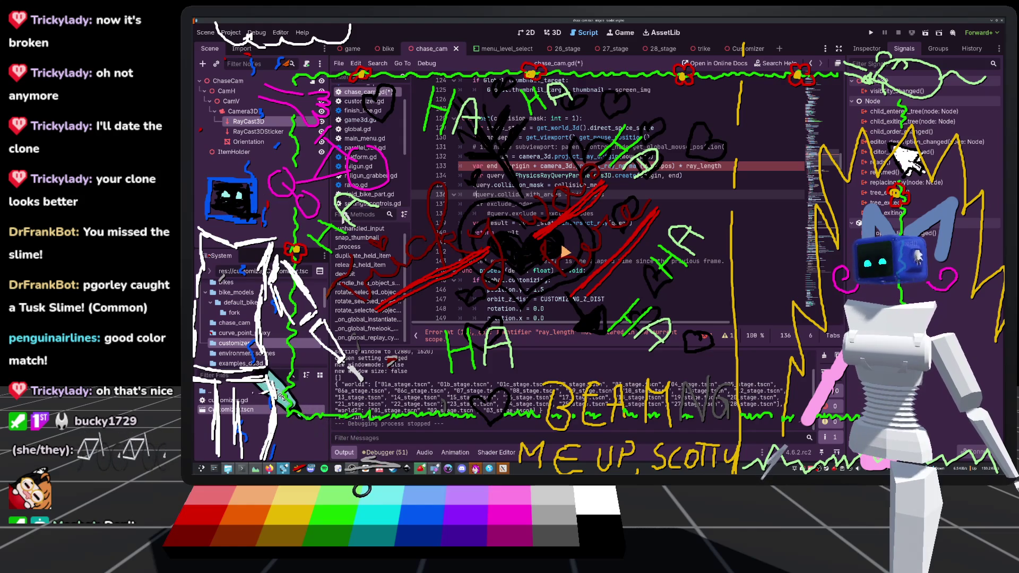
pyautogui.scroll(2, 564, 252)
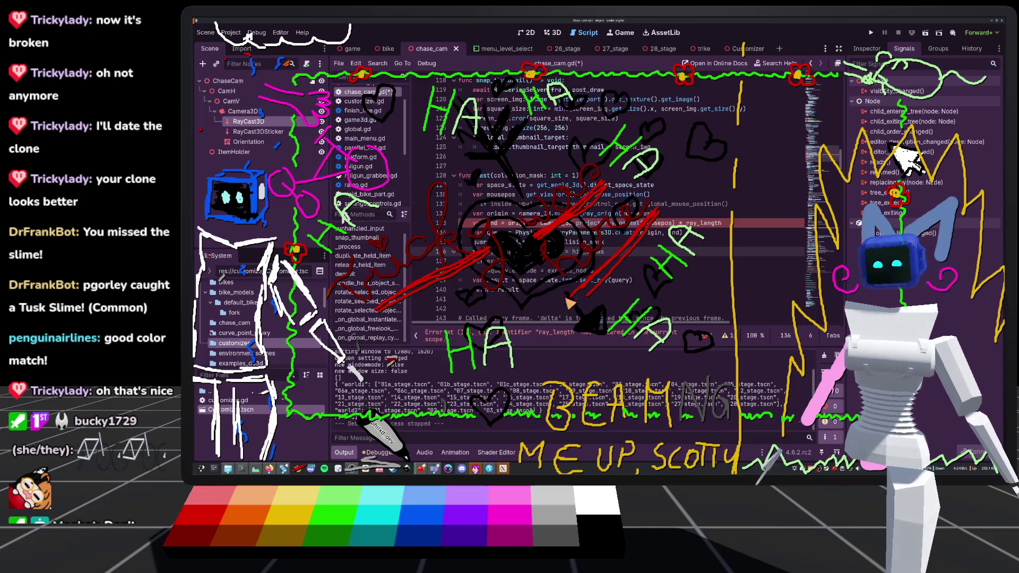
# Step: Replace the undefined ray_length on line 133 with 50 and save chase_cam.gd
pyautogui.scroll(-1, 677, 201)
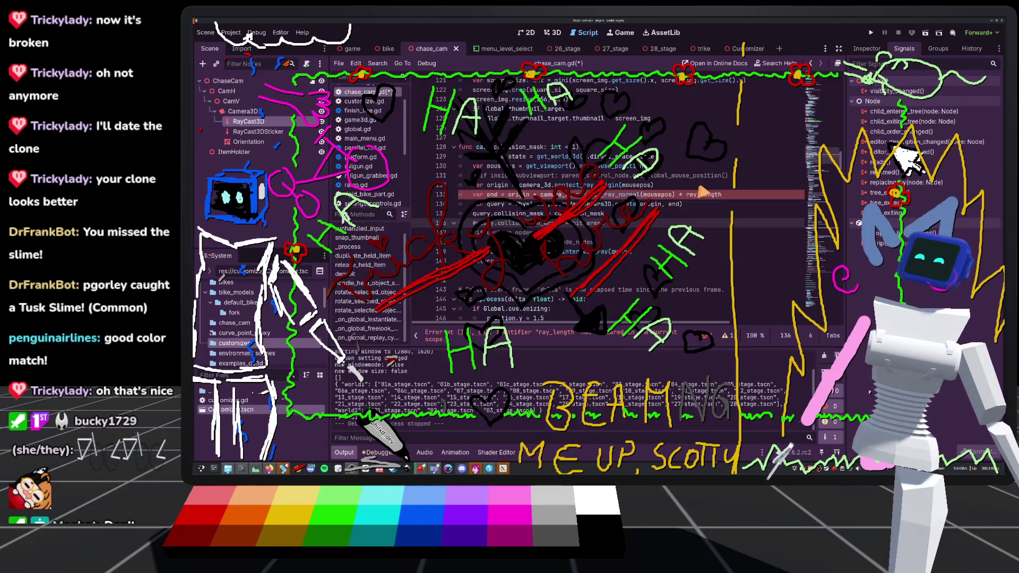
pyautogui.click(704, 197)
pyautogui.doubleClick(704, 197)
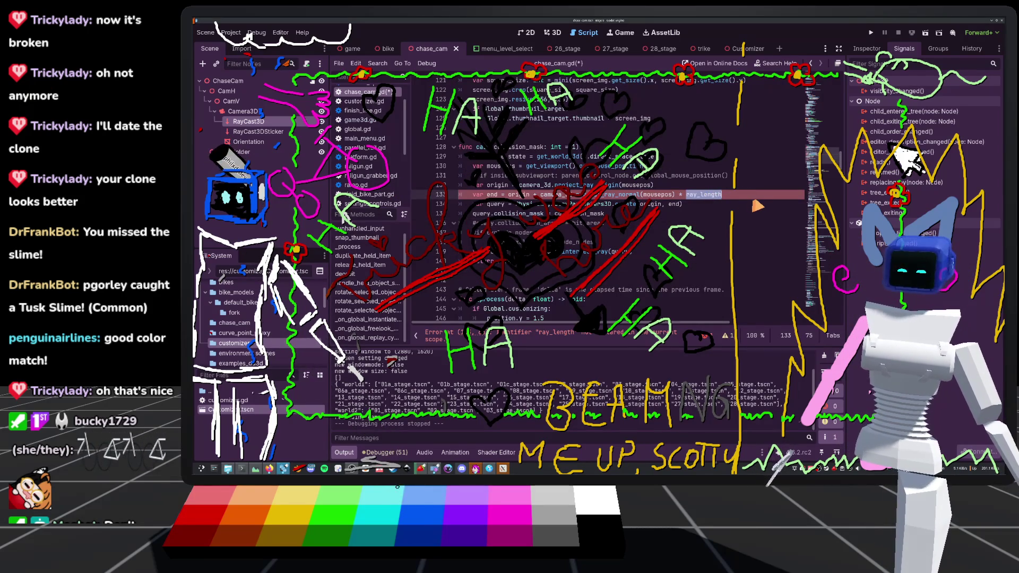
pyautogui.write('50')
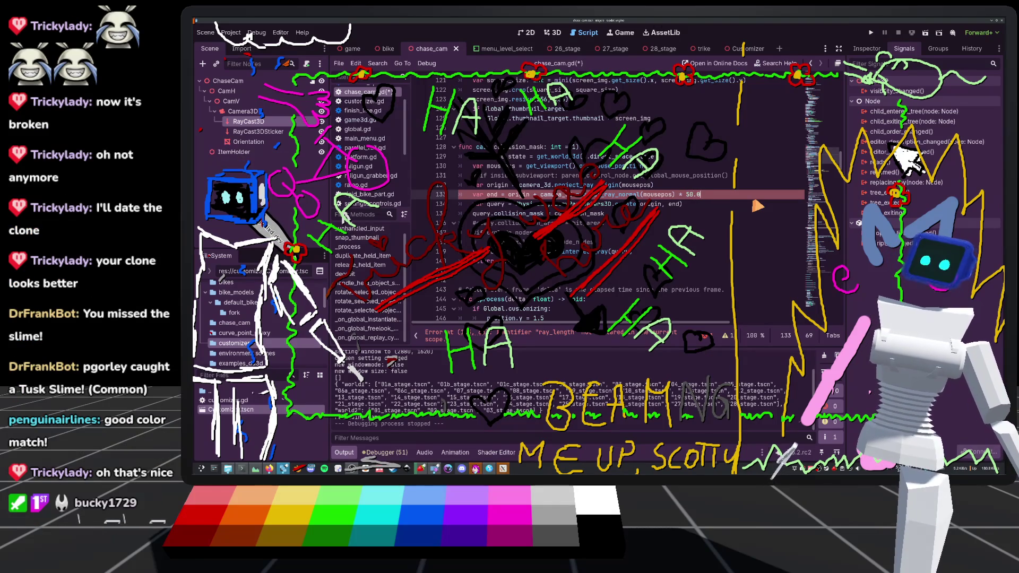
pyautogui.press('Up')
pyautogui.press('Up')
pyautogui.press('Up')
pyautogui.hotkey('ctrl', 's')
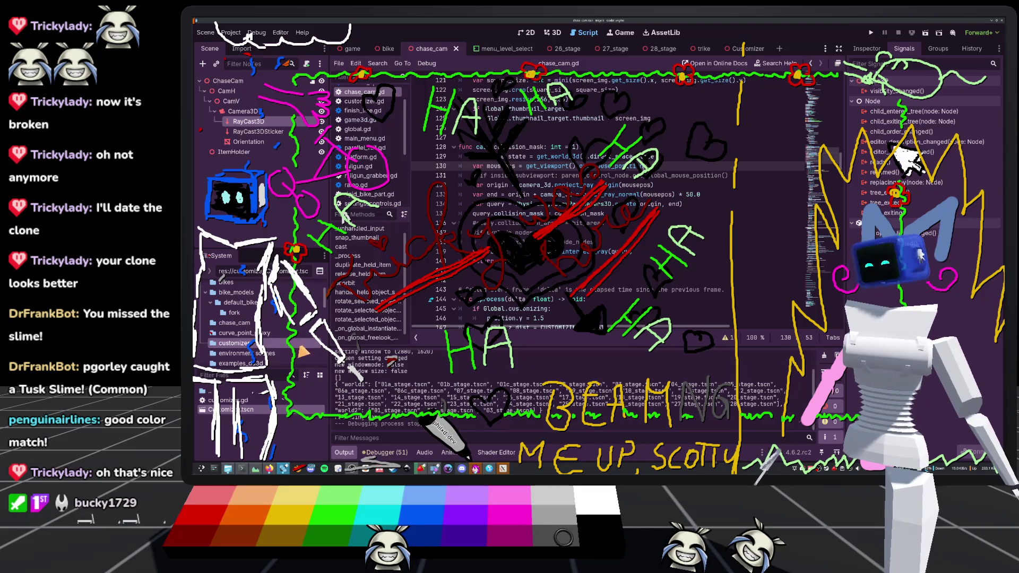
# Step: Scroll through the script and place the caret at the end of the cast function header
pyautogui.scroll(-1, 368, 255)
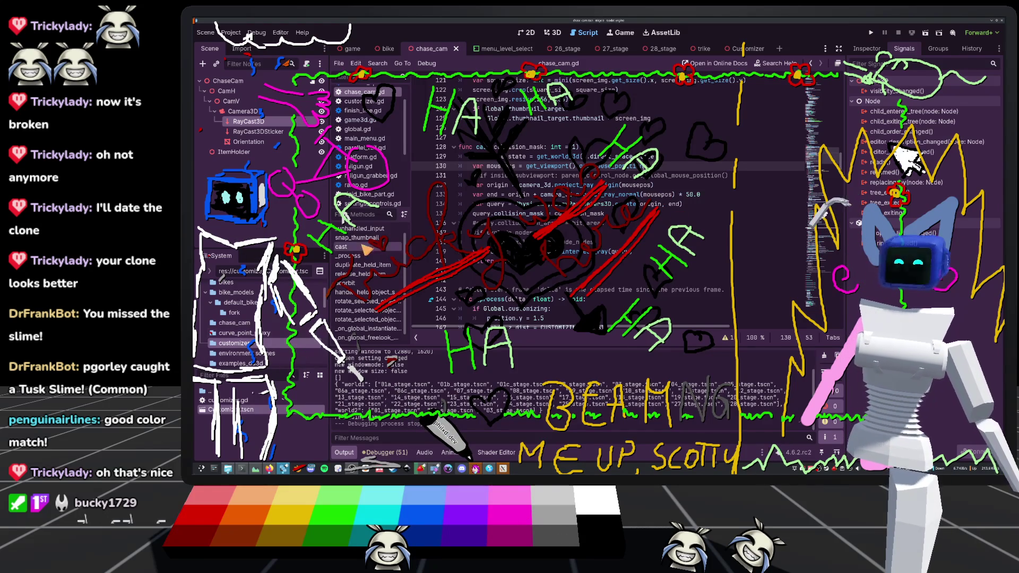
pyautogui.scroll(-2, 539, 192)
pyautogui.scroll(-1, 549, 187)
pyautogui.scroll(4, 605, 173)
pyautogui.click(586, 177)
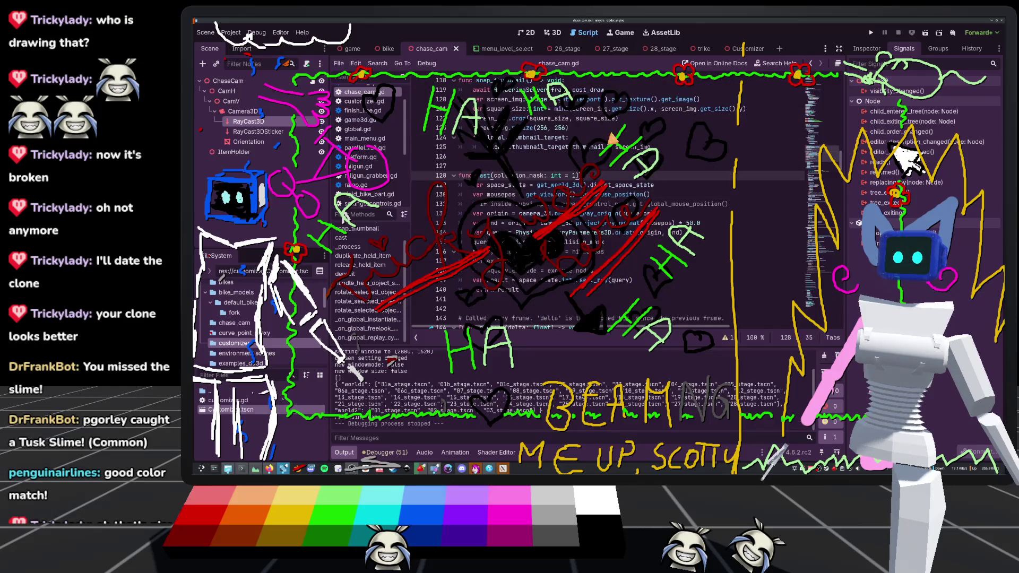
# Step: From chase_cam.gd's ray-query code, open the PhysicsDirectSpaceState3D help page for intersect_ray
pyautogui.scroll(-2, 613, 137)
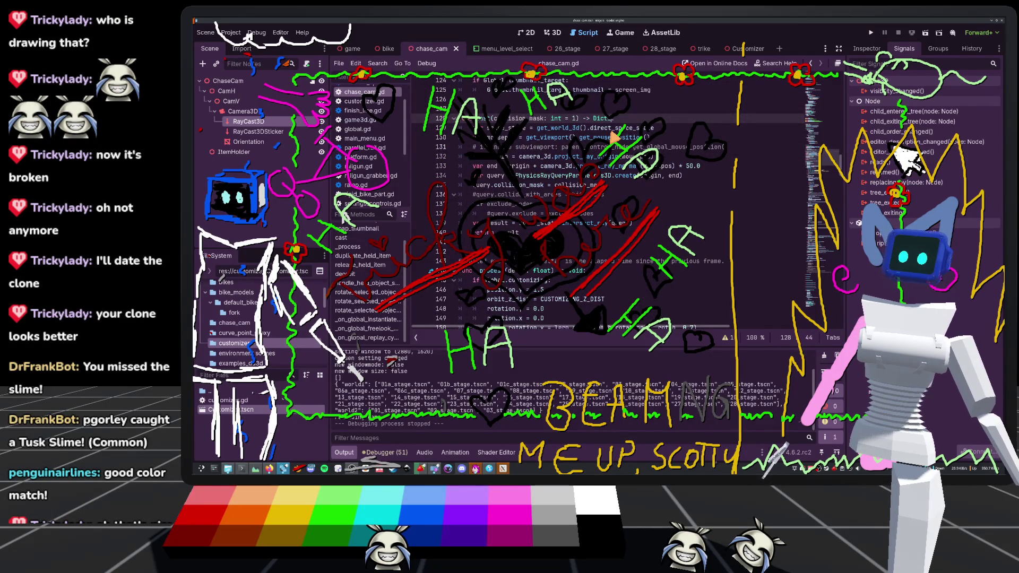
pyautogui.press('Up')
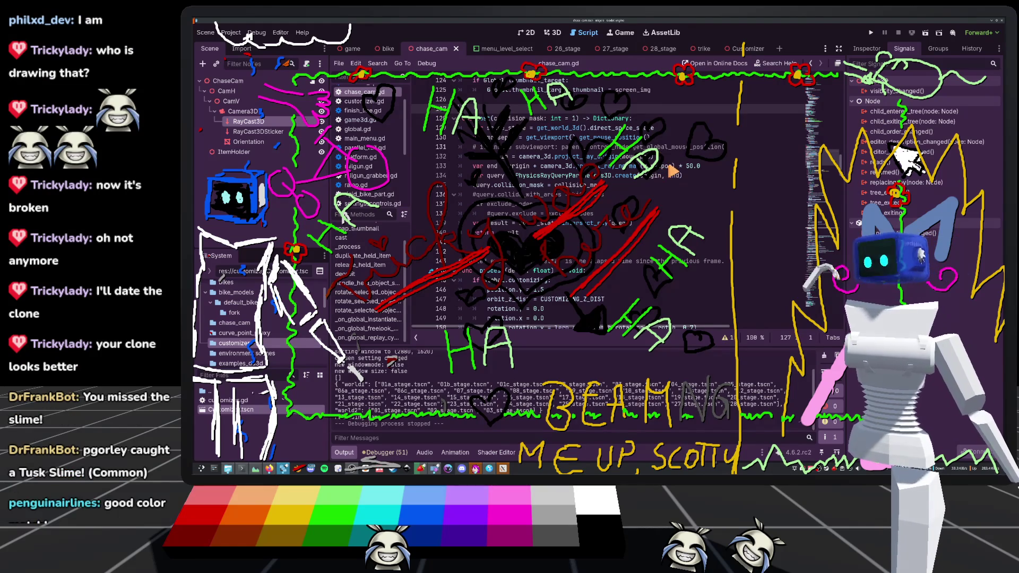
pyautogui.moveTo(665, 175)
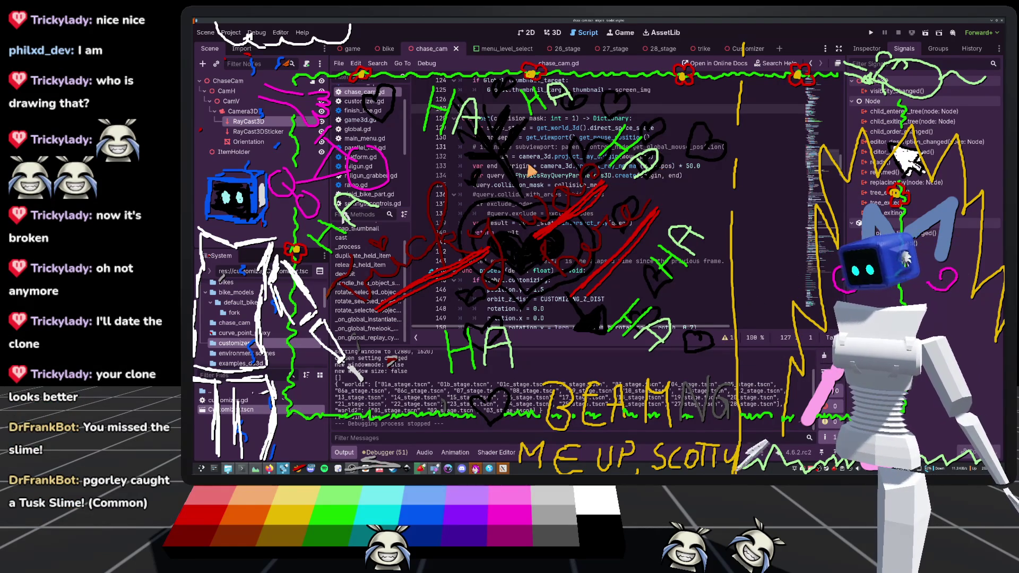
pyautogui.moveTo(529, 167)
pyautogui.scroll(1, 530, 169)
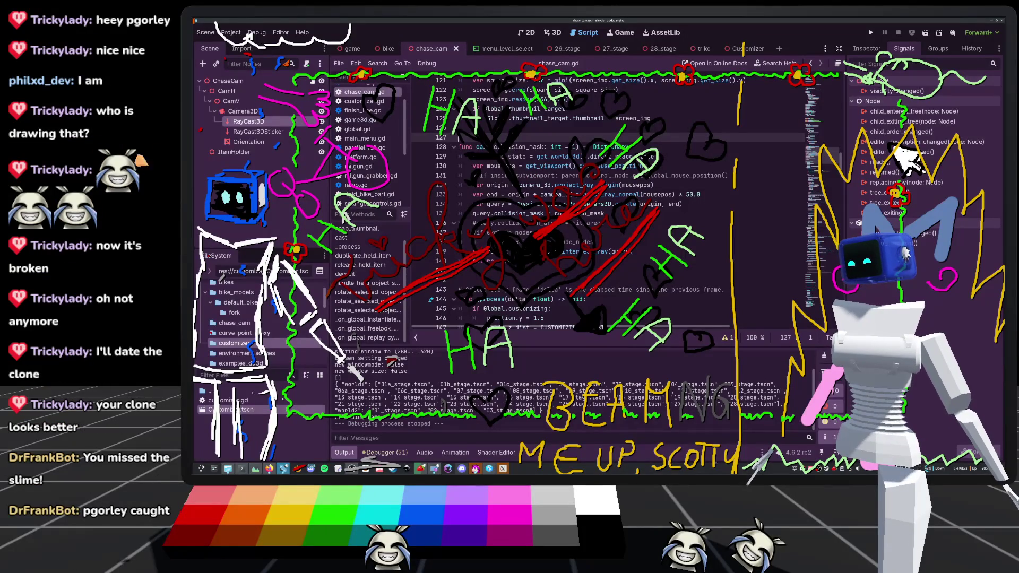
pyautogui.click(550, 185)
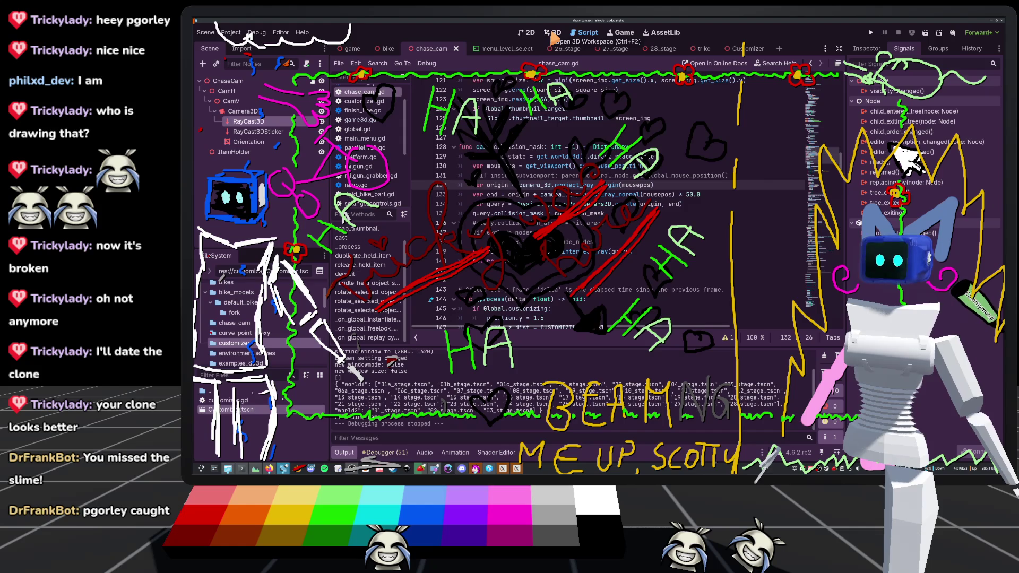
pyautogui.keyDown('ctrl'); pyautogui.click(575, 197); pyautogui.keyUp('ctrl')
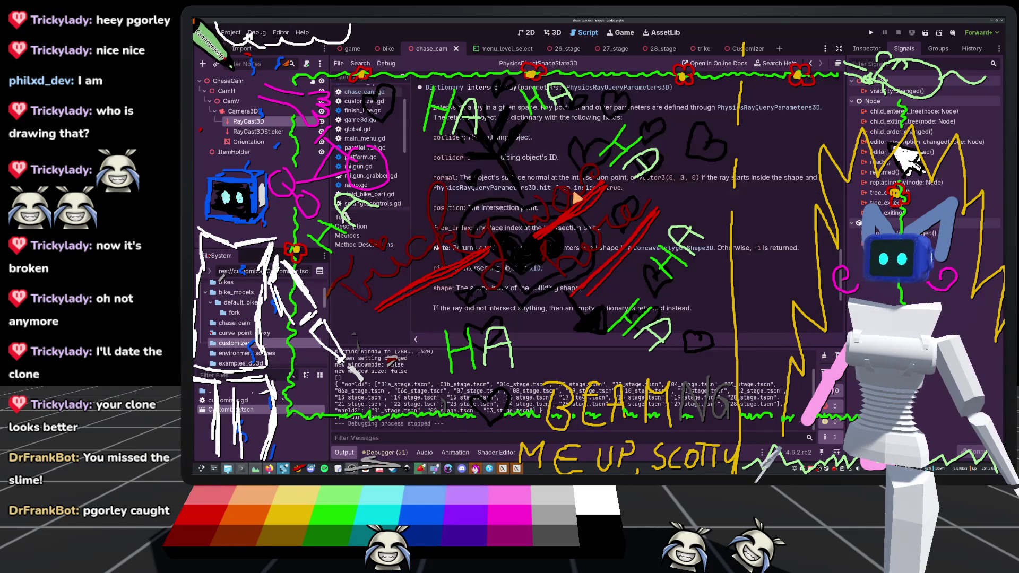
# Step: Skim the intersect_ray help page, then bring up the bike scene in the 3D view
pyautogui.scroll(1, 457, 171)
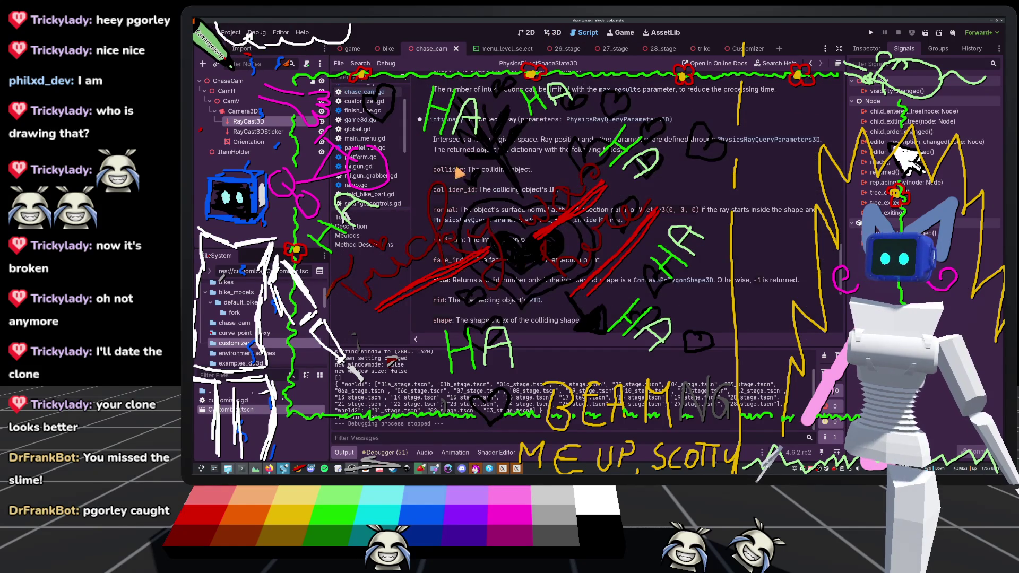
pyautogui.scroll(-4, 467, 176)
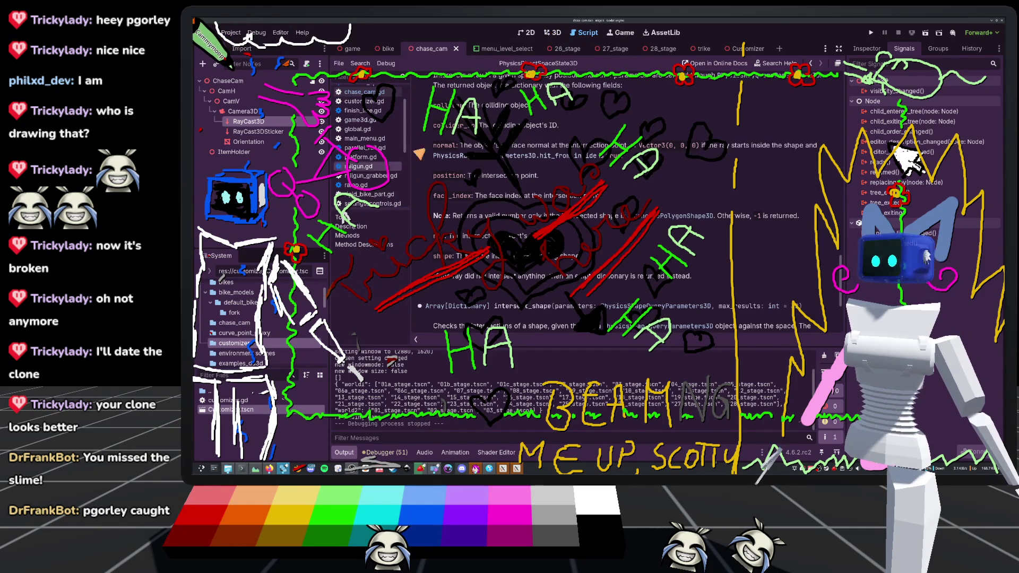
pyautogui.click(385, 48)
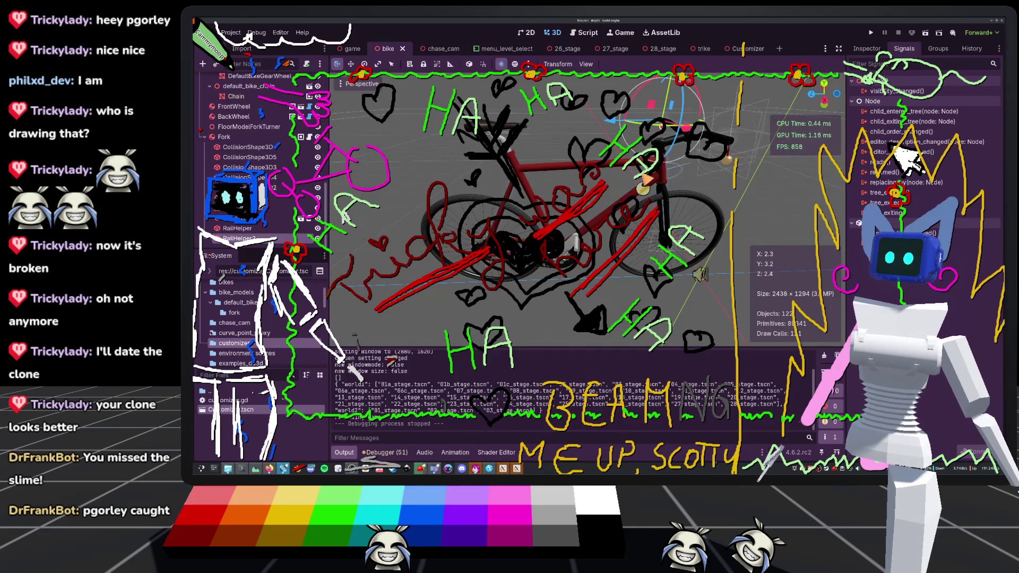
# Step: Select the bike's Frame node and open its attached rigid_bike_part.gd script
pyautogui.scroll(5, 647, 180)
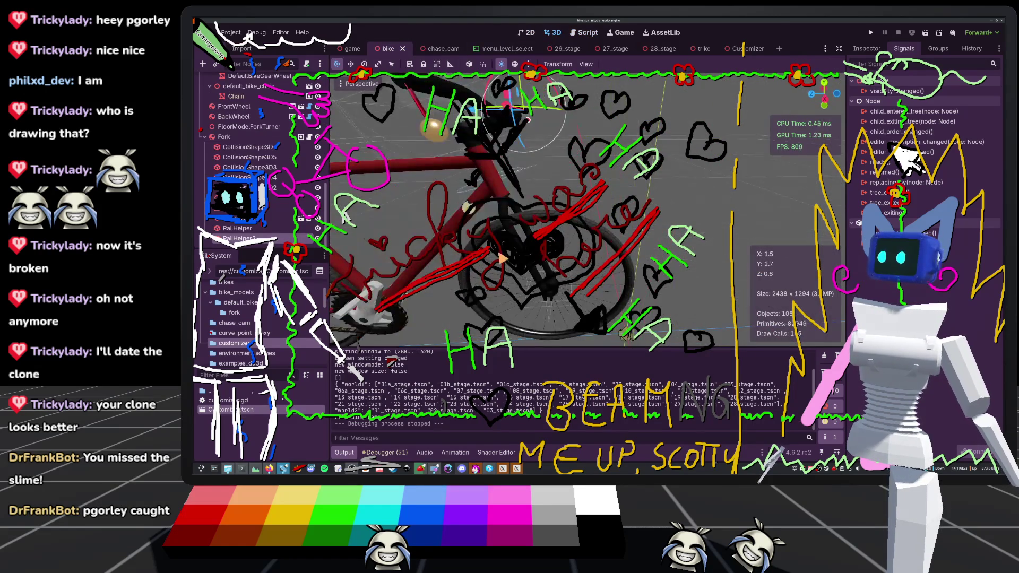
pyautogui.scroll(-5, 255, 159)
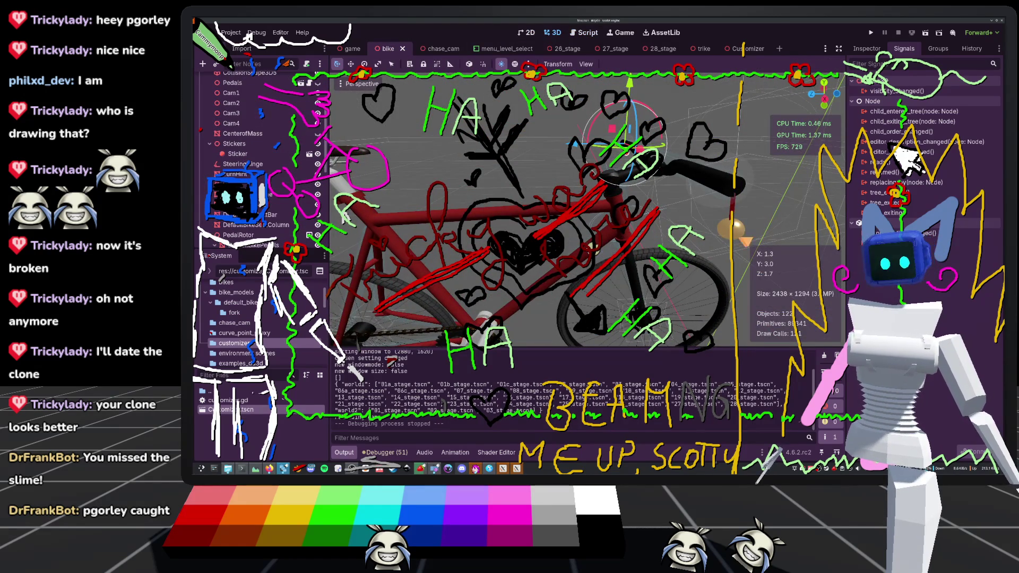
pyautogui.scroll(5, 238, 110)
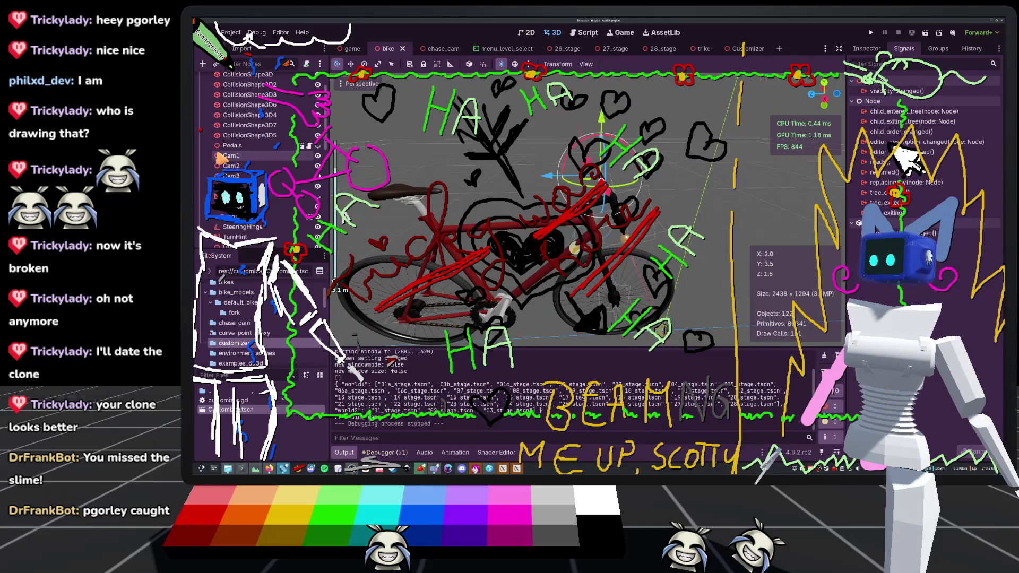
pyautogui.click(251, 102)
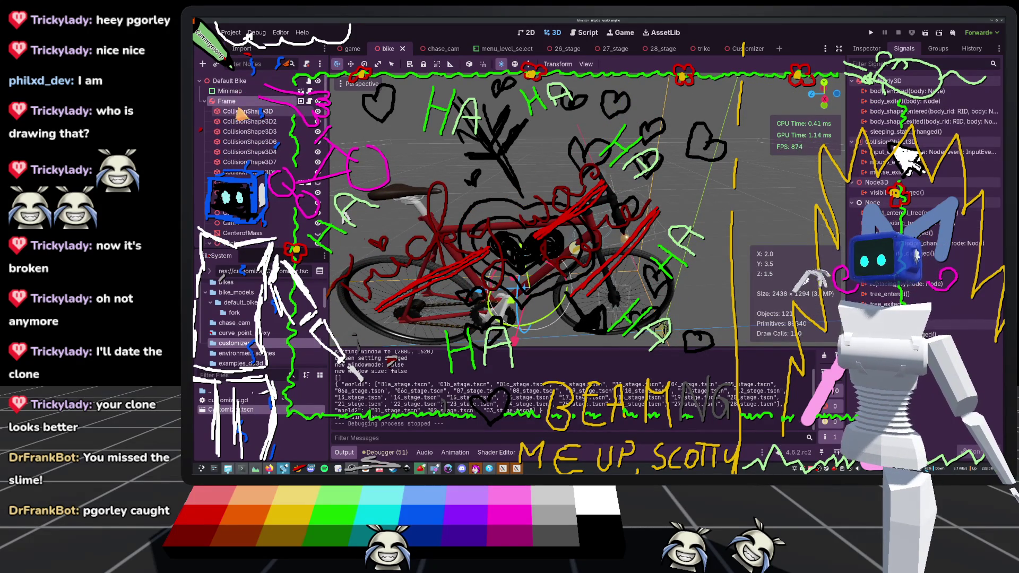
pyautogui.click(309, 101)
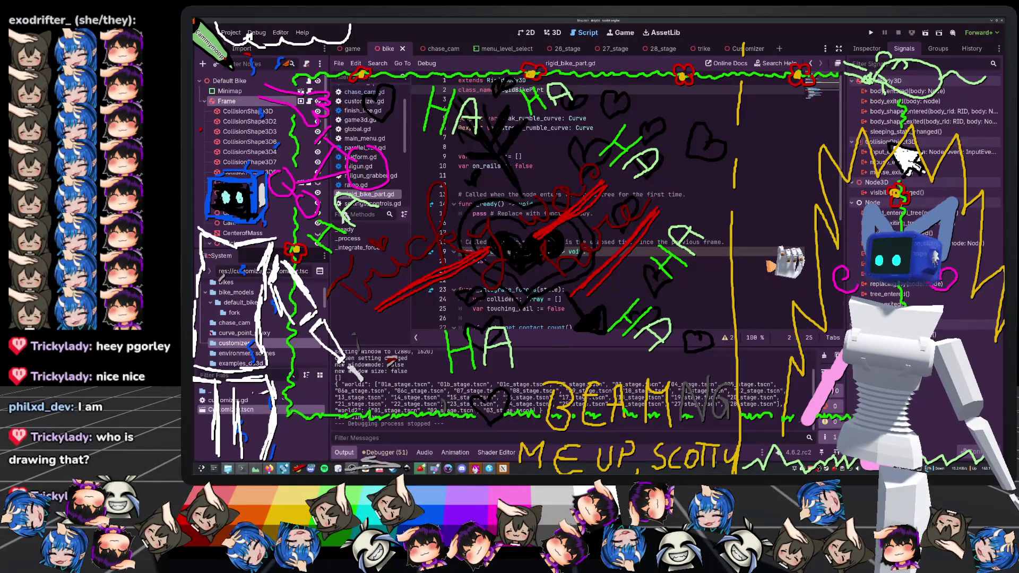
pyautogui.click(552, 32)
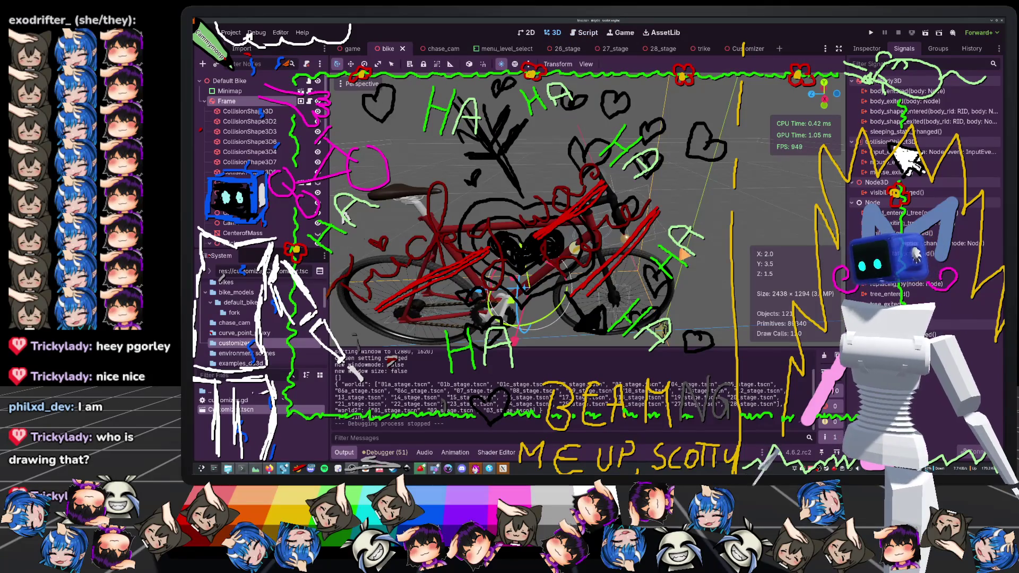
pyautogui.moveTo(913, 335)
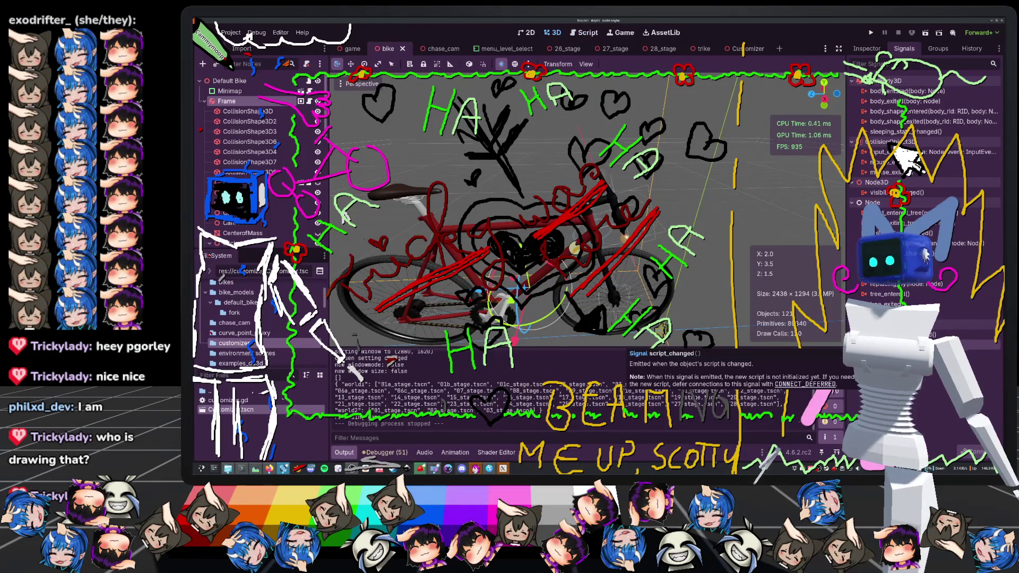
pyautogui.scroll(-3, 703, 227)
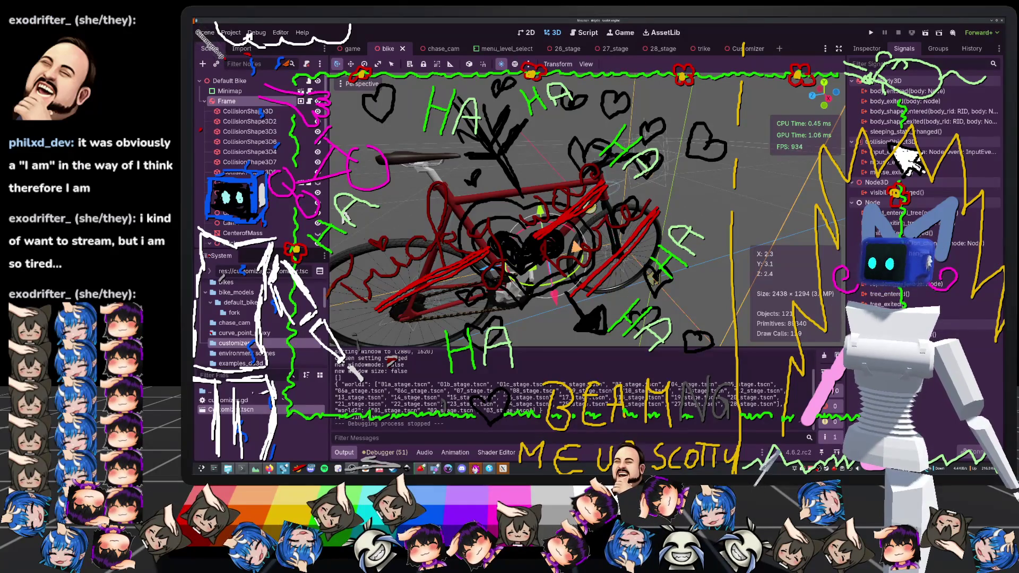
pyautogui.moveTo(654, 276); pyautogui.dragTo(662, 298)
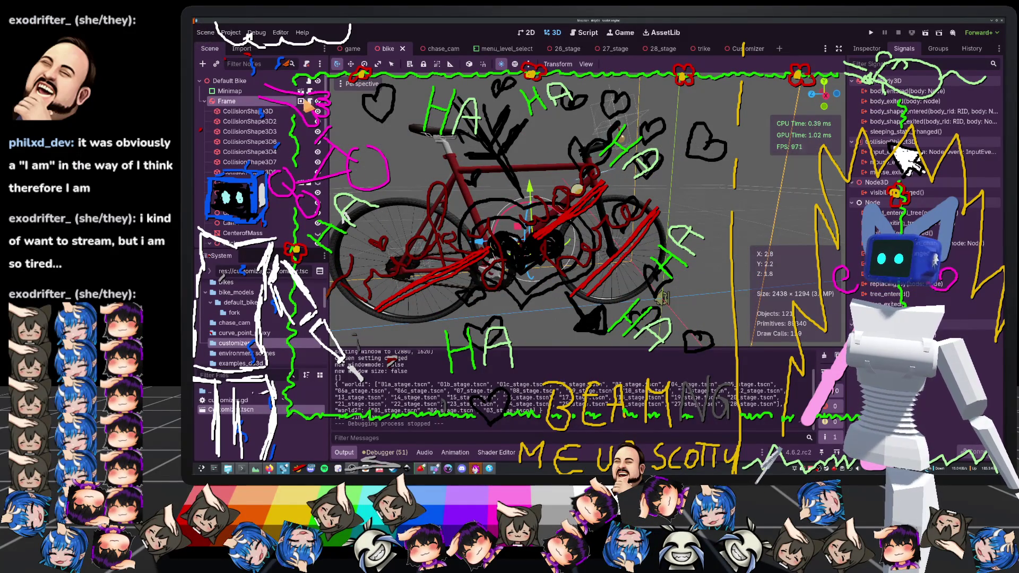
pyautogui.click(419, 470)
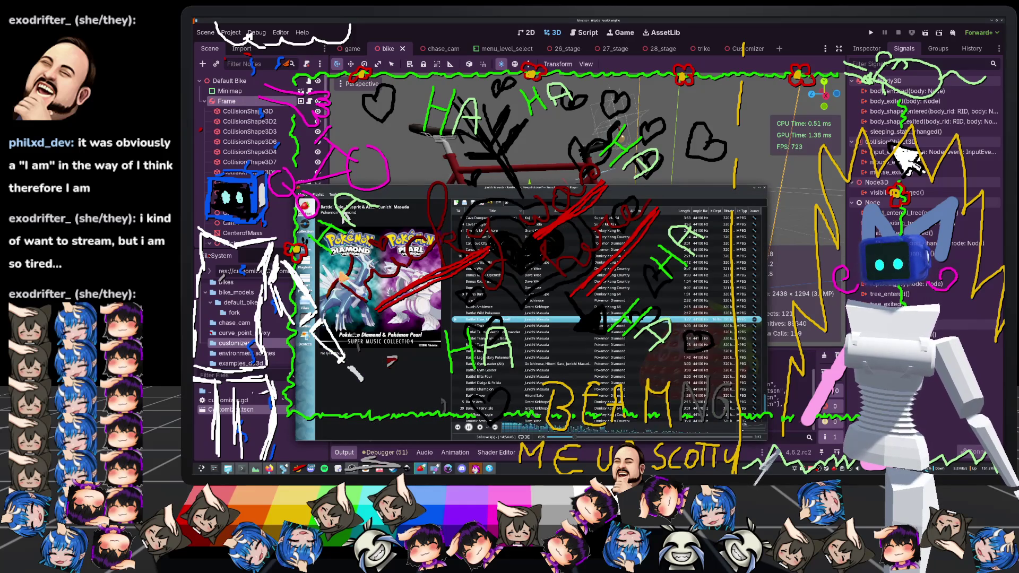
pyautogui.click(419, 469)
pyautogui.moveTo(628, 197); pyautogui.dragTo(552, 212)
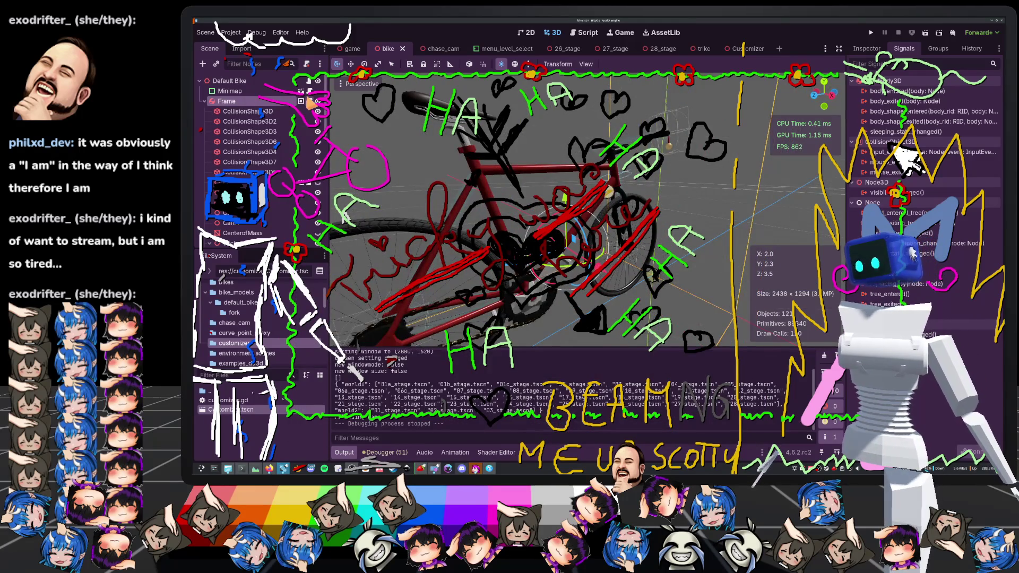
pyautogui.click(308, 101)
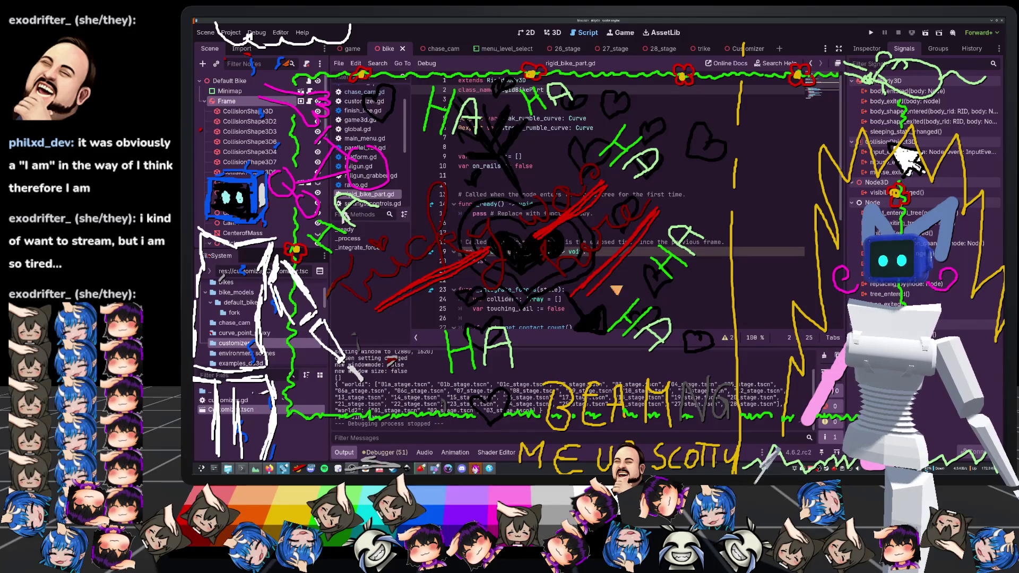
pyautogui.scroll(-1, 497, 276)
pyautogui.scroll(-4, 547, 213)
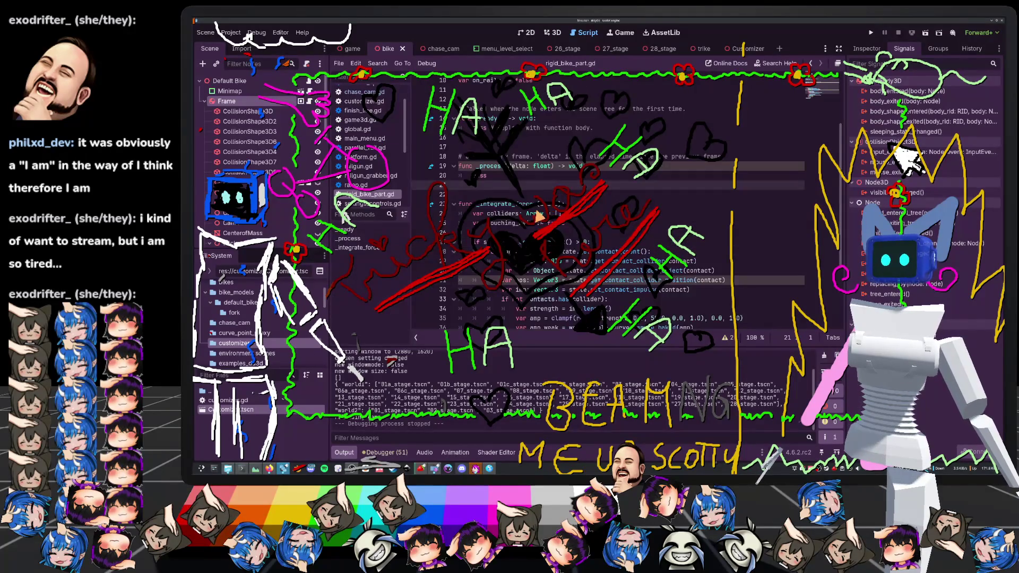
# Step: Run the project and start a stage from the Level Select grid
pyautogui.press('F5')
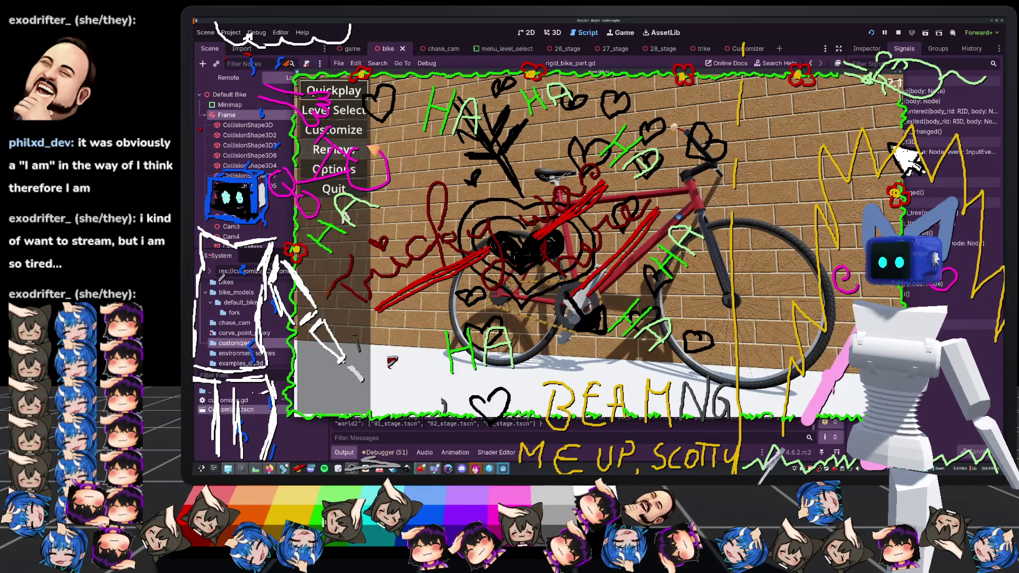
pyautogui.click(348, 114)
pyautogui.scroll(-5, 595, 368)
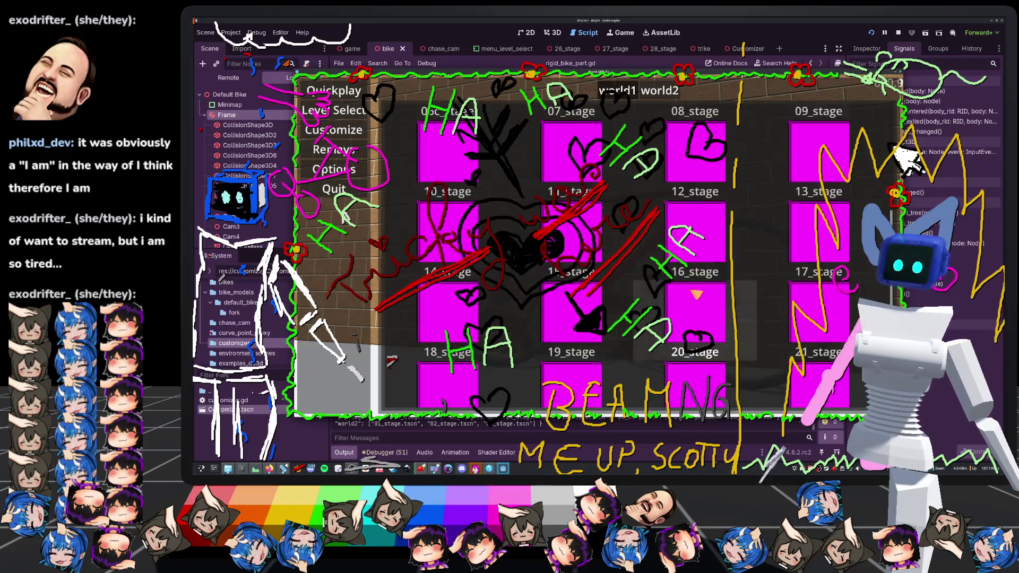
pyautogui.click(595, 368)
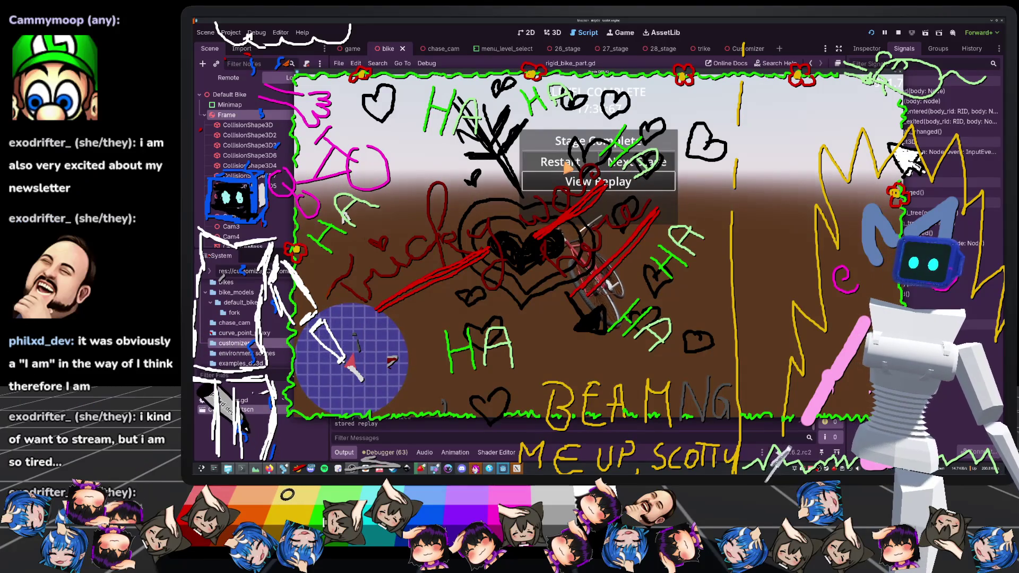
# Step: Watch the finished stage's replay in free look, then stop the game with F8
pyautogui.click(615, 168)
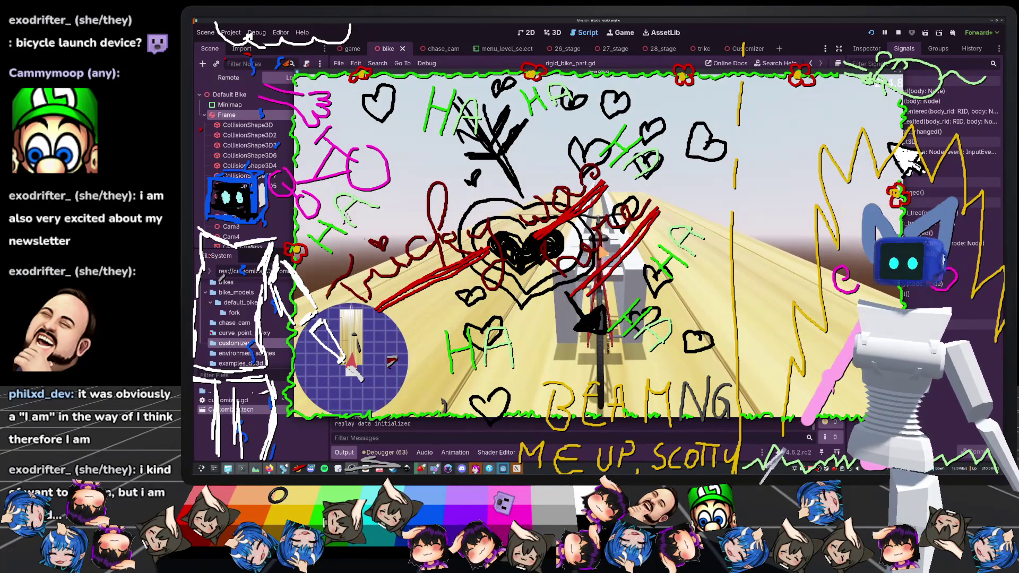
pyautogui.press('f')
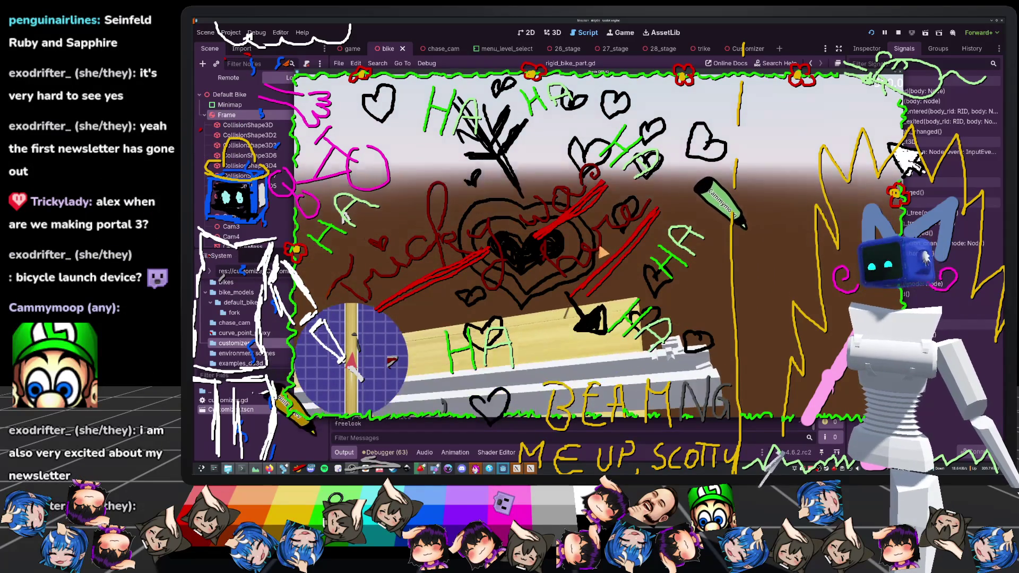
pyautogui.press('F8')
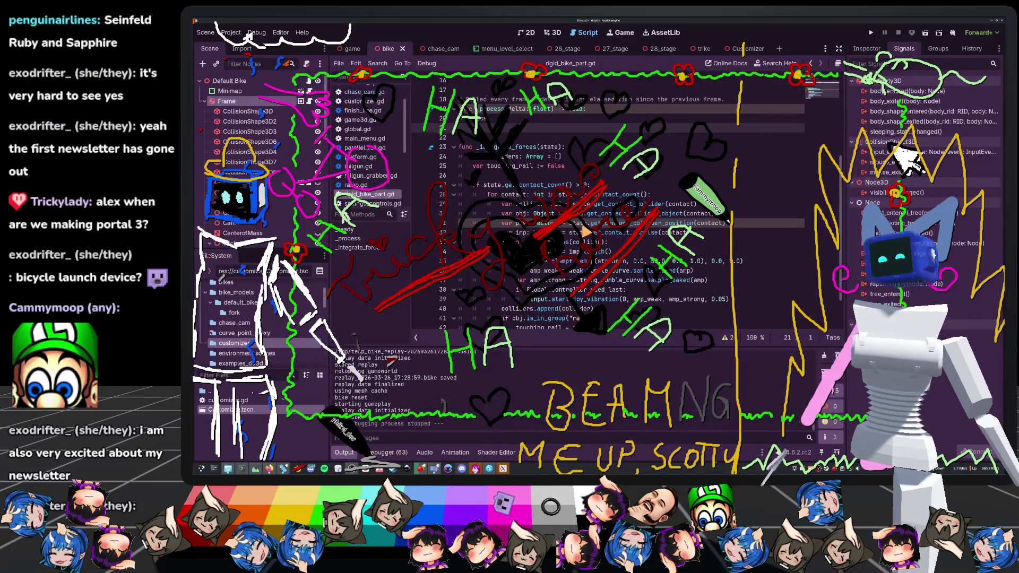
# Step: Put the caret on empty line 22 of rigid_bike_part.gd, then run the project again
pyautogui.click(554, 138)
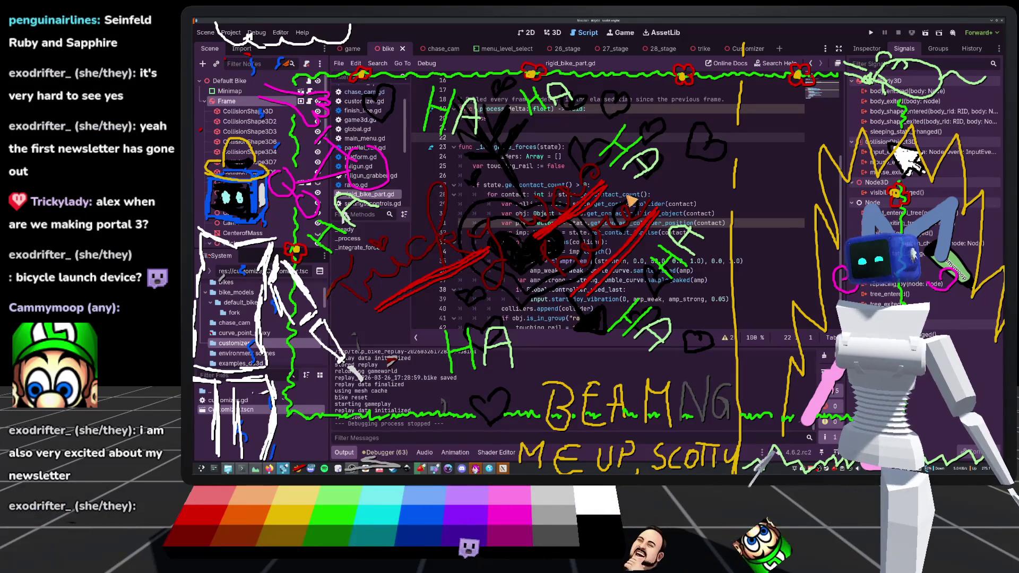
pyautogui.moveTo(630, 203)
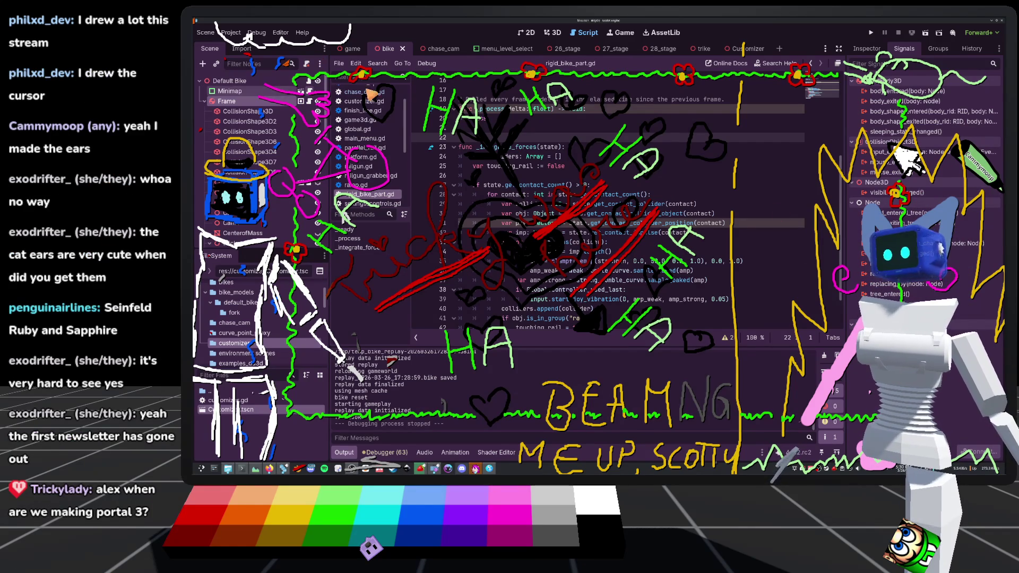
pyautogui.click(870, 33)
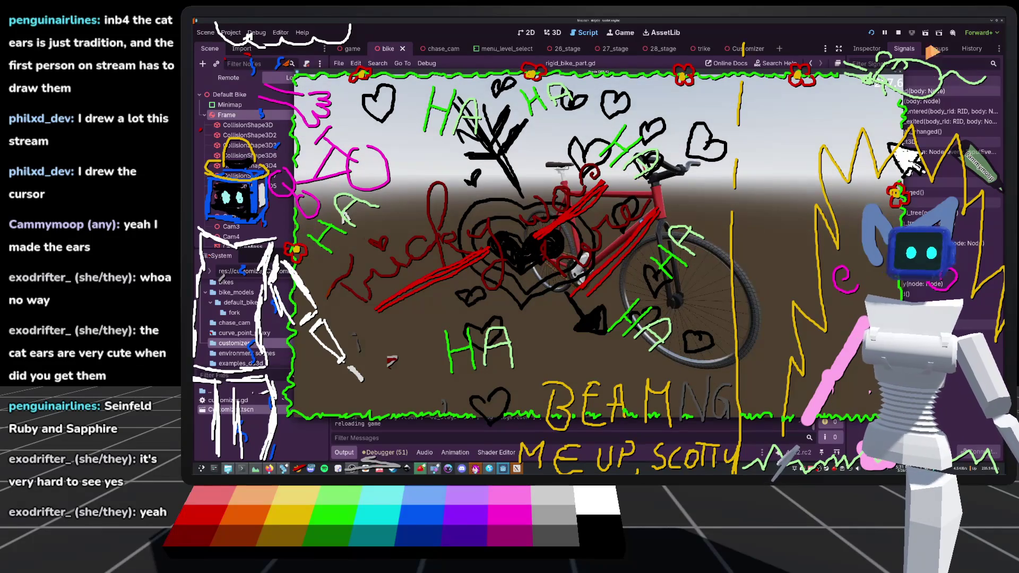
# Step: Stop the running game and look through Frame's RigidBikePart properties in the Inspector
pyautogui.click(897, 33)
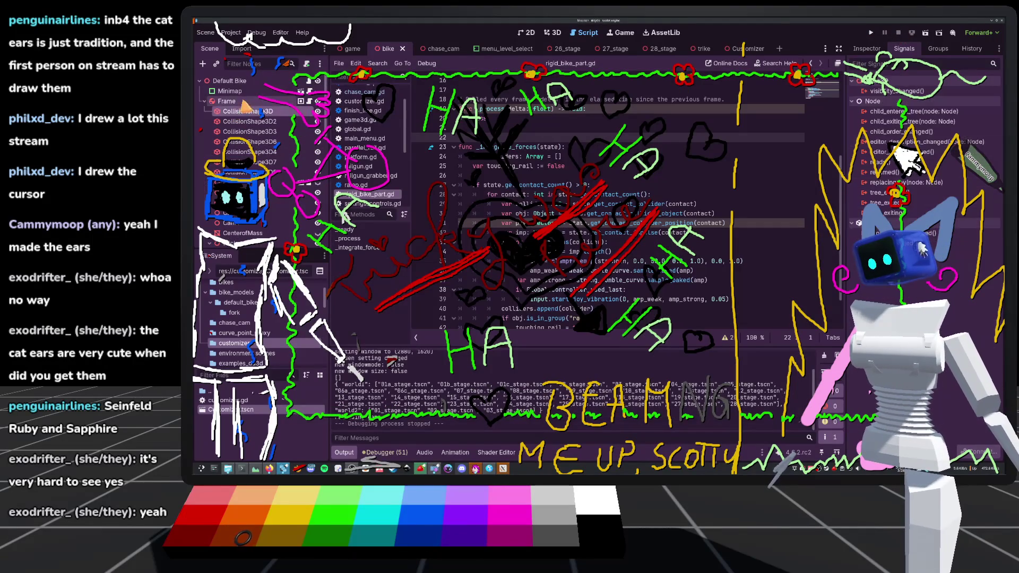
pyautogui.click(867, 48)
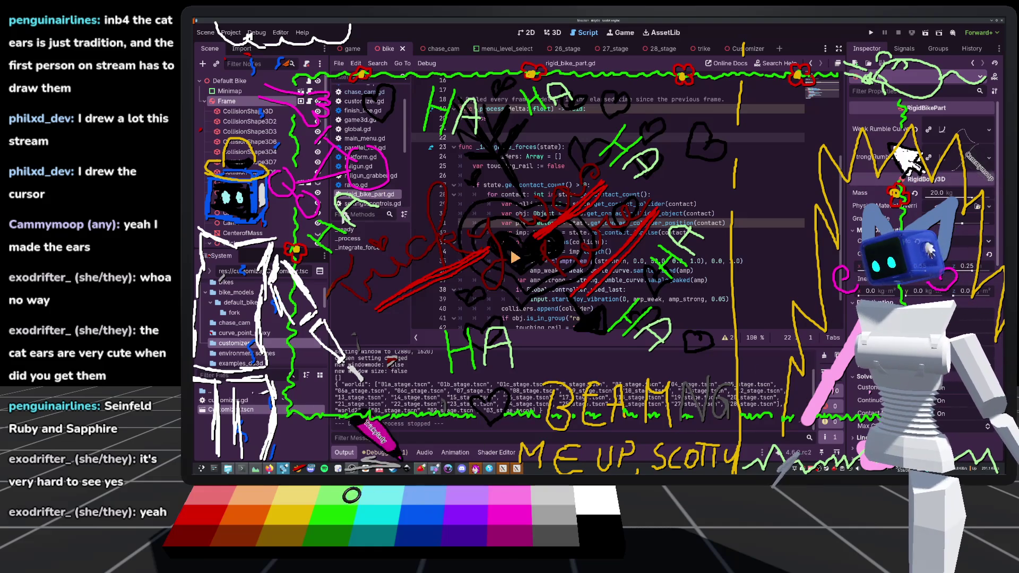
pyautogui.scroll(-3, 240, 117)
pyautogui.scroll(-5, 240, 118)
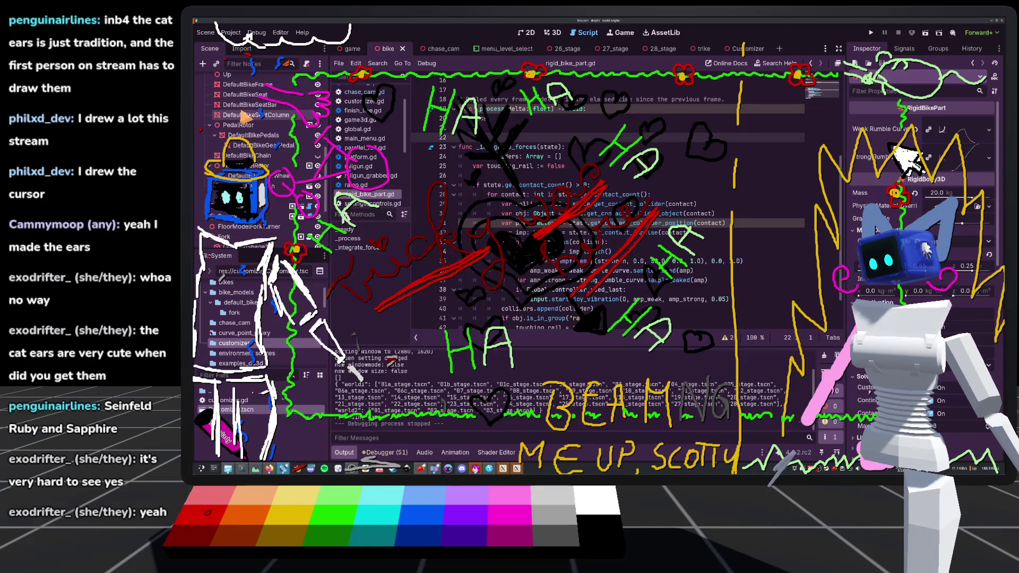
pyautogui.scroll(3, 292, 146)
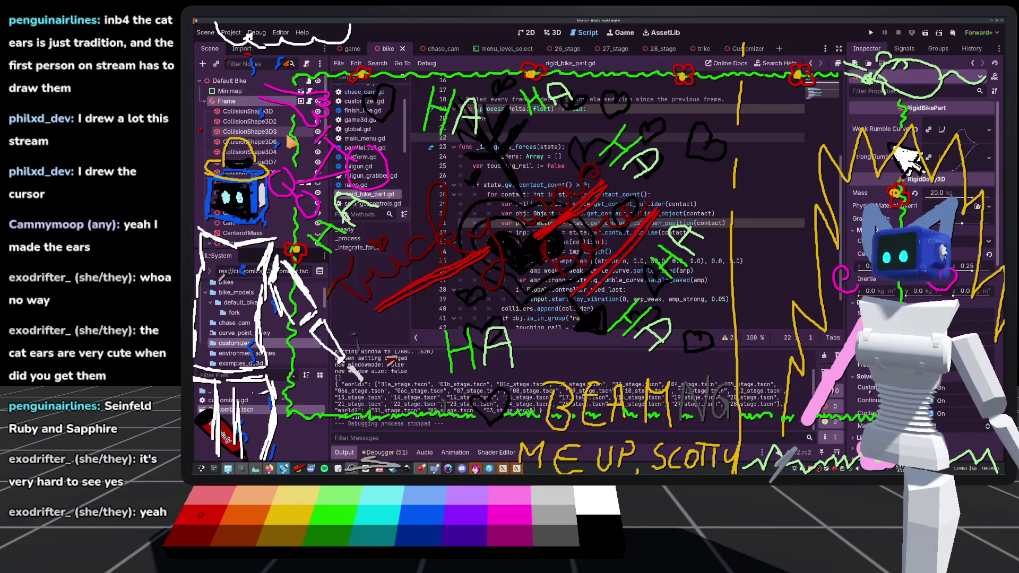
# Step: Switch to the 3D view and orbit closer around the bike model
pyautogui.click(553, 32)
pyautogui.moveTo(530, 212); pyautogui.dragTo(573, 218)
pyautogui.moveTo(664, 311); pyautogui.dragTo(660, 298)
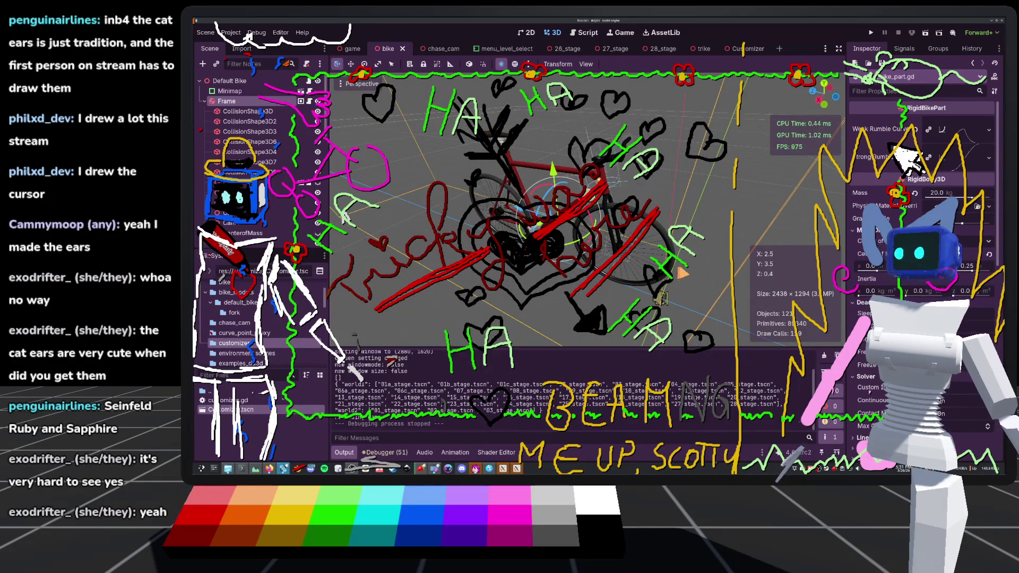
# Step: Browse rigid_bike_part.gd's variable declarations such as on_rails, then return to the 3D view
pyautogui.click(309, 101)
pyautogui.scroll(5, 539, 223)
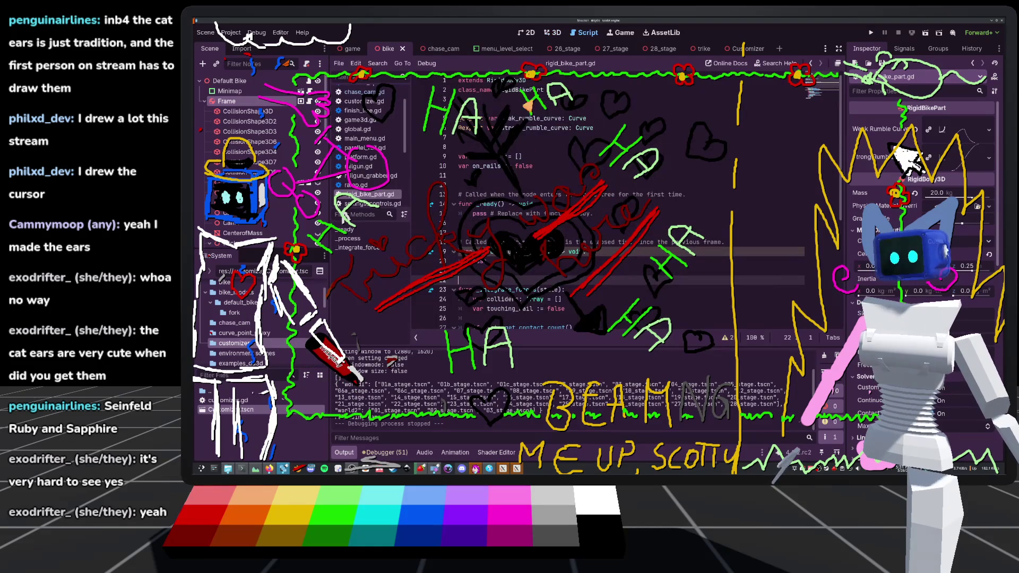
pyautogui.scroll(-6, 605, 162)
pyautogui.scroll(6, 562, 241)
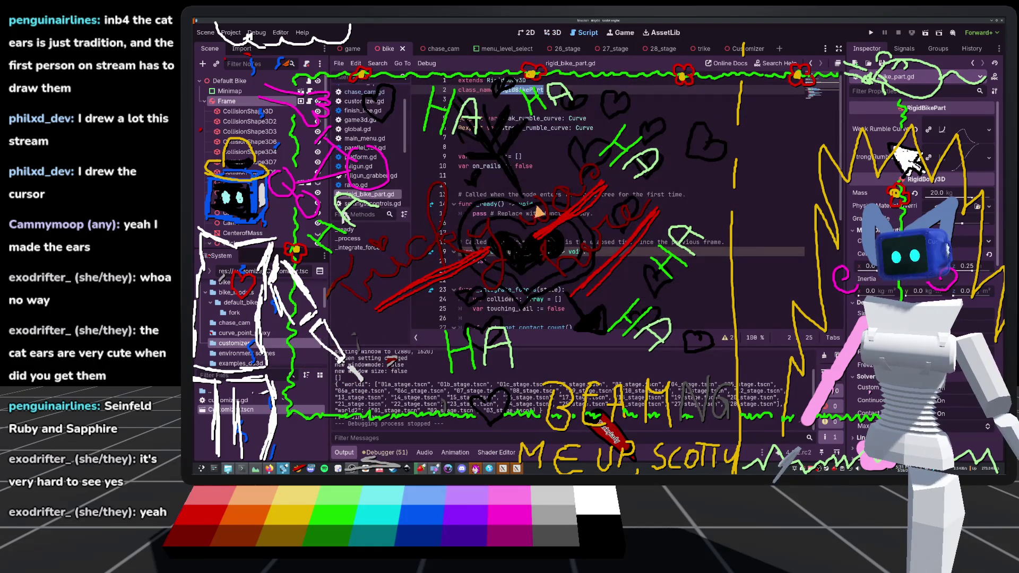
pyautogui.click(524, 165)
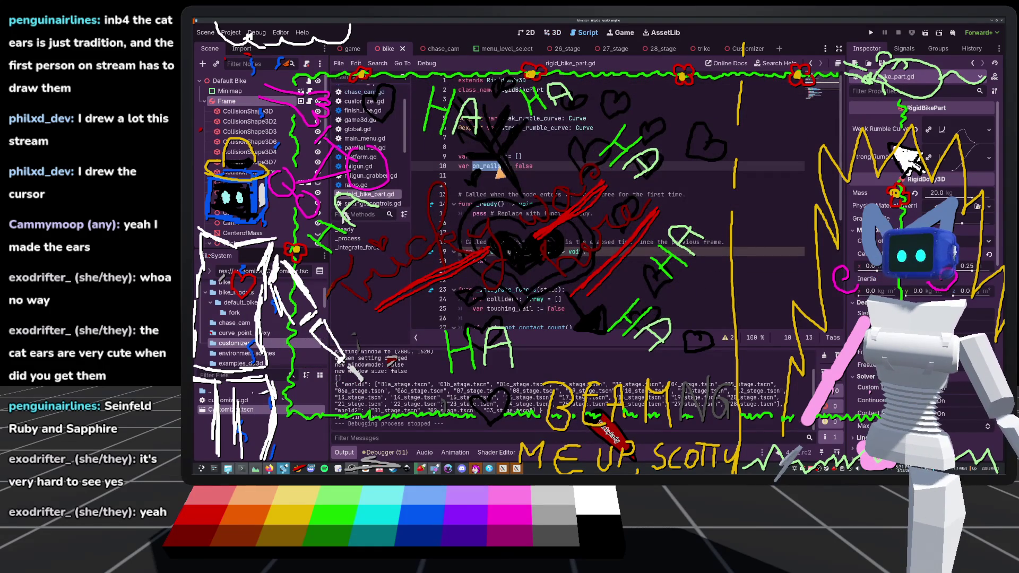
pyautogui.scroll(-6, 498, 175)
pyautogui.scroll(5, 601, 224)
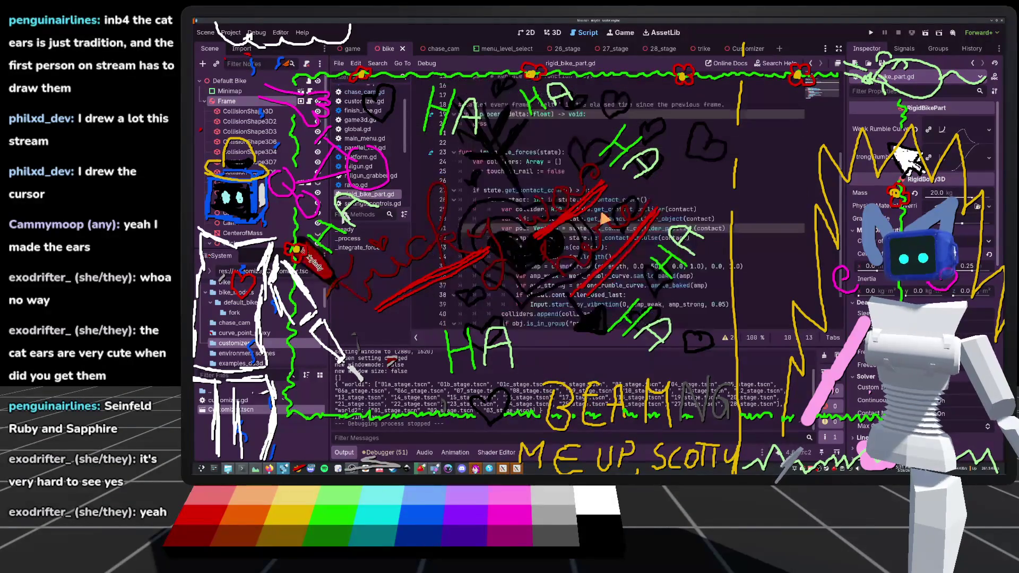
pyautogui.scroll(1, 603, 219)
pyautogui.click(586, 157)
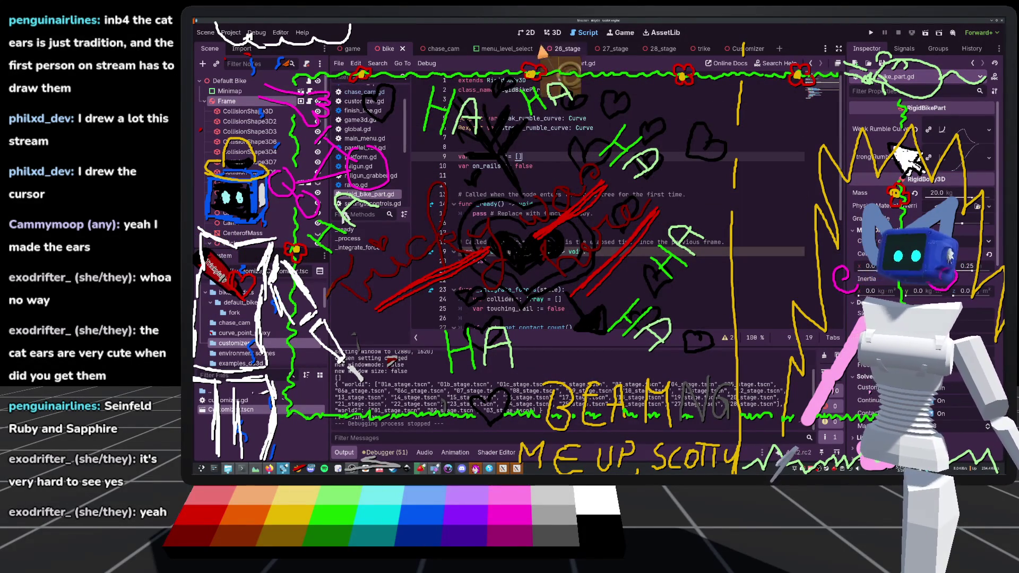
pyautogui.click(552, 32)
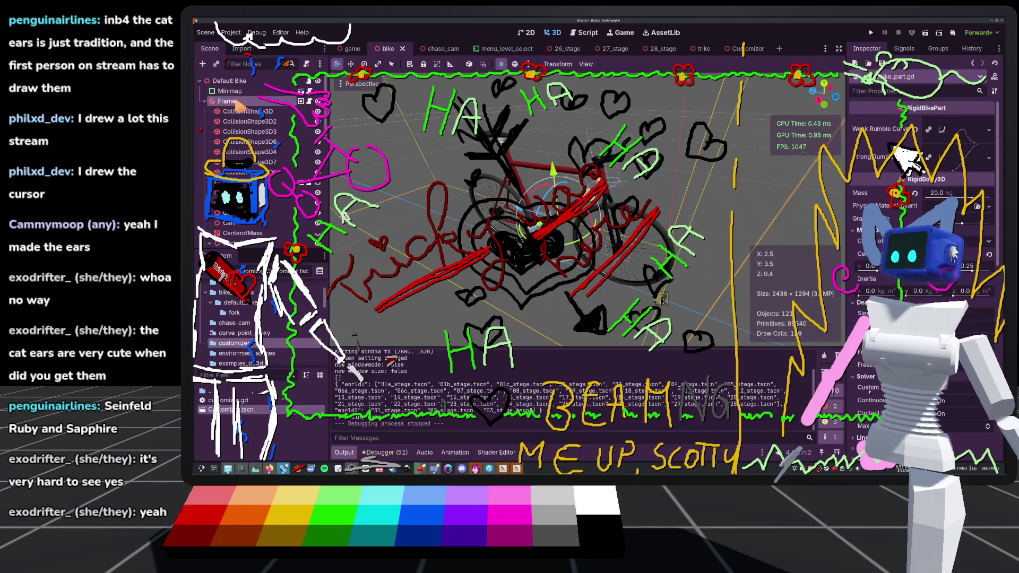
# Step: Orbit around the bike side-on and from above, then switch to the 2D editor
pyautogui.scroll(-5, 242, 135)
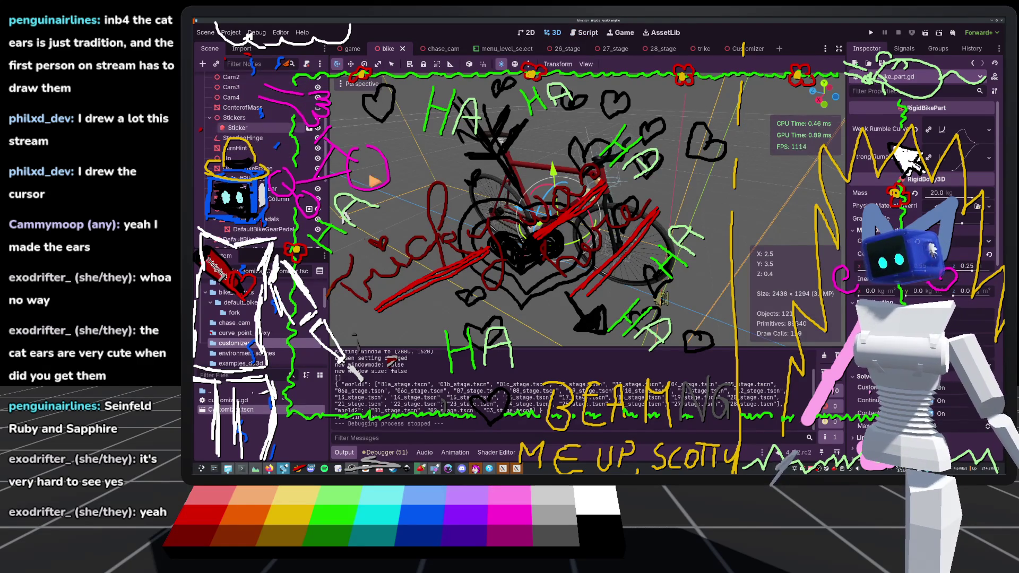
pyautogui.scroll(3, 626, 226)
pyautogui.moveTo(626, 226)
pyautogui.mouseDown()
pyautogui.moveTo(693, 325)
pyautogui.moveTo(655, 297)
pyautogui.mouseUp()
pyautogui.moveTo(654, 205)
pyautogui.mouseDown()
pyautogui.moveTo(672, 198)
pyautogui.moveTo(678, 271)
pyautogui.mouseUp()
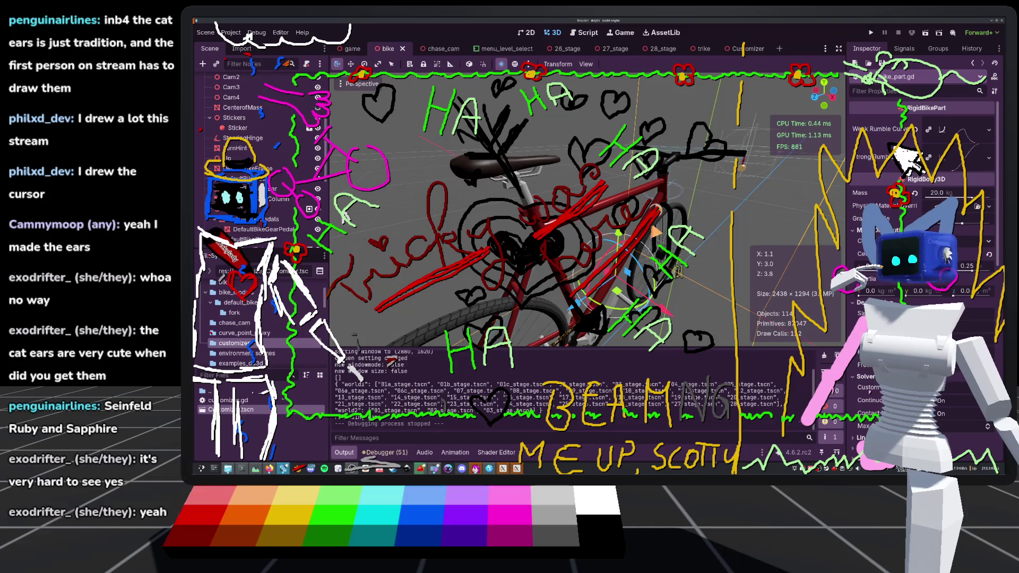
pyautogui.moveTo(677, 271); pyautogui.dragTo(658, 250)
pyautogui.scroll(3, 658, 250)
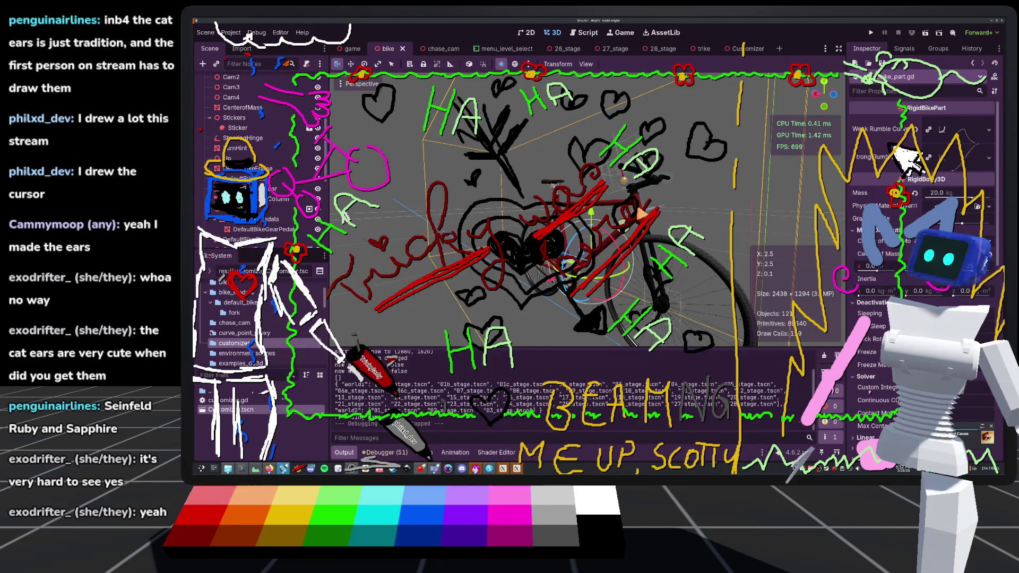
pyautogui.click(531, 32)
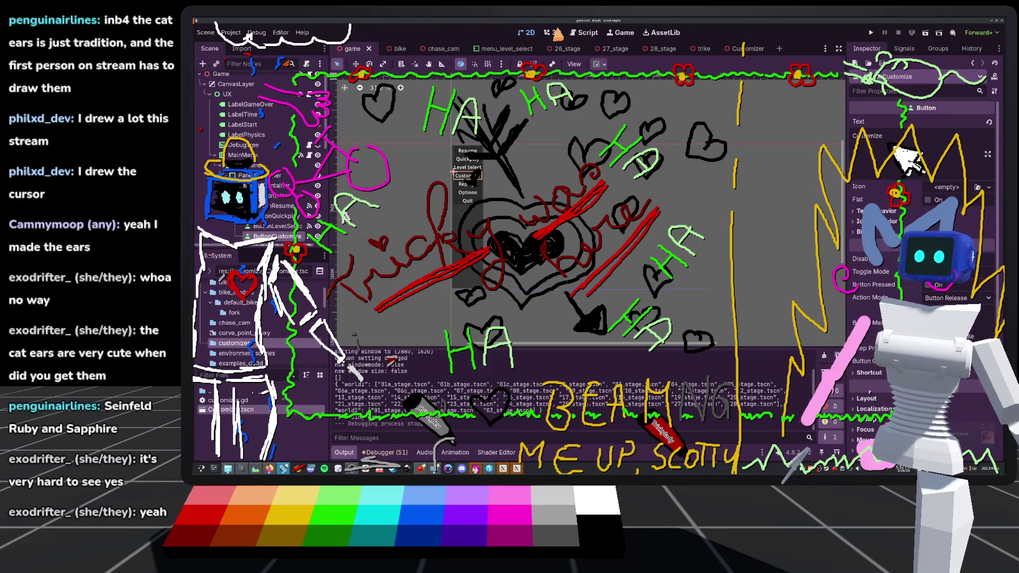
# Step: Open the game scene, then the Customizer scene, and run the game
pyautogui.click(352, 48)
pyautogui.scroll(8, 586, 210)
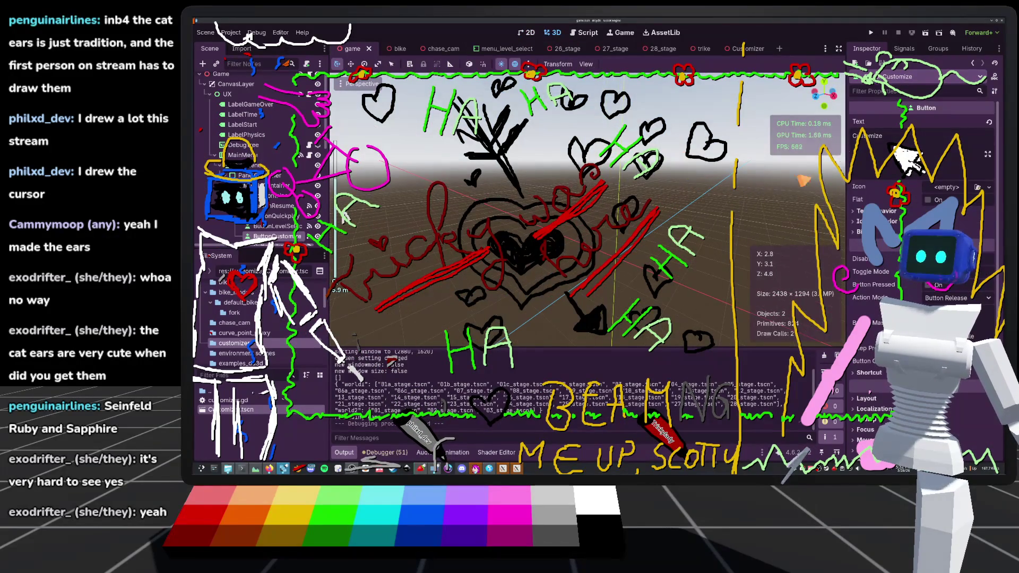
pyautogui.click(735, 51)
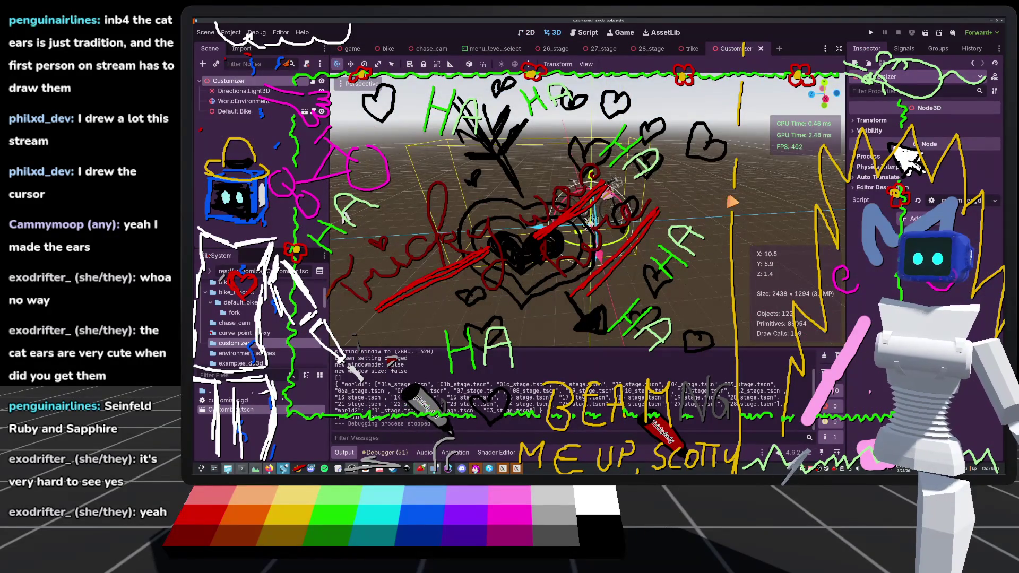
pyautogui.moveTo(578, 270); pyautogui.dragTo(574, 274)
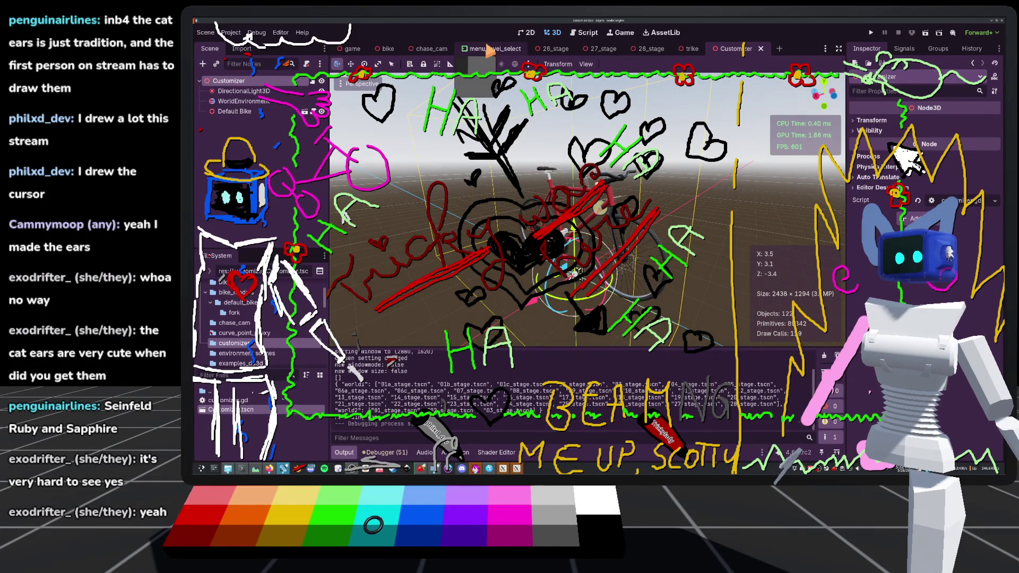
pyautogui.click(872, 33)
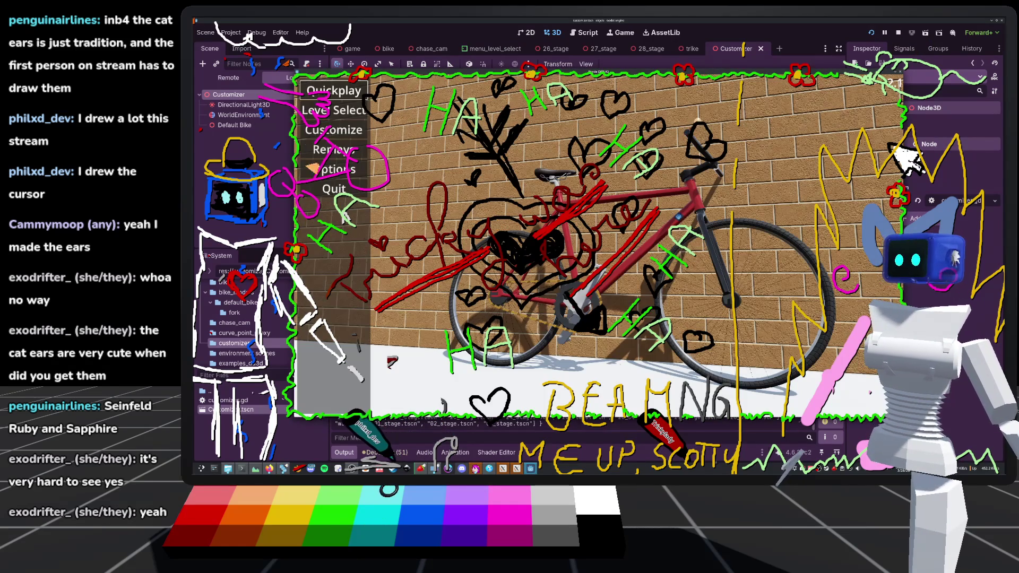
# Step: Enter Customize from the game menu and rotate the bike to view it from above and the side
pyautogui.click(336, 92)
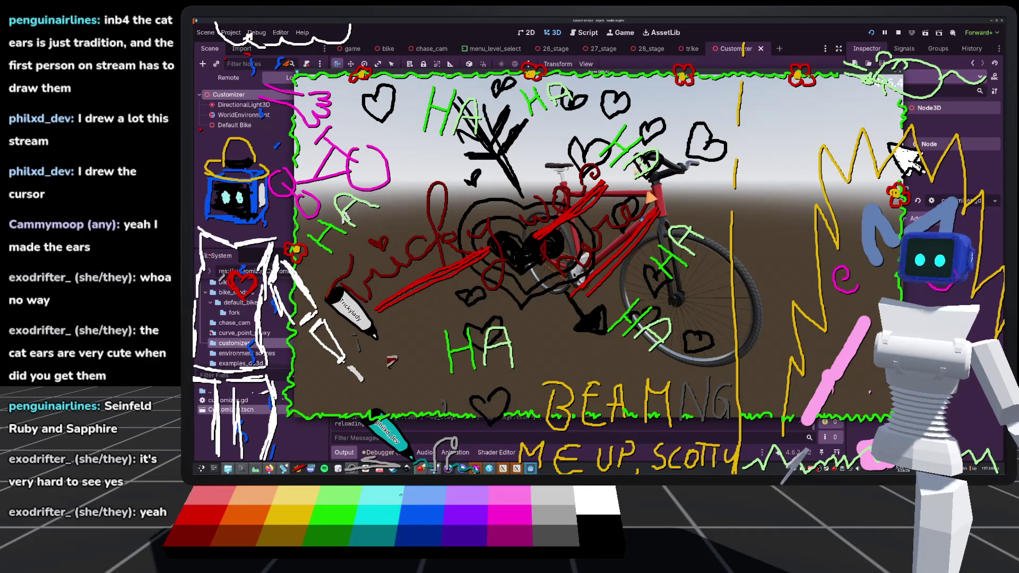
pyautogui.moveTo(578, 202); pyautogui.dragTo(602, 251)
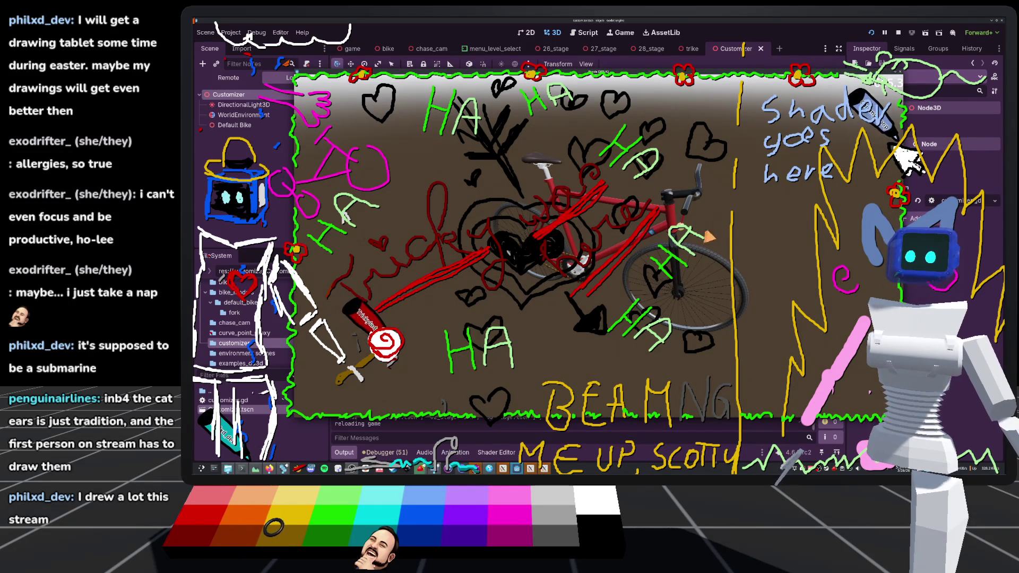
pyautogui.moveTo(628, 254); pyautogui.dragTo(601, 253)
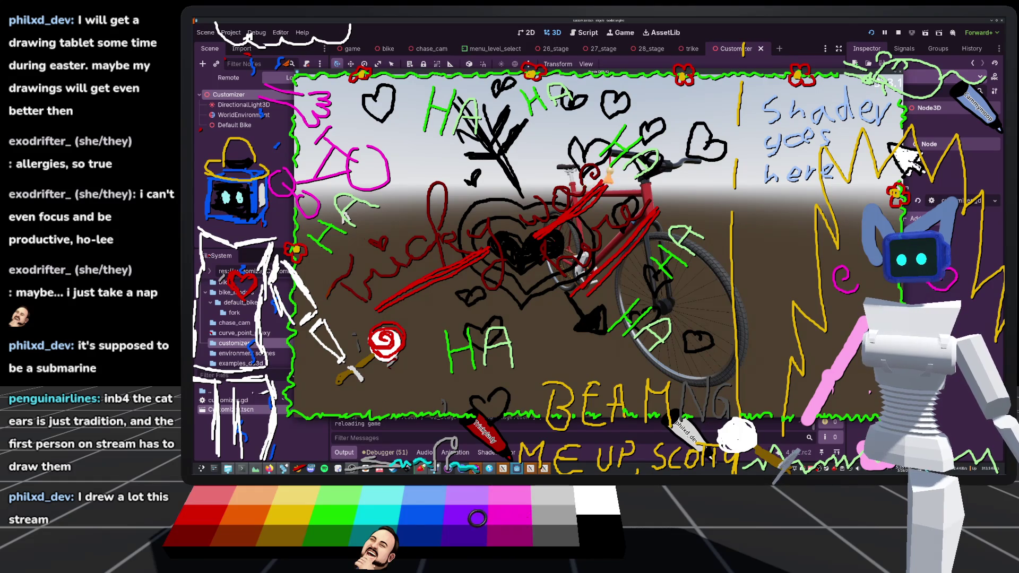
# Step: Keep rotating the bike in the customizer to inspect it from side and front angles
pyautogui.click(599, 180)
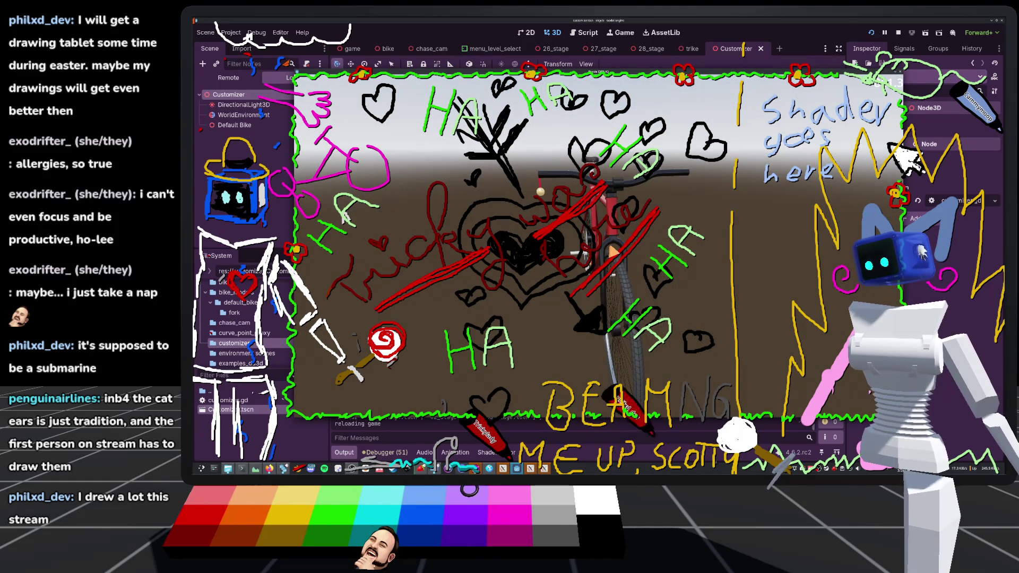
pyautogui.moveTo(641, 302)
pyautogui.mouseDown()
pyautogui.moveTo(601, 254)
pyautogui.moveTo(479, 334)
pyautogui.mouseUp()
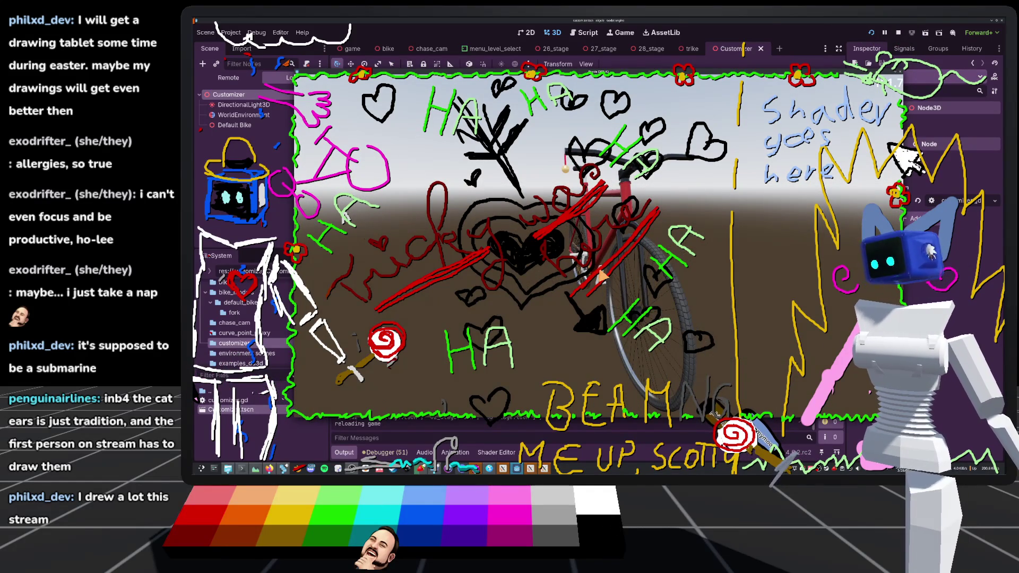
pyautogui.moveTo(665, 260)
pyautogui.mouseDown()
pyautogui.moveTo(604, 254)
pyautogui.moveTo(727, 361)
pyautogui.mouseUp()
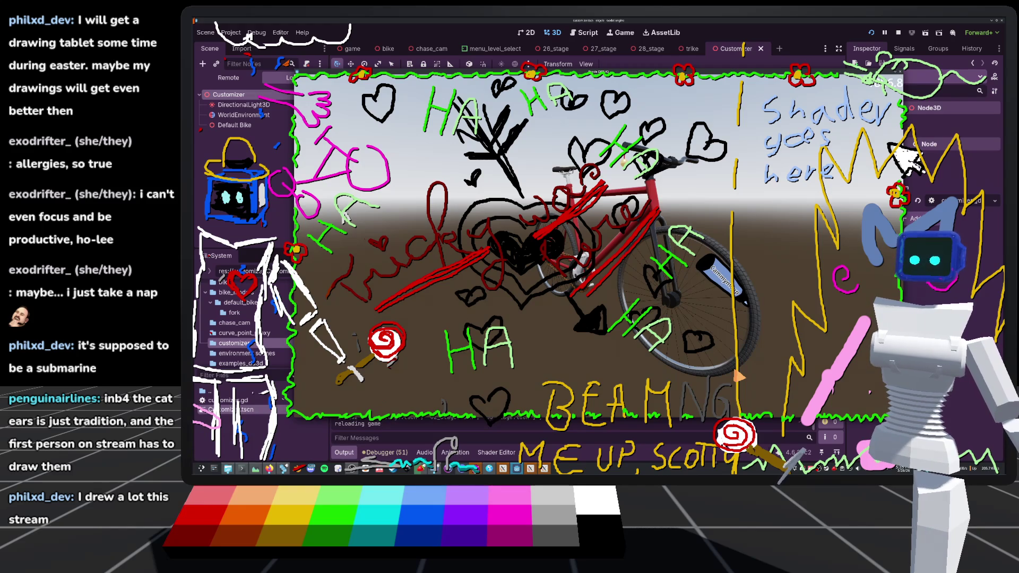
pyautogui.moveTo(737, 375)
pyautogui.mouseDown()
pyautogui.moveTo(607, 252)
pyautogui.moveTo(536, 202)
pyautogui.mouseUp()
pyautogui.moveTo(592, 227); pyautogui.dragTo(603, 252)
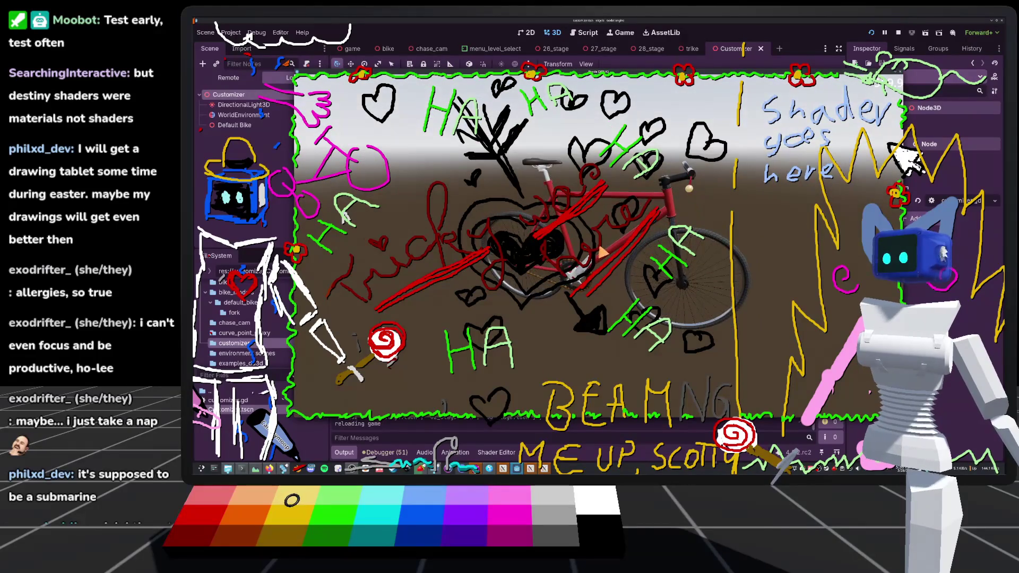
pyautogui.moveTo(527, 304); pyautogui.dragTo(603, 253)
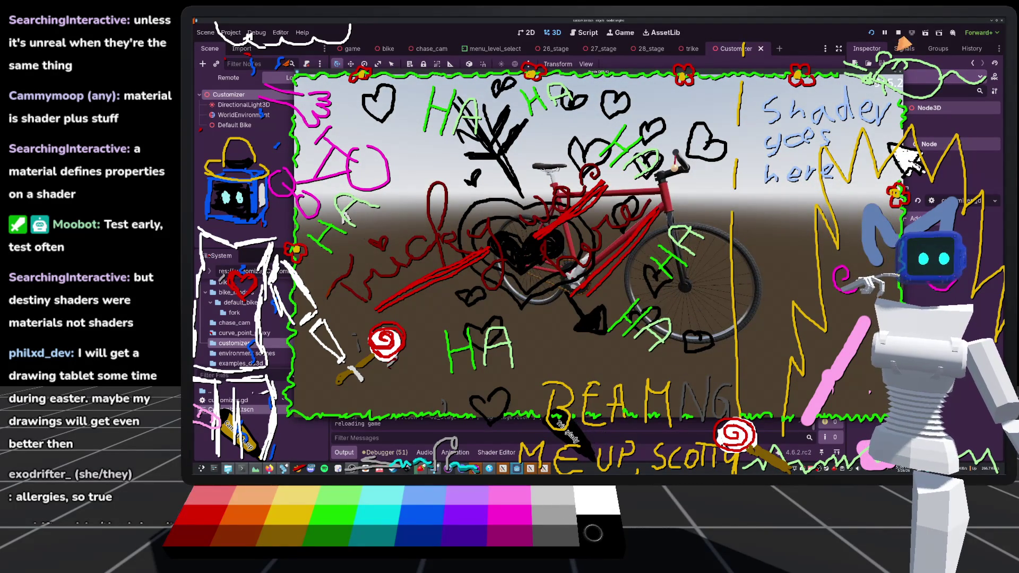
# Step: Stop the game with F8 and open the bike scene's bike.gd script
pyautogui.press('F8')
pyautogui.click(390, 47)
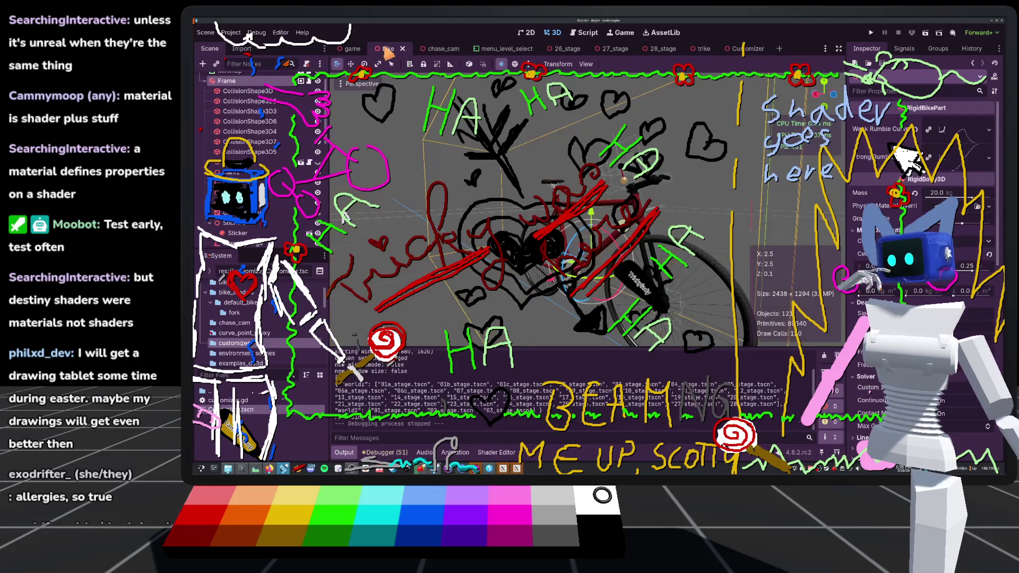
pyautogui.click(306, 81)
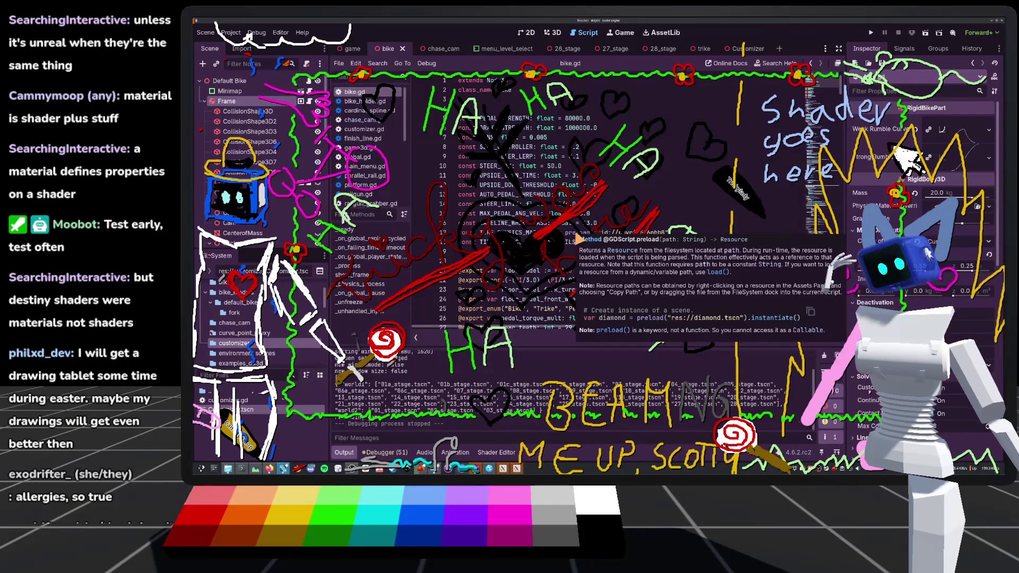
pyautogui.moveTo(577, 243)
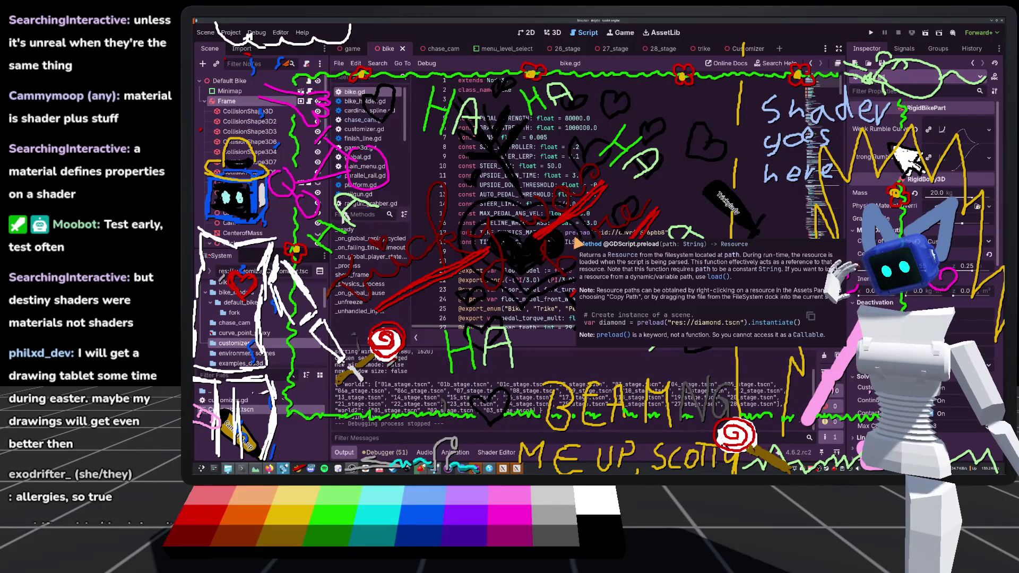
pyautogui.scroll(-5, 578, 242)
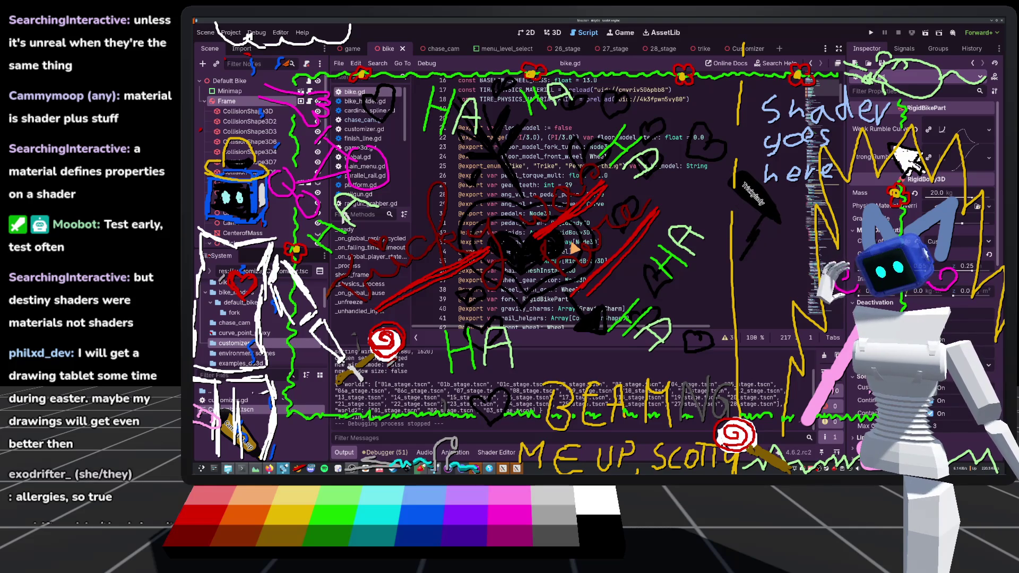
pyautogui.scroll(-3, 574, 247)
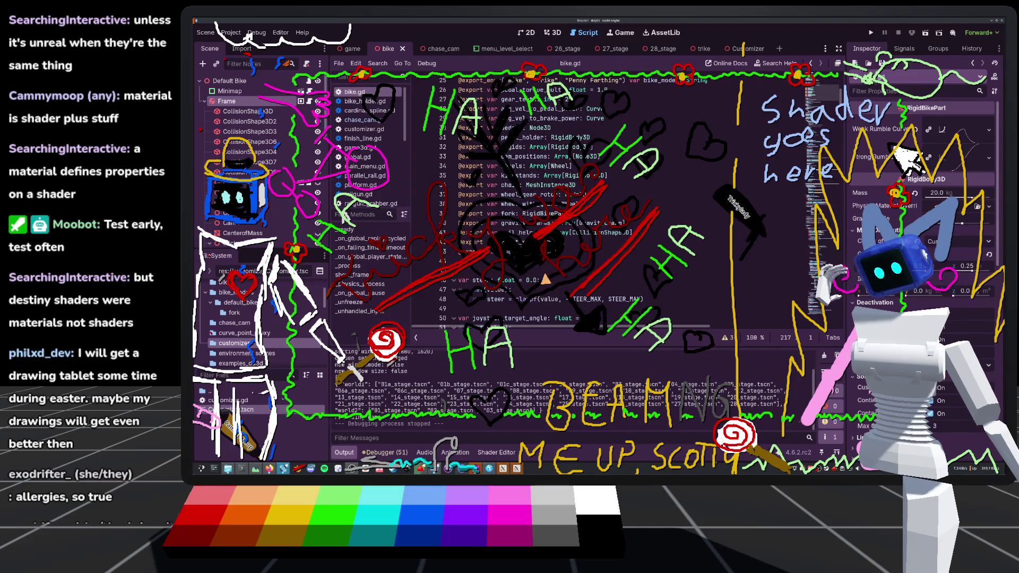
pyautogui.click(550, 268)
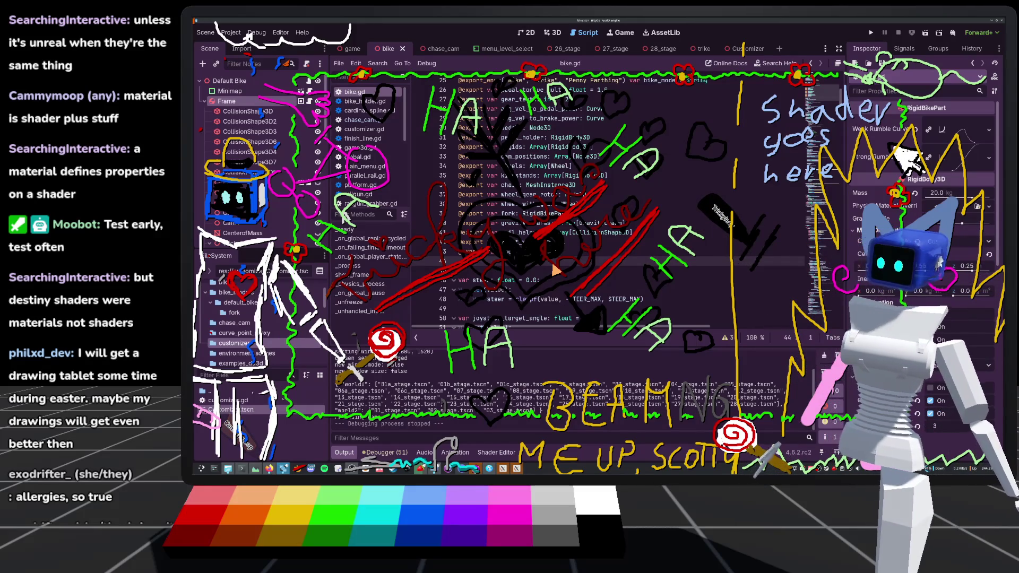
# Step: In global.gd, add a new line after 'var customizing := false' for the bike_albedo declaration
pyautogui.click(378, 158)
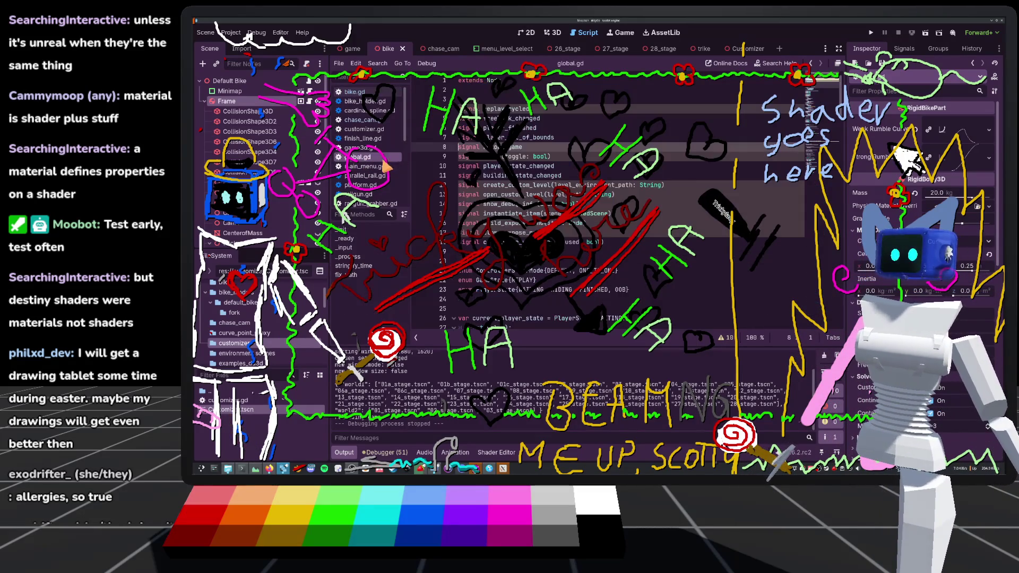
pyautogui.scroll(-20, 555, 212)
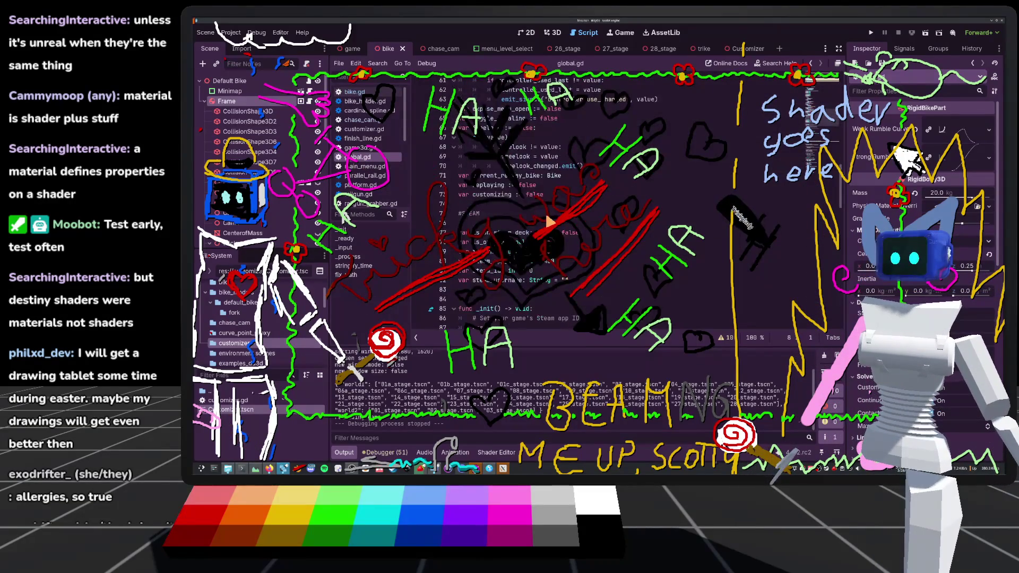
pyautogui.scroll(2, 549, 220)
pyautogui.click(558, 197)
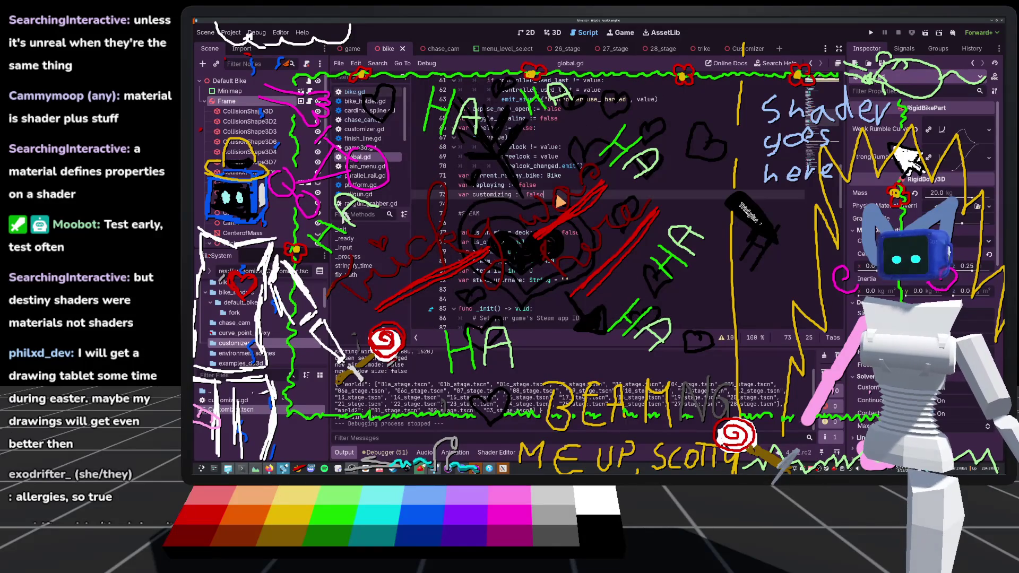
pyautogui.press('Return')
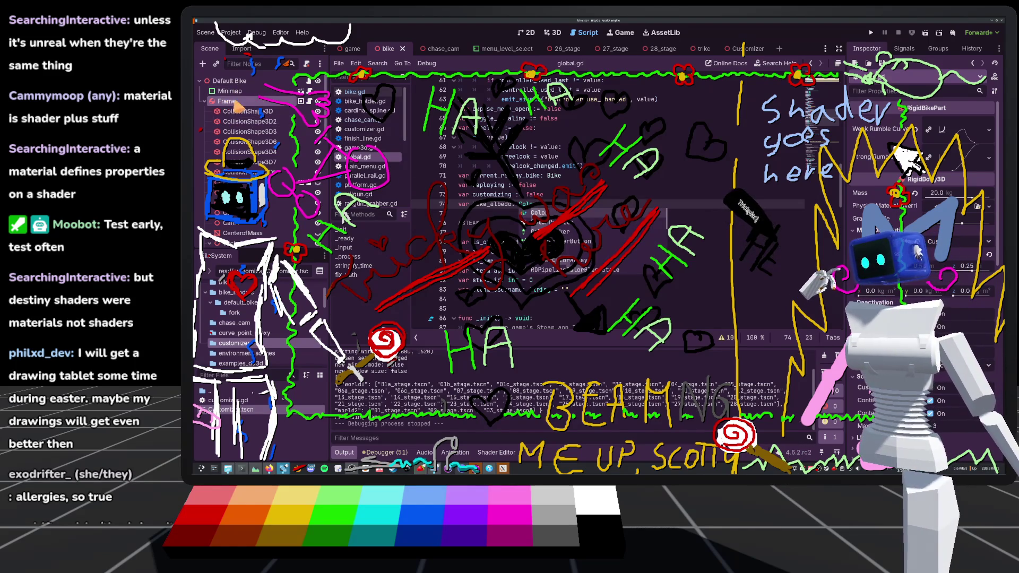
# Step: Check DefaultBikeFrame's albedo colour, then give bike_albedo the default '= Color("2d2d2d")'
pyautogui.scroll(-10, 234, 108)
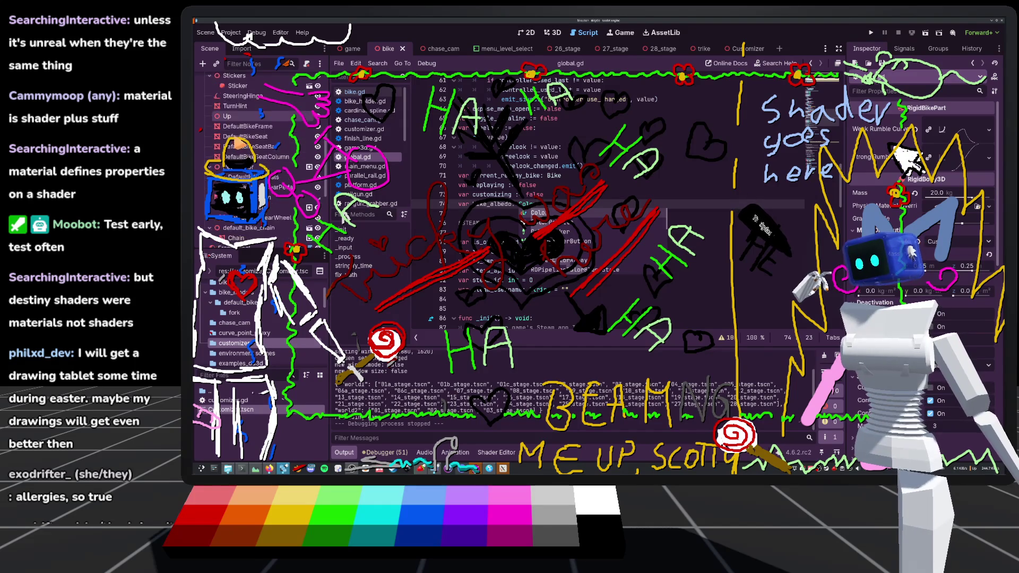
pyautogui.scroll(-1, 236, 109)
pyautogui.click(246, 105)
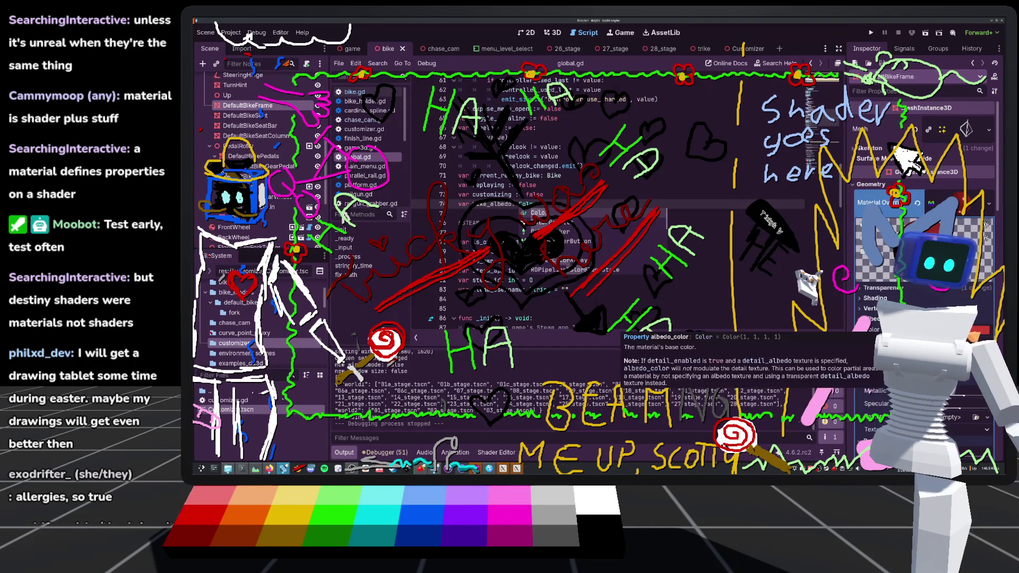
pyautogui.click(890, 146)
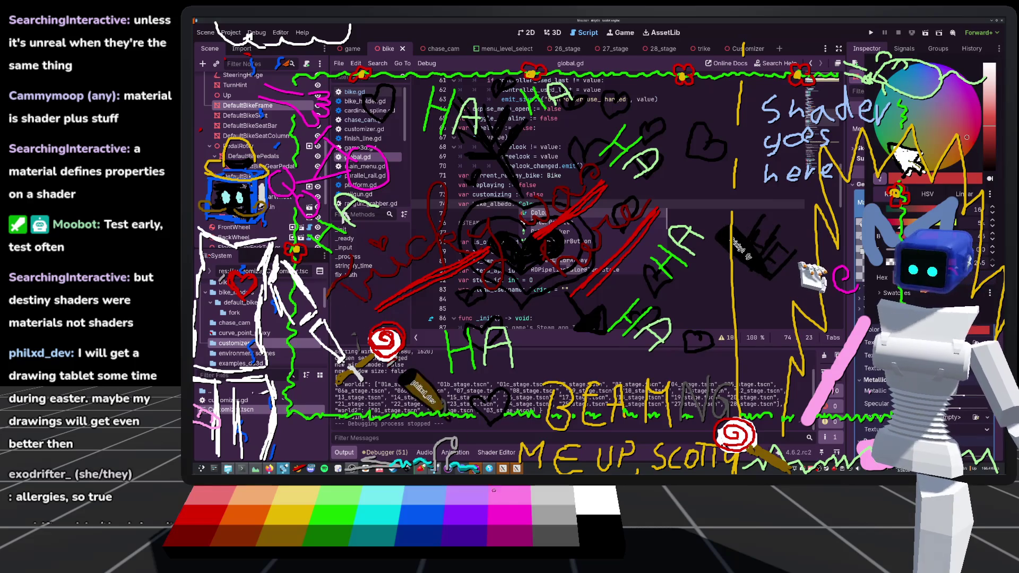
pyautogui.press('Escape')
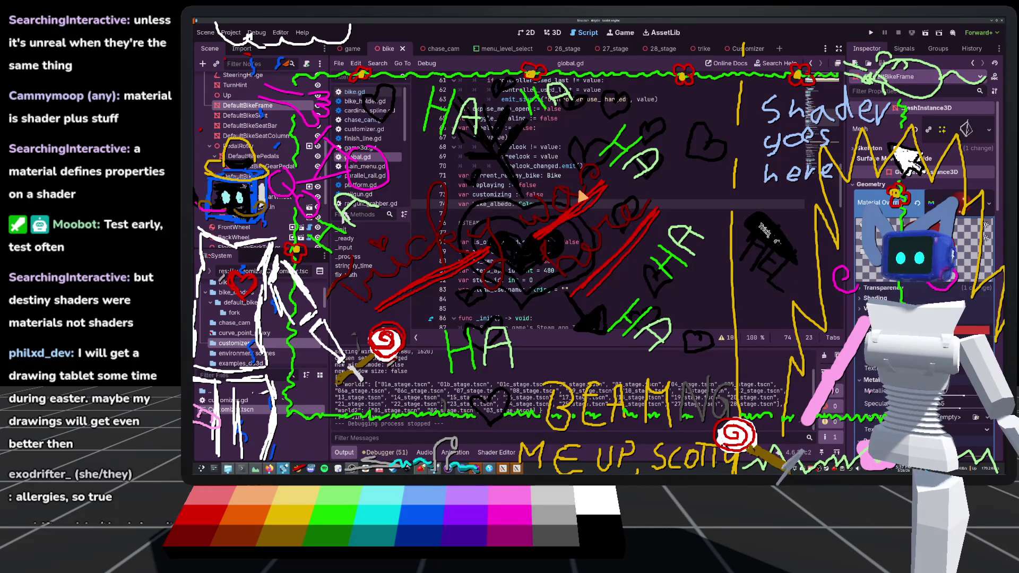
pyautogui.write('= Color')
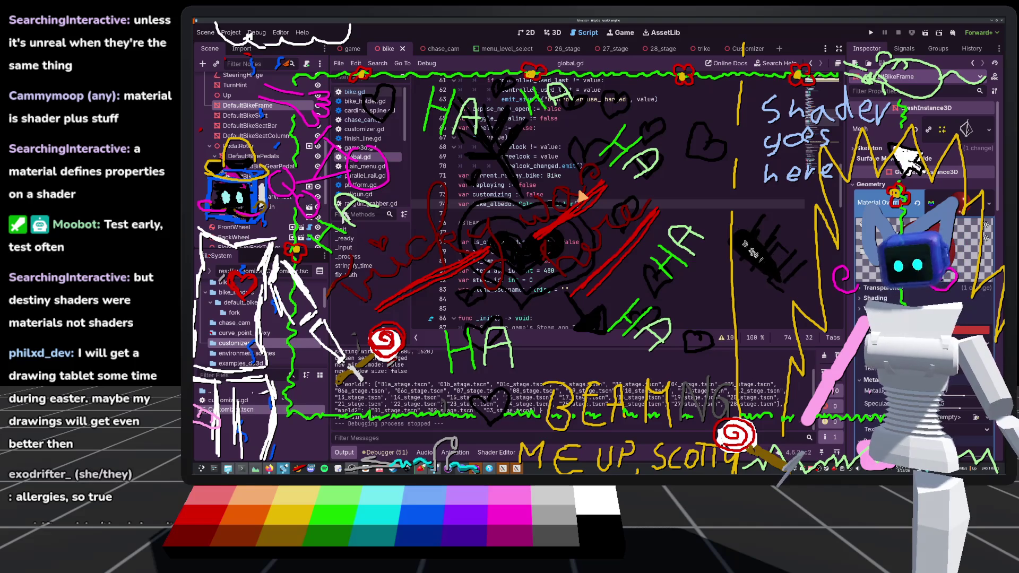
pyautogui.write('("2d2d2d')
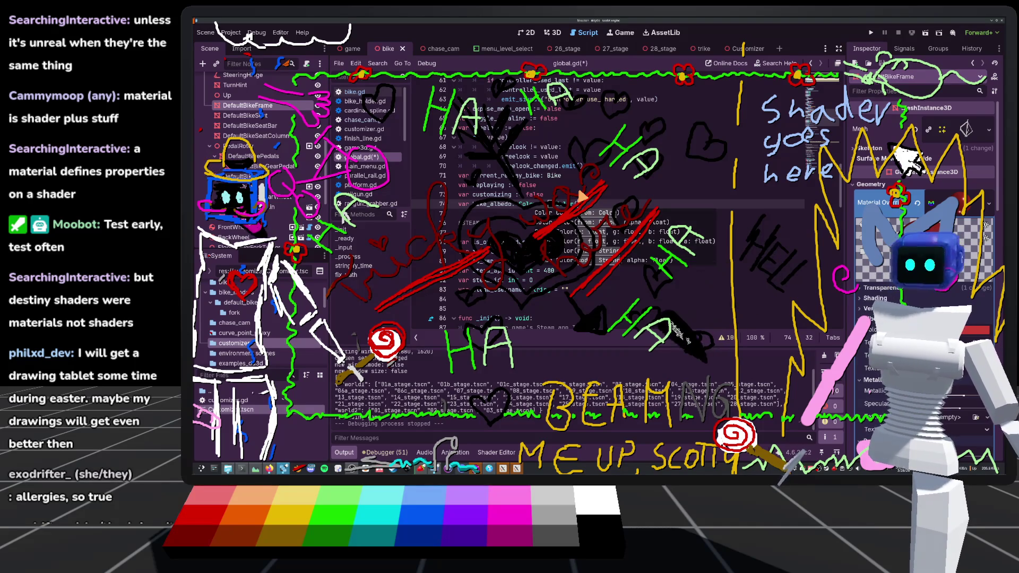
# Step: Save global.gd with the new bike_albedo Color default
pyautogui.scroll(-1, 610, 180)
pyautogui.click(539, 168)
pyautogui.hotkey('ctrl', 's')
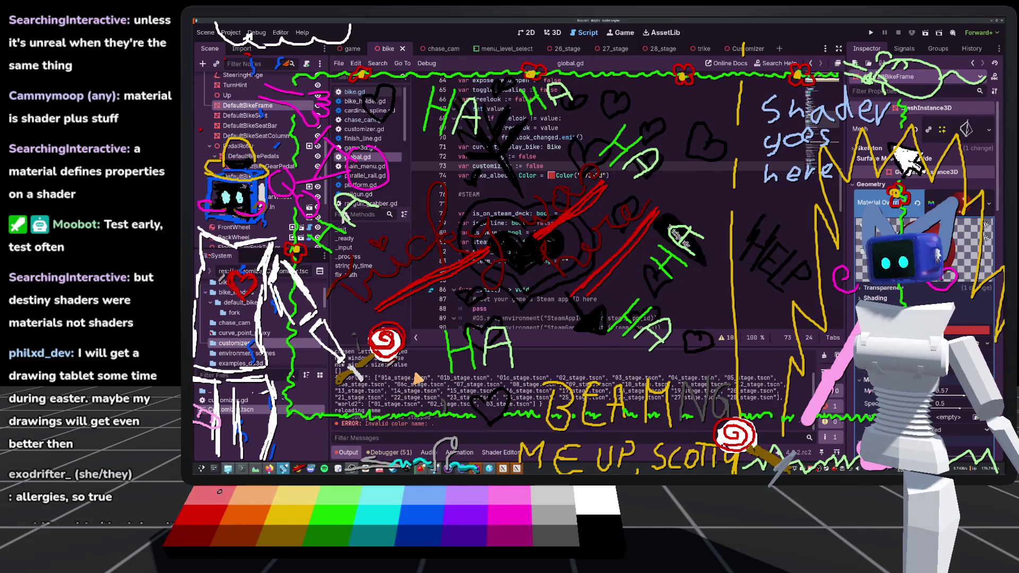
# Step: Run the project with F5 to test the changes
pyautogui.scroll(-2, 542, 209)
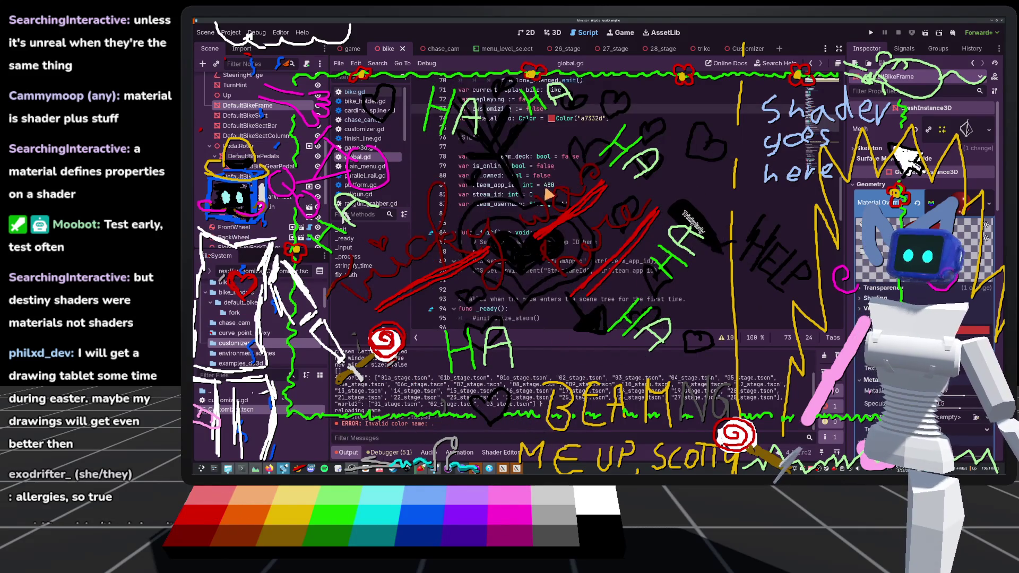
pyautogui.click(585, 133)
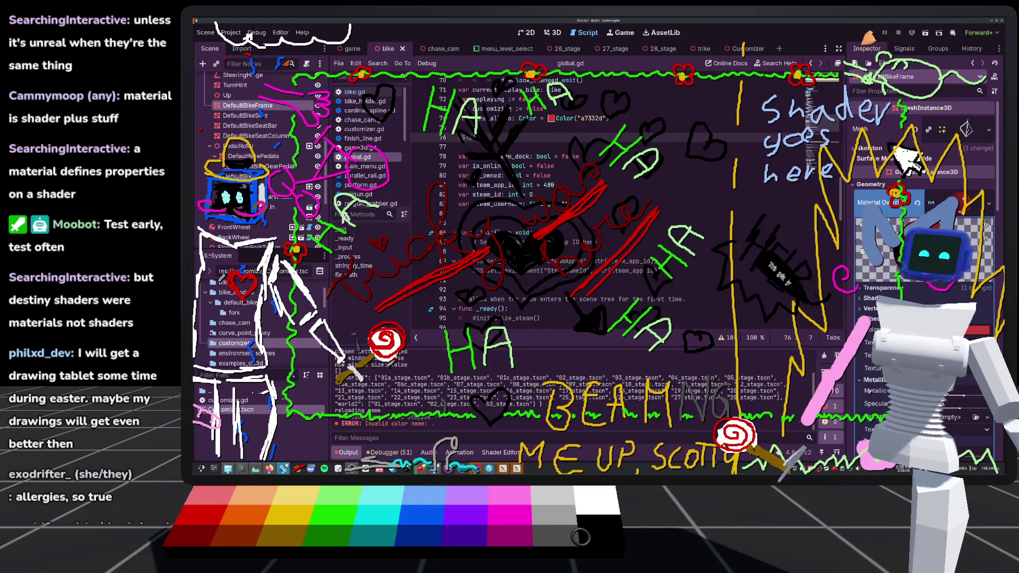
pyautogui.press('F5')
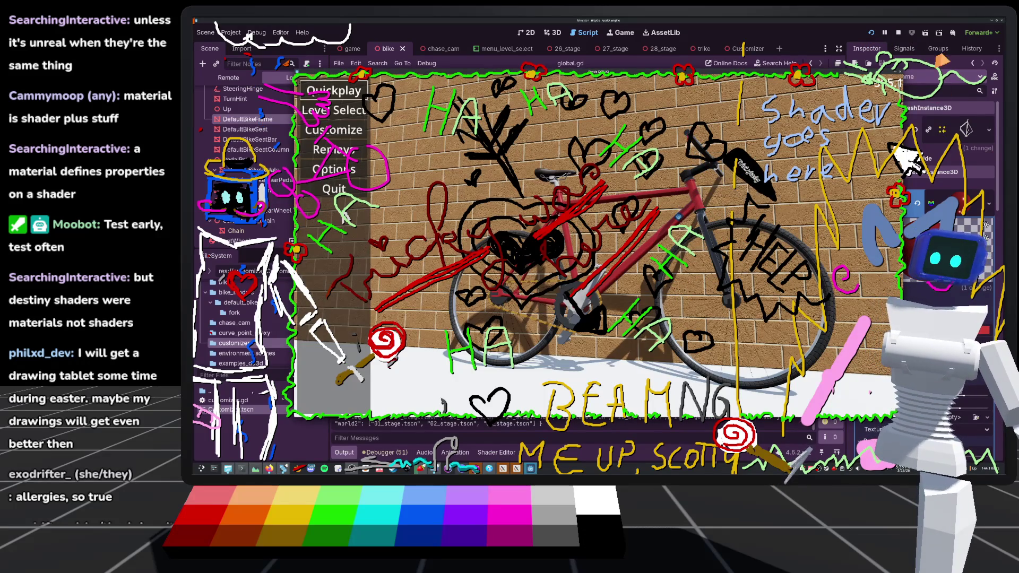
# Step: Stop the running game and inspect bike_albedo's colour swatch on line 74 without changing it
pyautogui.click(898, 33)
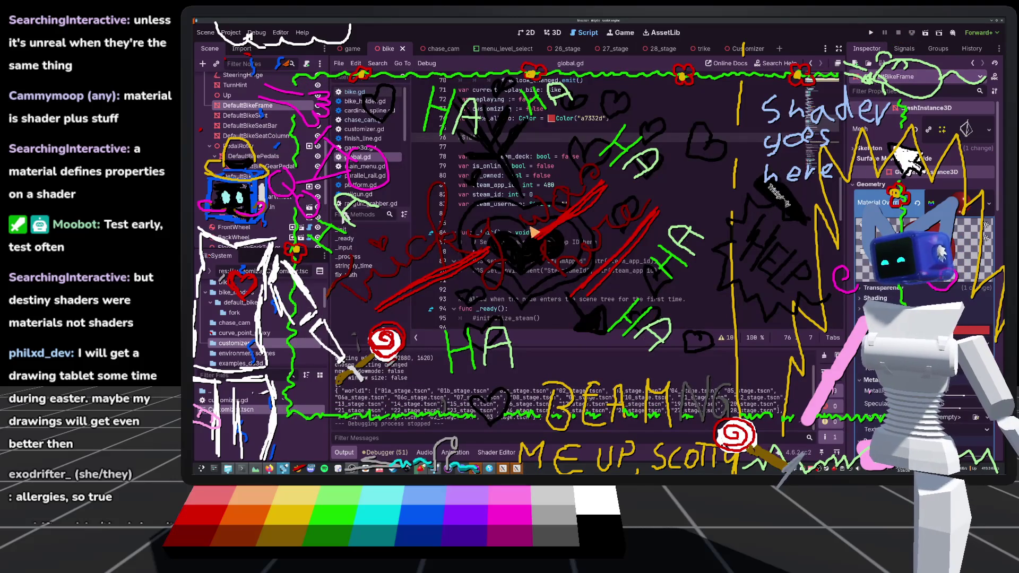
pyautogui.scroll(3, 537, 229)
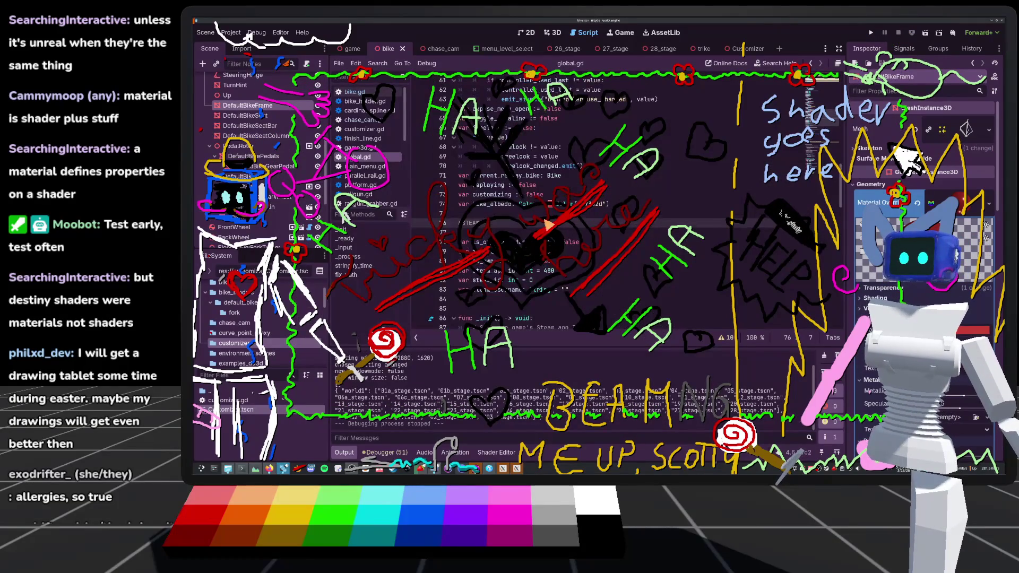
pyautogui.scroll(-2, 546, 225)
pyautogui.click(554, 146)
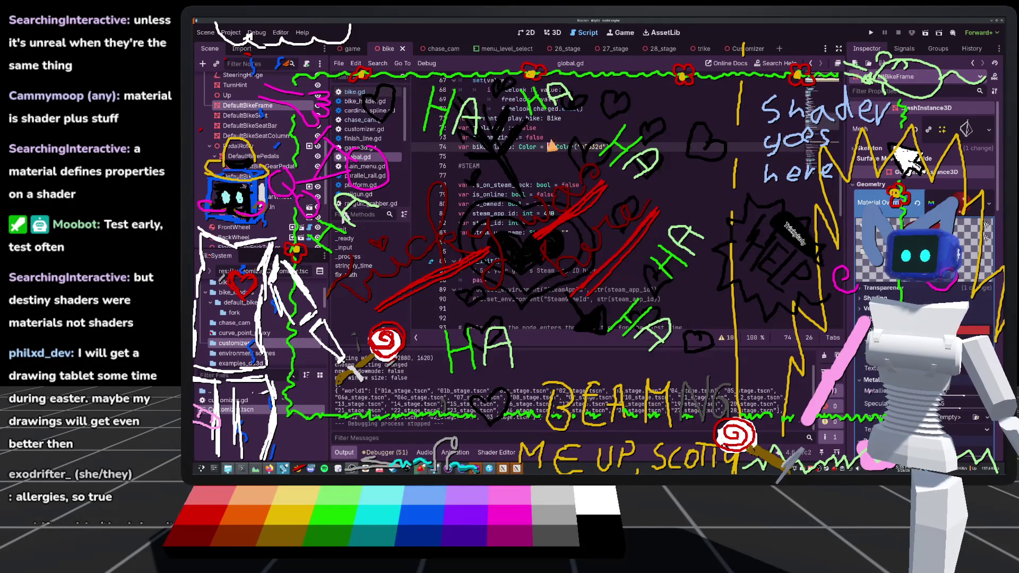
pyautogui.click(552, 147)
pyautogui.click(655, 109)
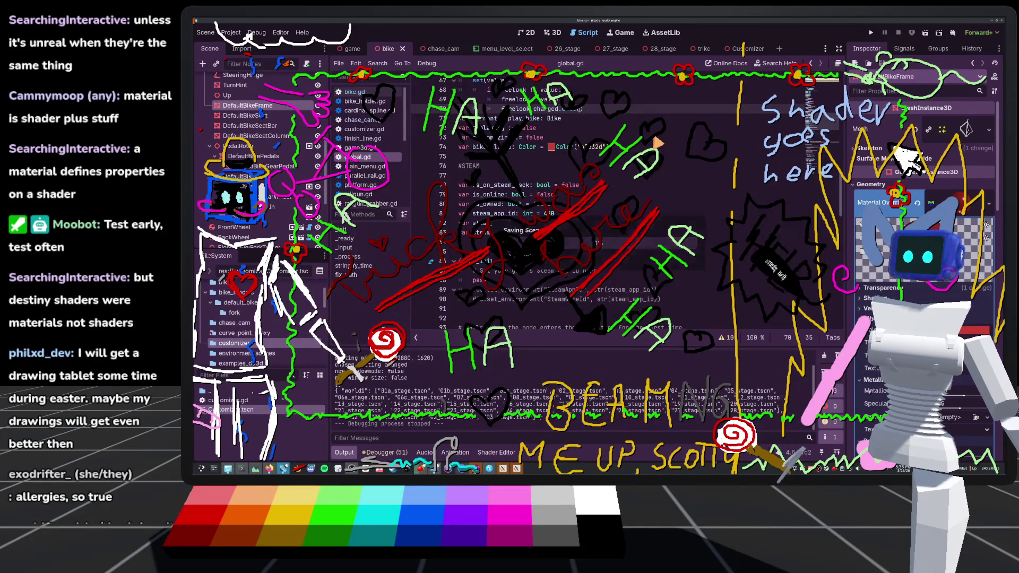
# Step: Open the built-in documentation search from the Color value on line 74
pyautogui.scroll(1, 633, 162)
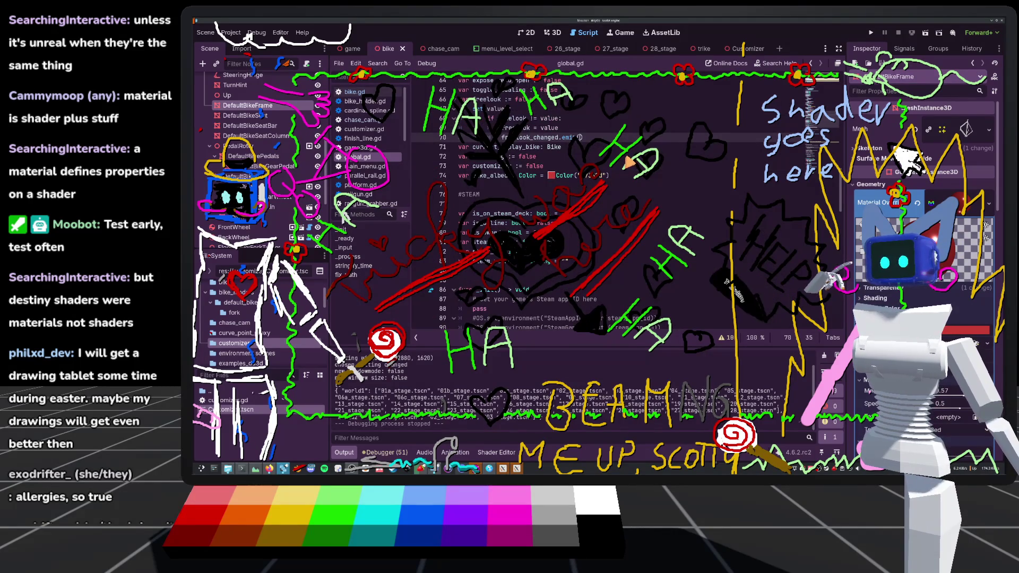
pyautogui.click(571, 177)
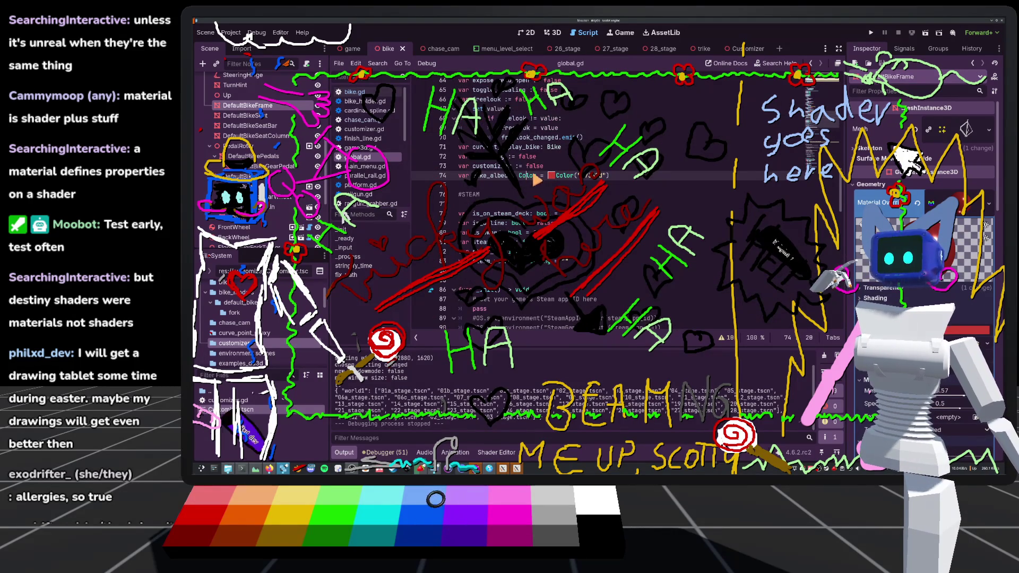
pyautogui.press('F1')
# Step: Read the ColorPickerButton and ColorPicker help pages, then return to the bike's 3D view
pyautogui.write('colorp')
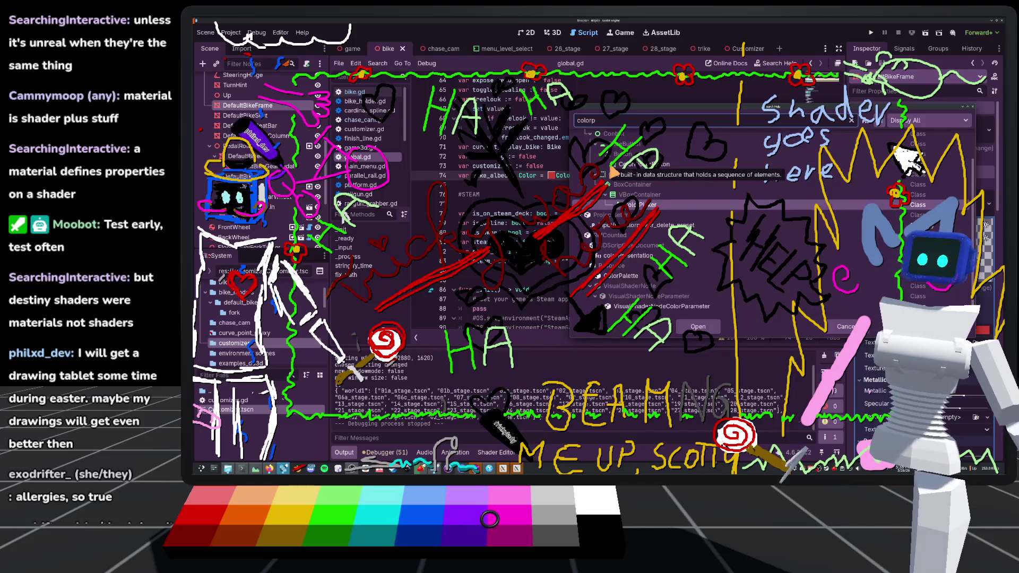
pyautogui.write('i')
pyautogui.click(679, 200)
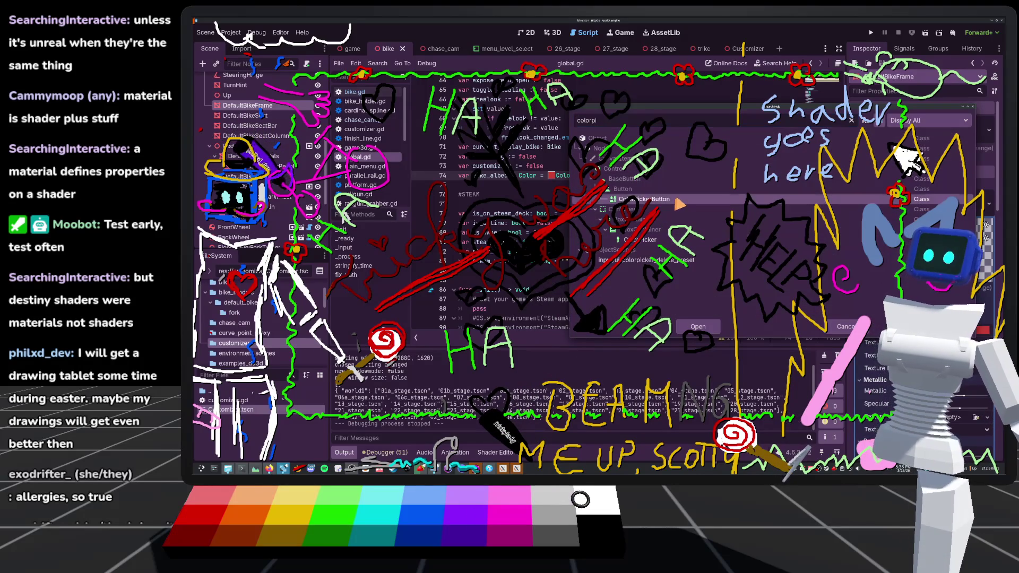
pyautogui.doubleClick(681, 200)
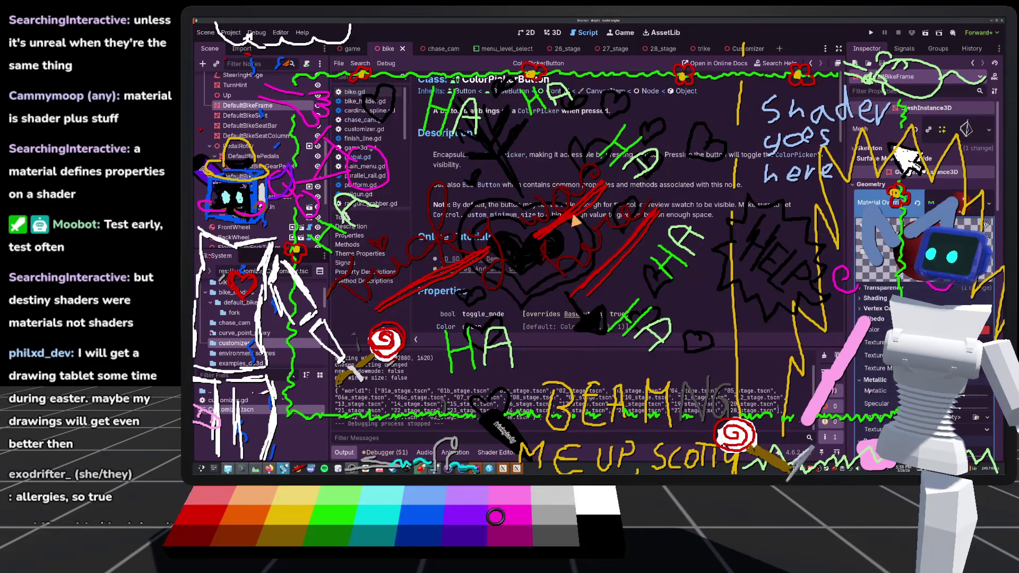
pyautogui.click(546, 110)
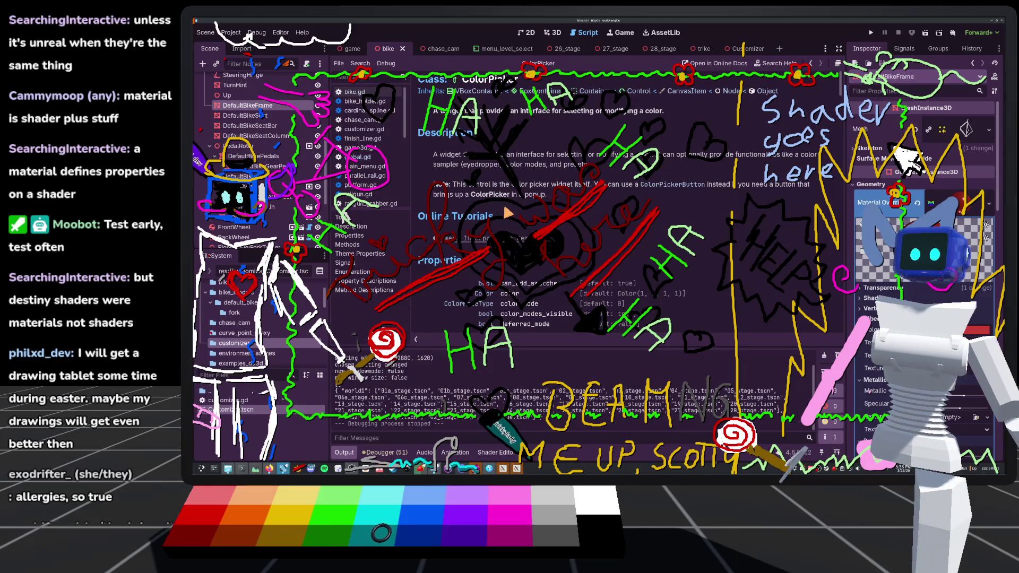
pyautogui.click(551, 33)
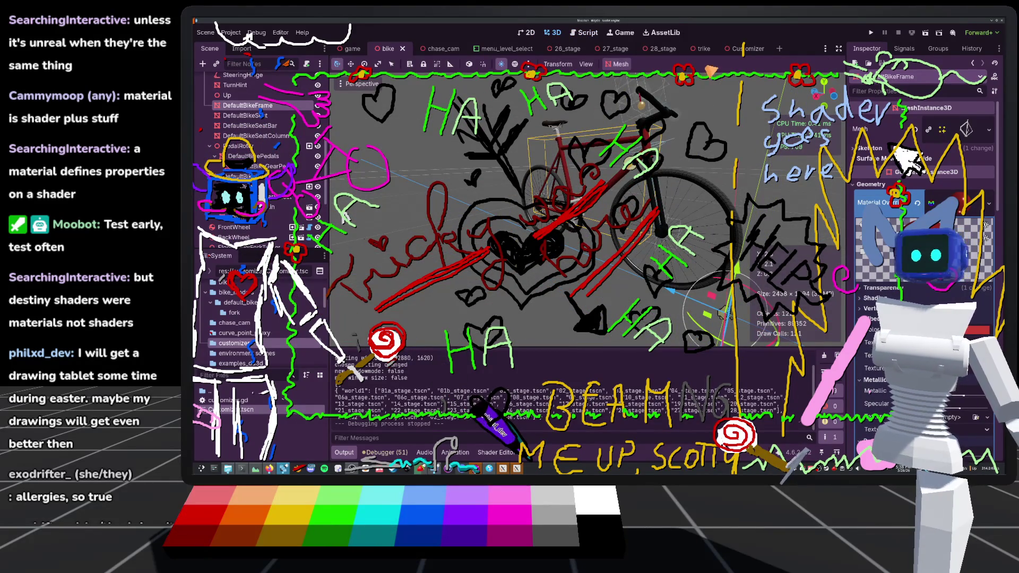
# Step: Open the Customizer scene in 2D and search 'butt' in the Create New Node dialog
pyautogui.click(742, 49)
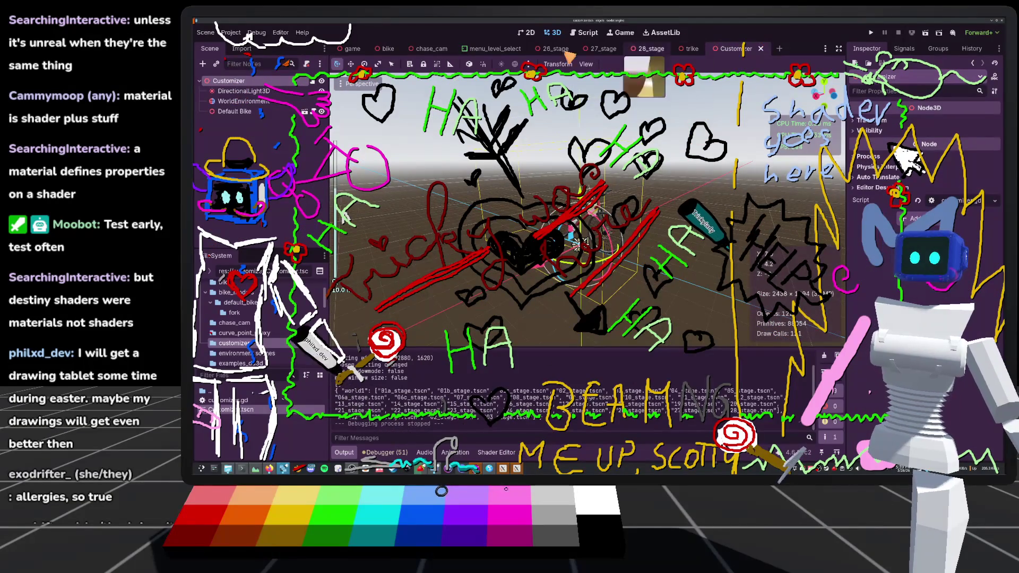
pyautogui.click(526, 33)
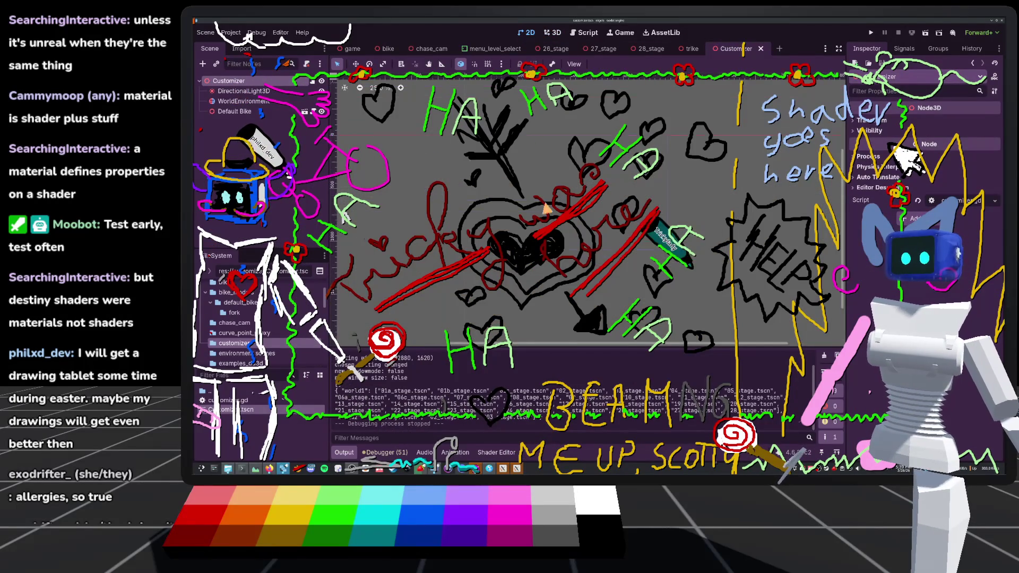
pyautogui.scroll(2, 524, 194)
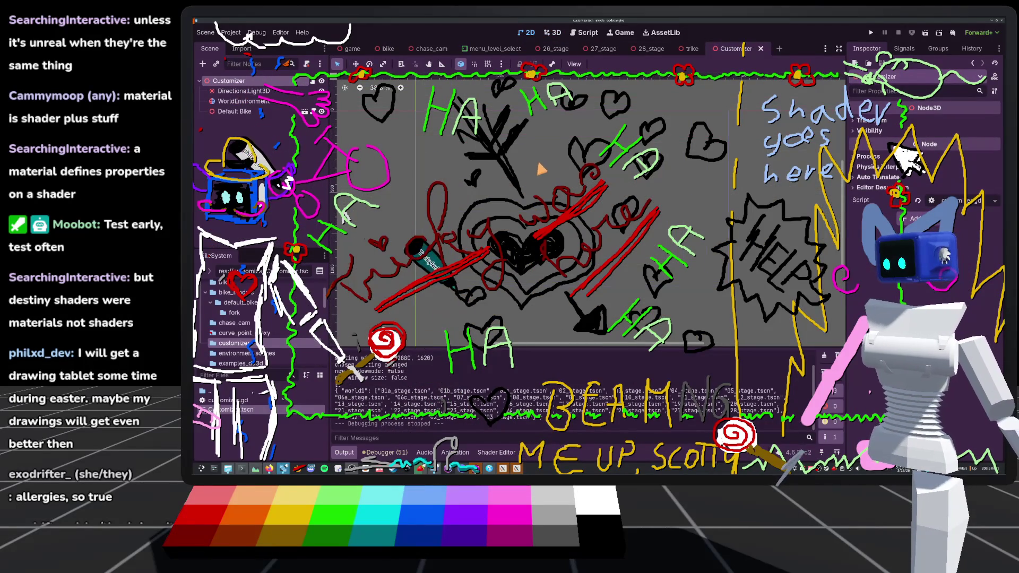
pyautogui.hotkey('ctrl', 'a')
pyautogui.write('butt')
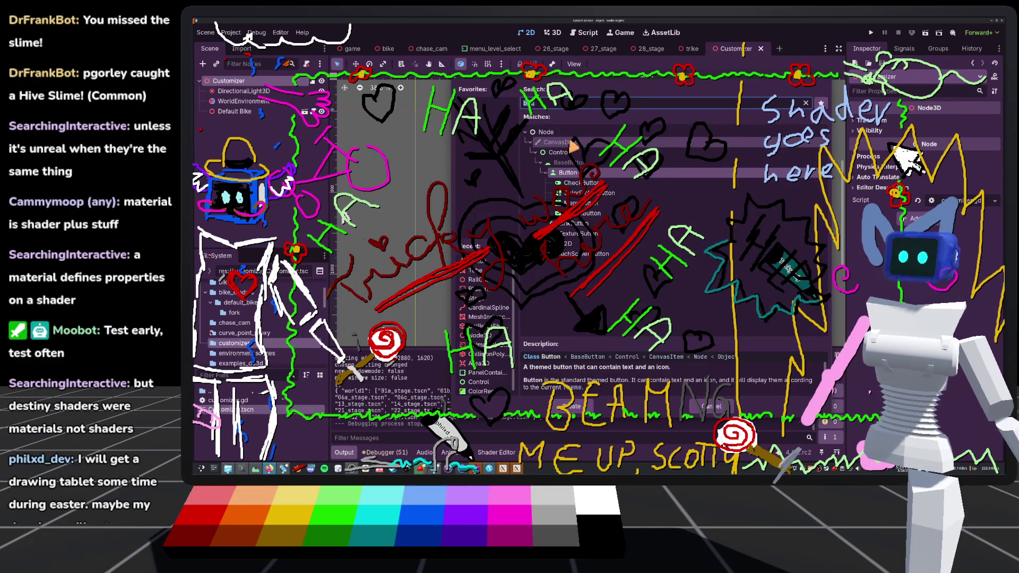
# Step: Add a ColorPickerButton node to Customizer and keep its default colour red
pyautogui.doubleClick(589, 192)
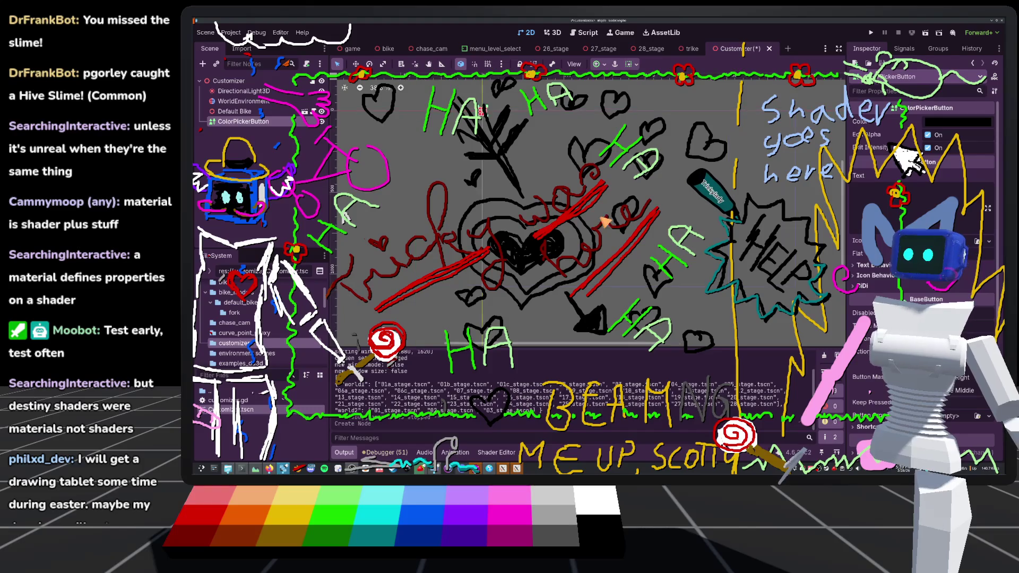
pyautogui.click(596, 64)
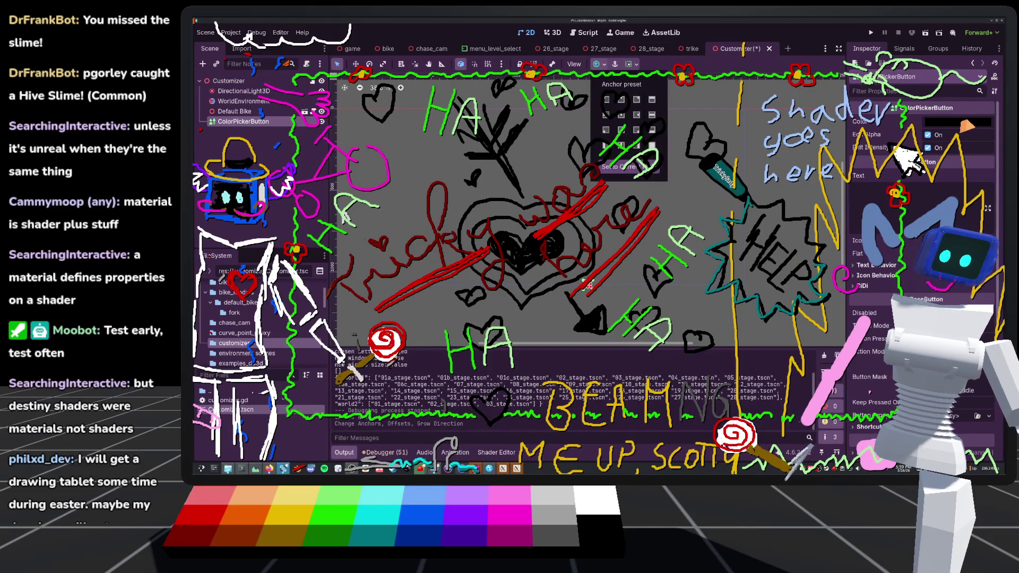
pyautogui.click(958, 122)
pyautogui.click(958, 122)
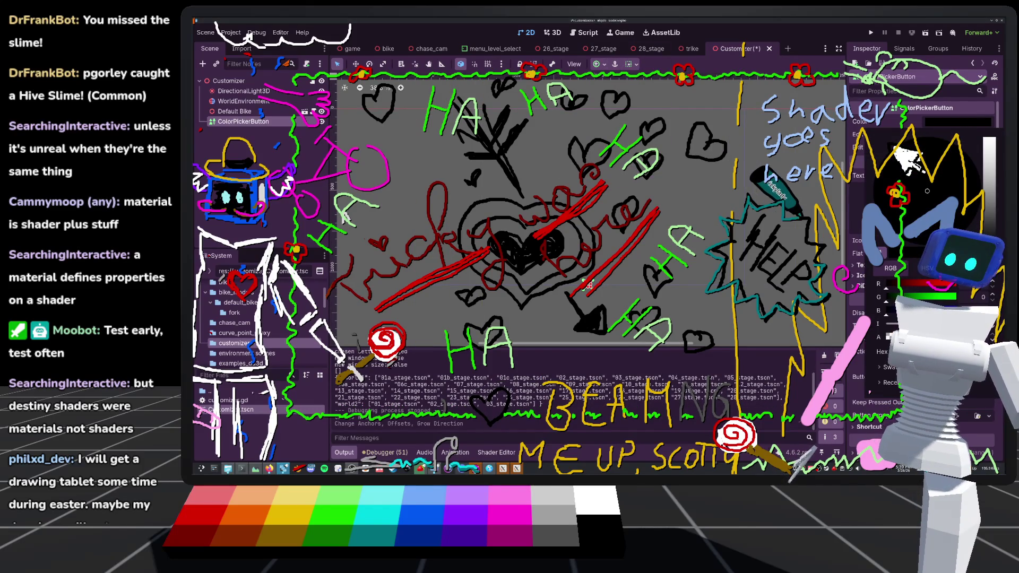
pyautogui.rightClick(902, 351)
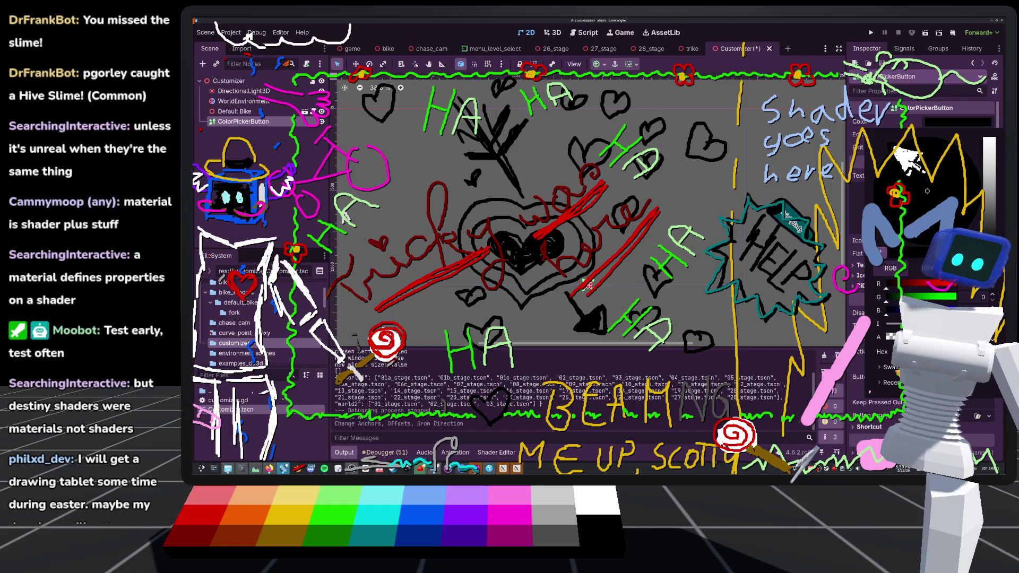
pyautogui.press('Escape')
pyautogui.press('Escape')
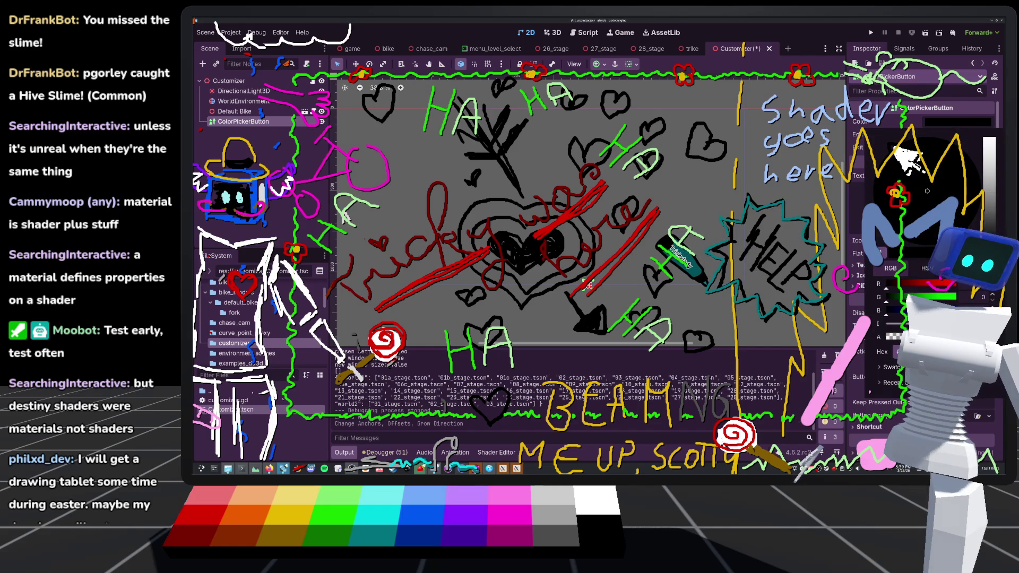
pyautogui.press('Escape')
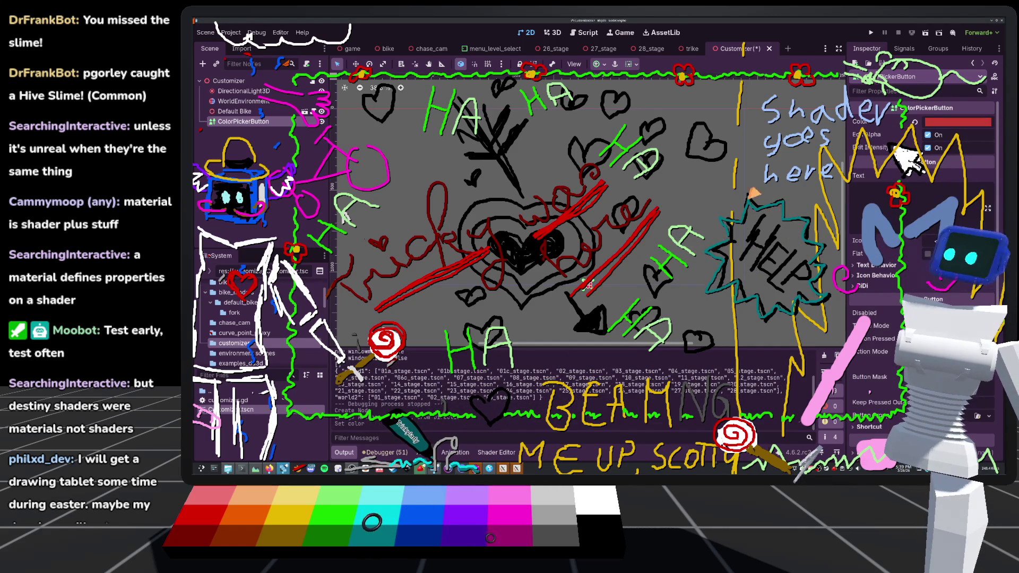
# Step: Give the button the text 'Bike Color' and save the Customizer scene
pyautogui.scroll(4, 589, 254)
pyautogui.scroll(-2, 584, 268)
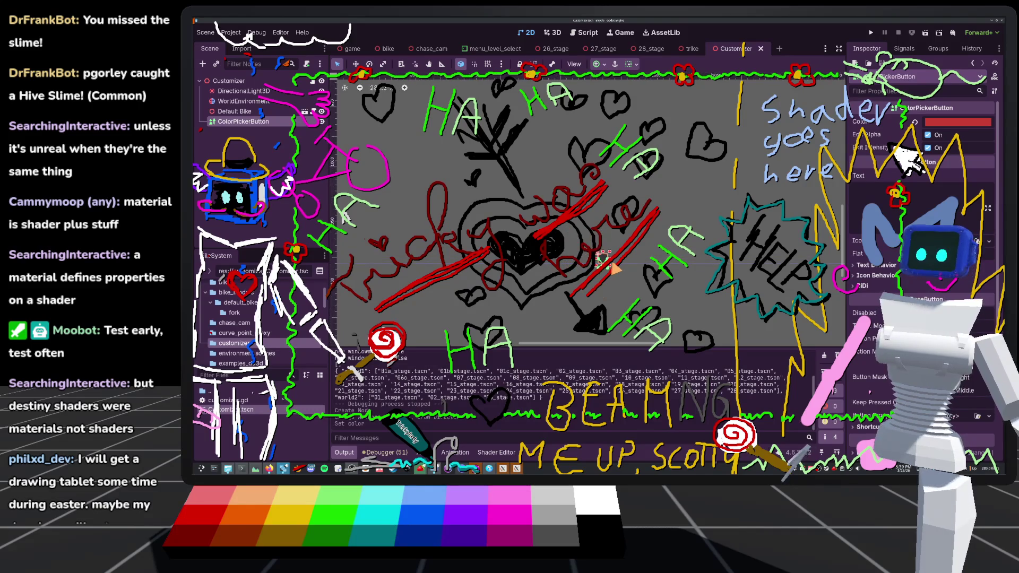
pyautogui.scroll(8, 614, 269)
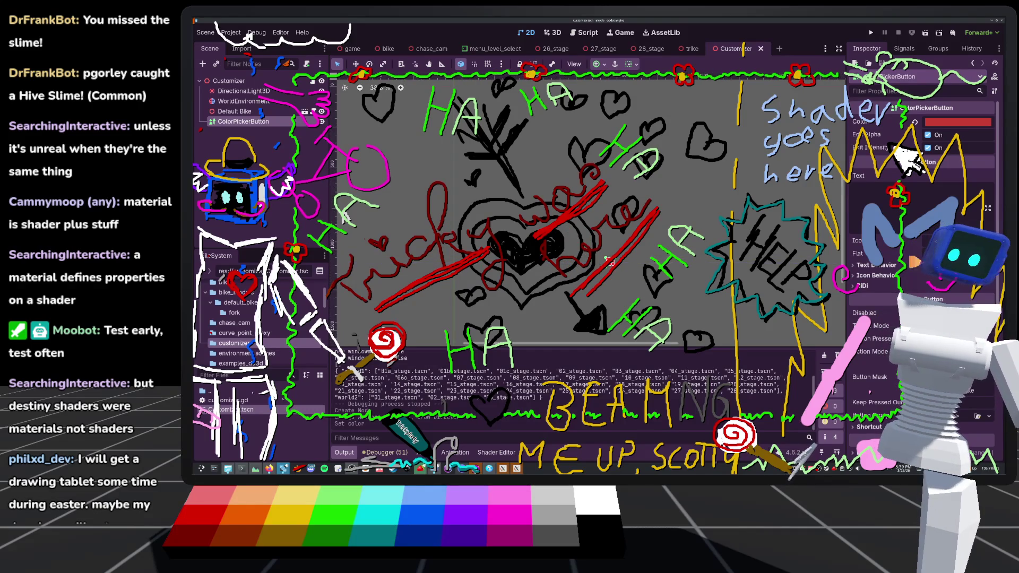
pyautogui.write('Bike')
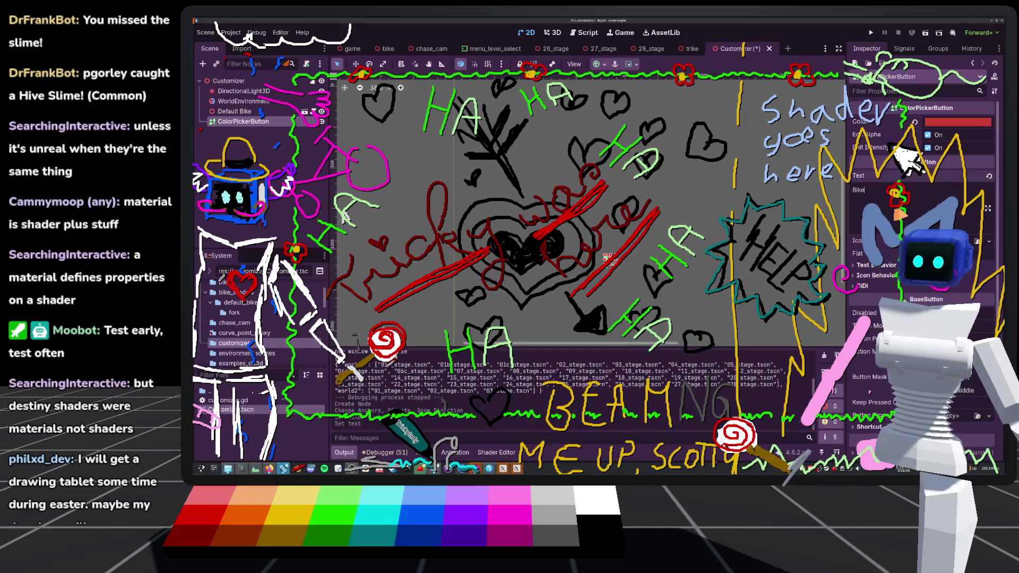
pyautogui.write('or')
pyautogui.scroll(-2, 601, 259)
pyautogui.scroll(-5, 605, 260)
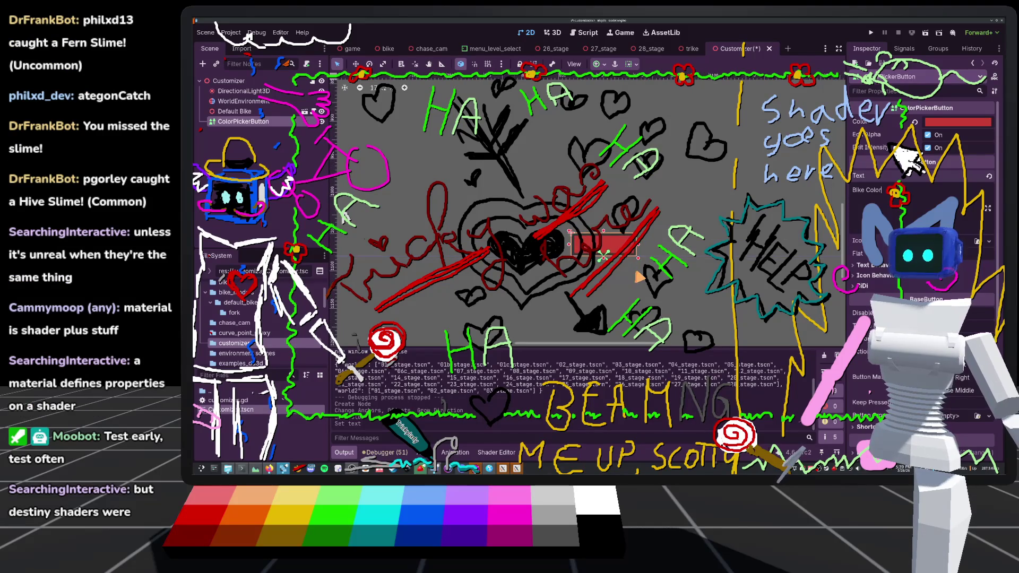
pyautogui.scroll(-3, 637, 284)
pyautogui.hotkey('ctrl', 's')
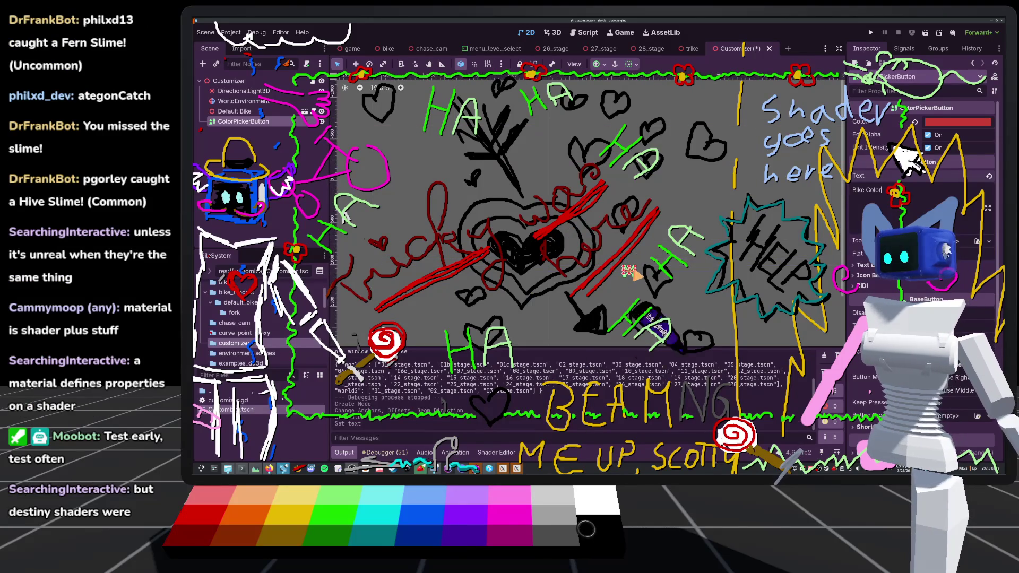
# Step: Rename the colour picker node to ColorPickerFrame
pyautogui.scroll(2, 664, 198)
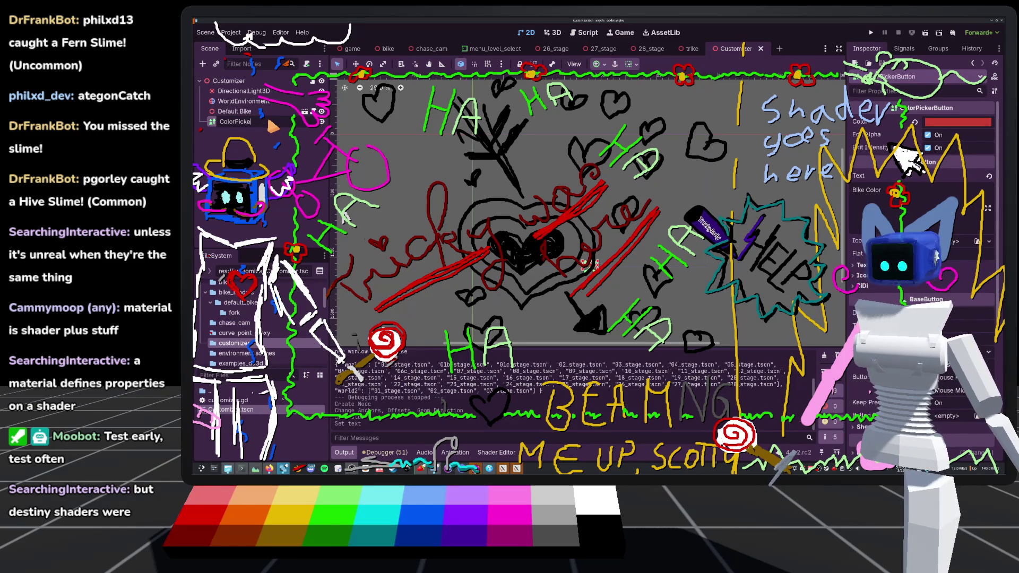
pyautogui.write('ame')
pyautogui.press('Return')
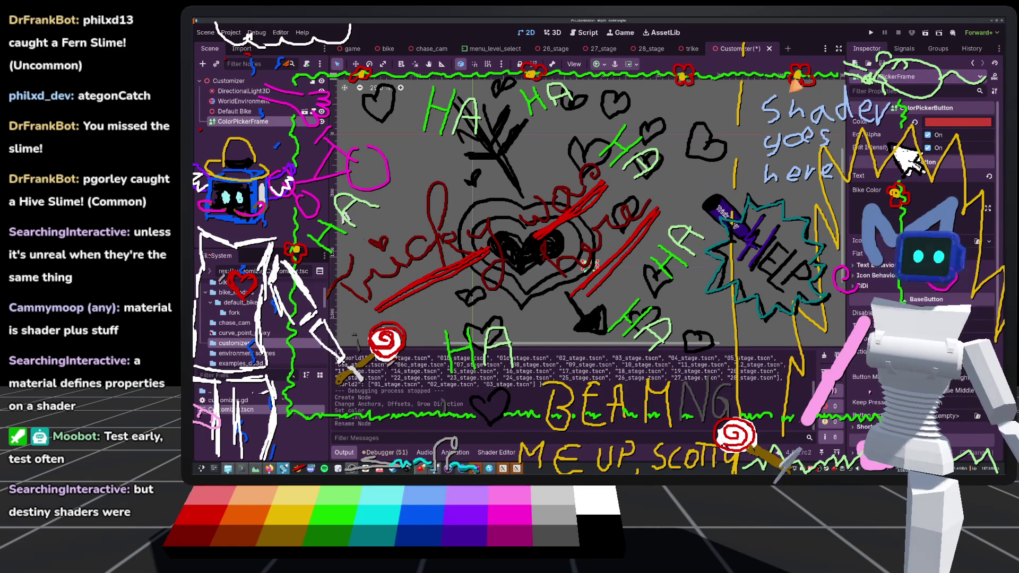
# Step: Connect ColorPickerFrame's color_changed signal to the Customizer node
pyautogui.click(913, 51)
pyautogui.scroll(-2, 895, 146)
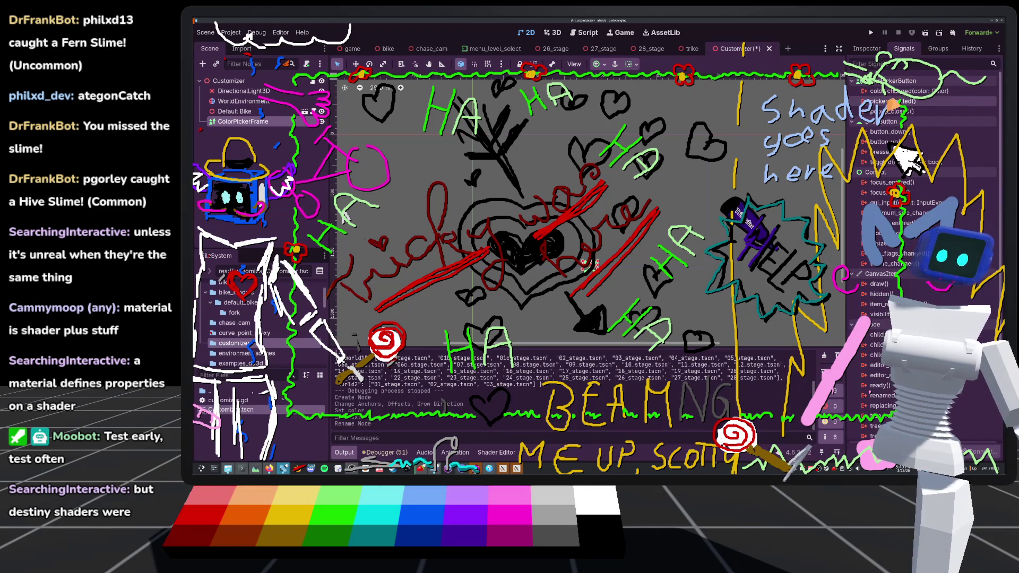
pyautogui.scroll(2, 896, 151)
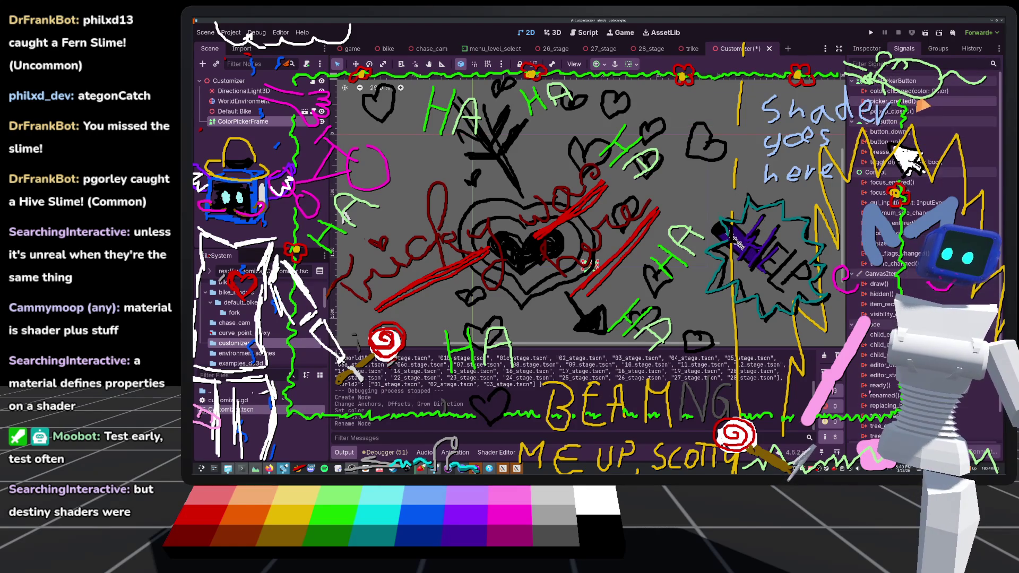
pyautogui.doubleClick(910, 91)
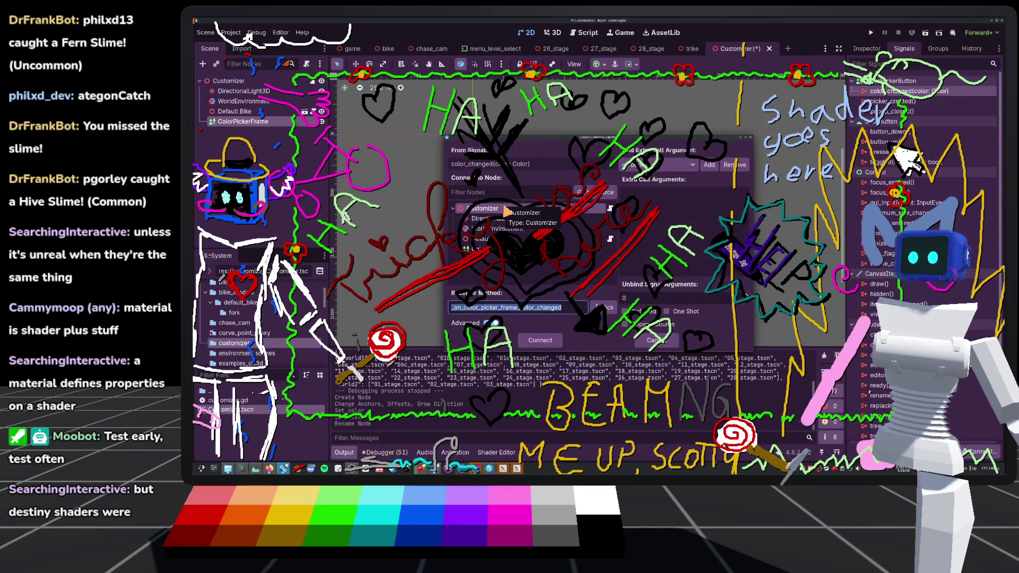
pyautogui.doubleClick(508, 211)
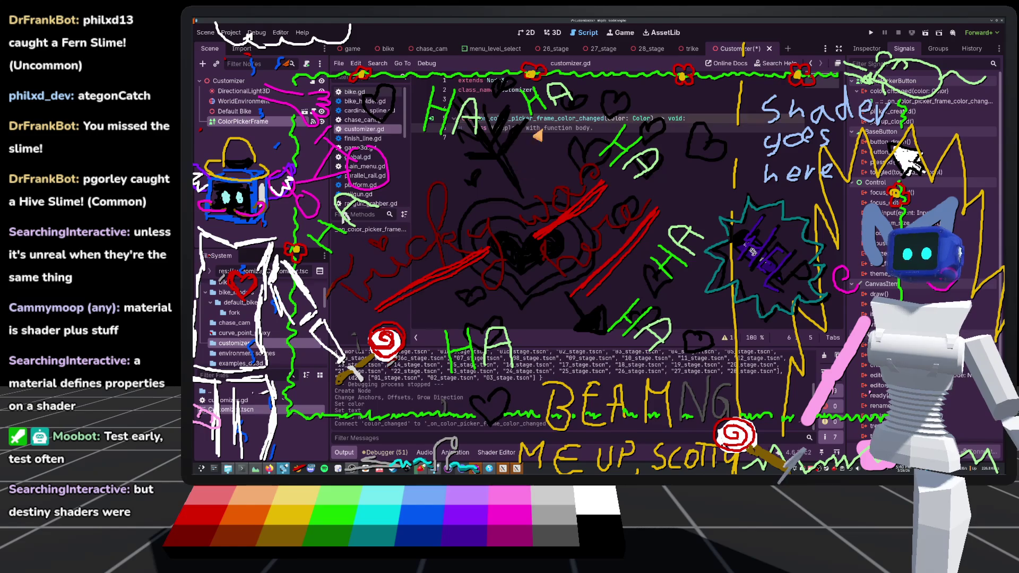
# Step: Replace the placeholder comment with 'Global.bike_albedo = color' and save customizer.gd
pyautogui.moveTo(624, 130); pyautogui.dragTo(465, 133)
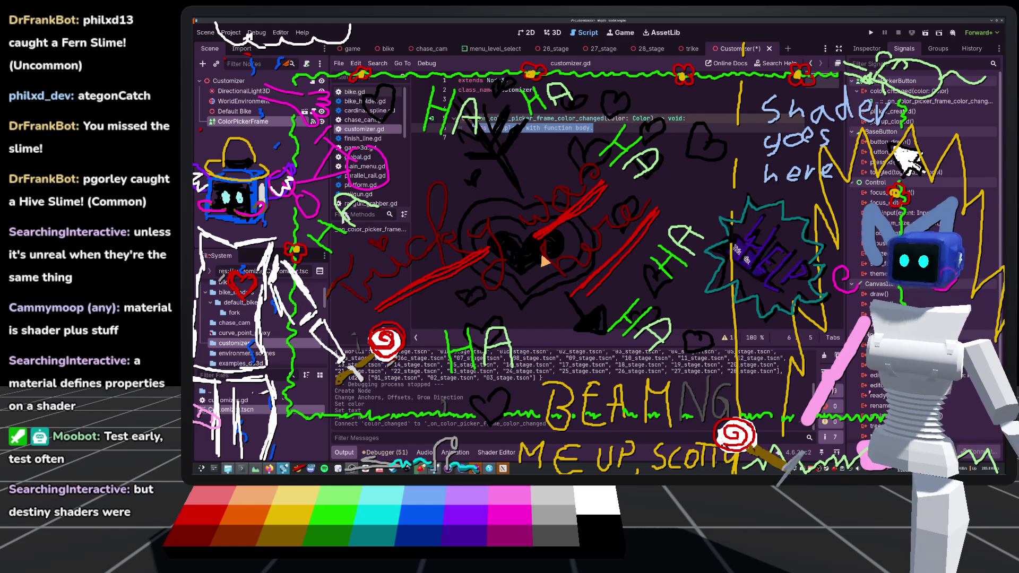
pyautogui.write('label')
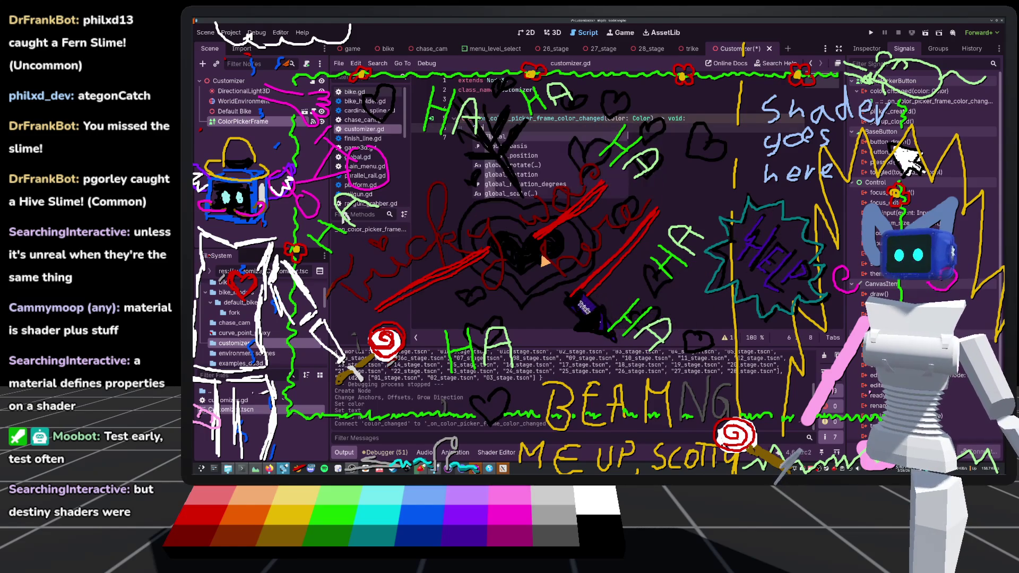
pyautogui.press('Return')
pyautogui.write('= color')
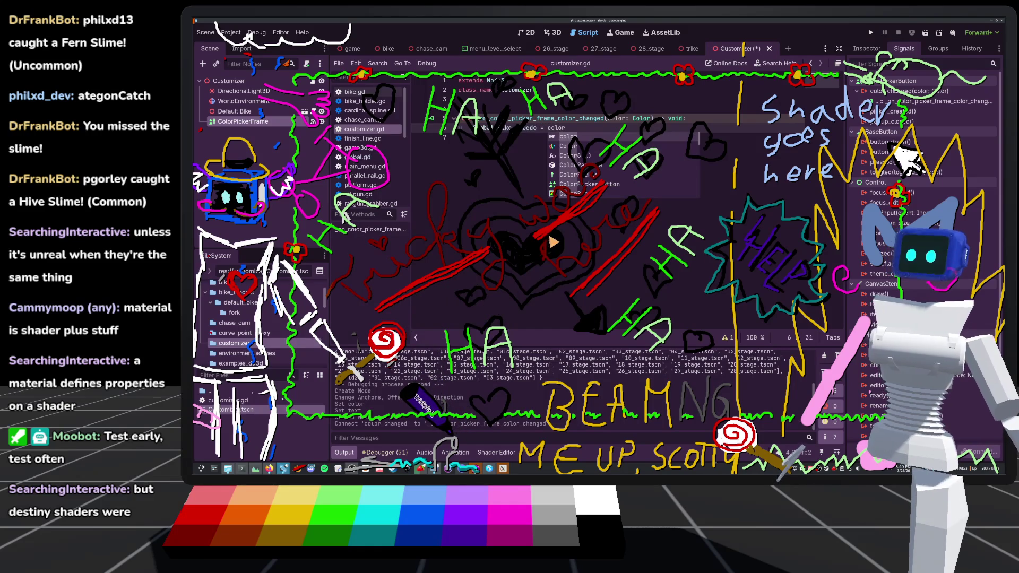
pyautogui.hotkey('ctrl', 's')
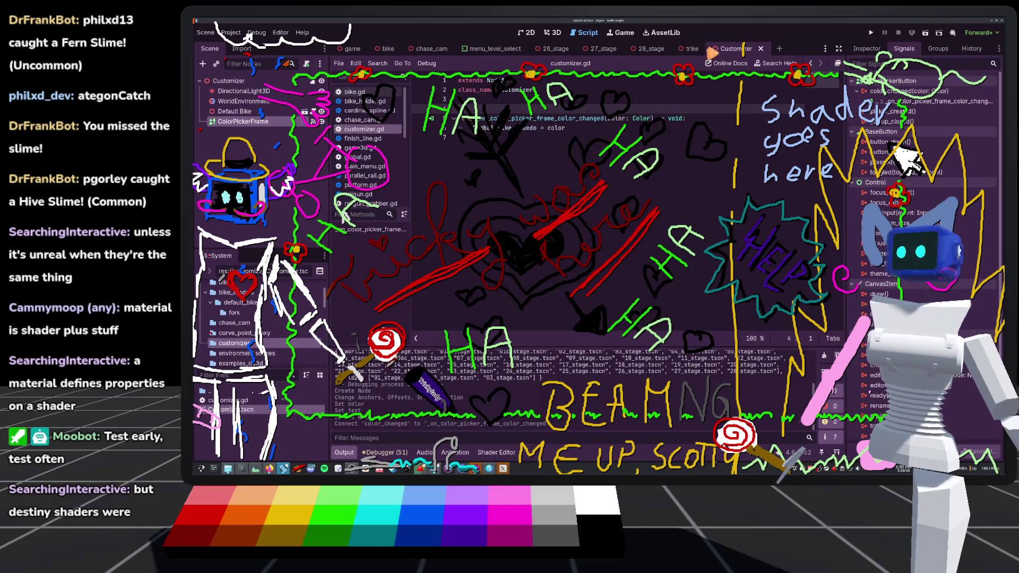
# Step: Open bike.gd from the bike scene, insert a blank line after line 107, then switch to global.gd
pyautogui.click(386, 53)
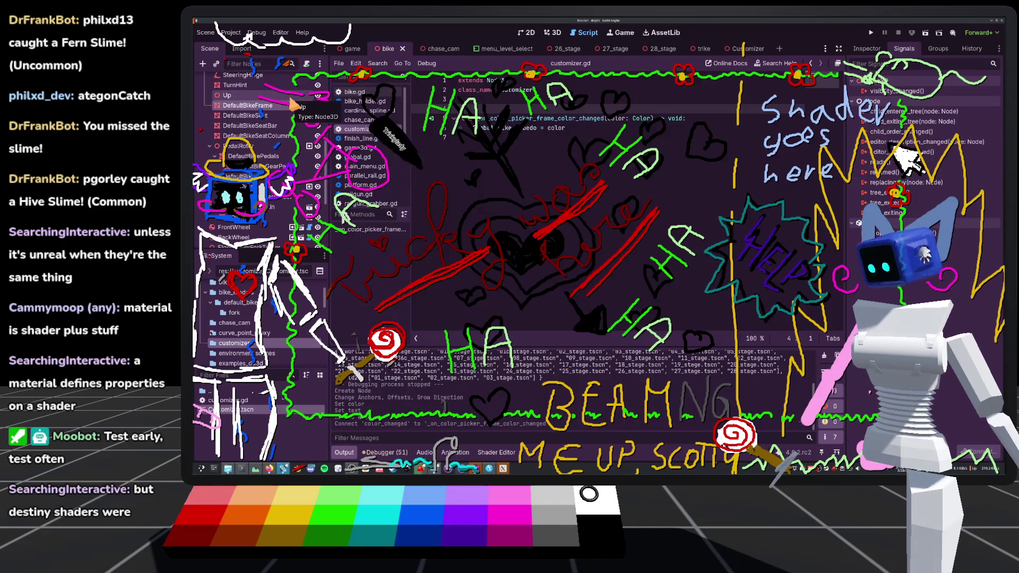
pyautogui.scroll(5, 290, 102)
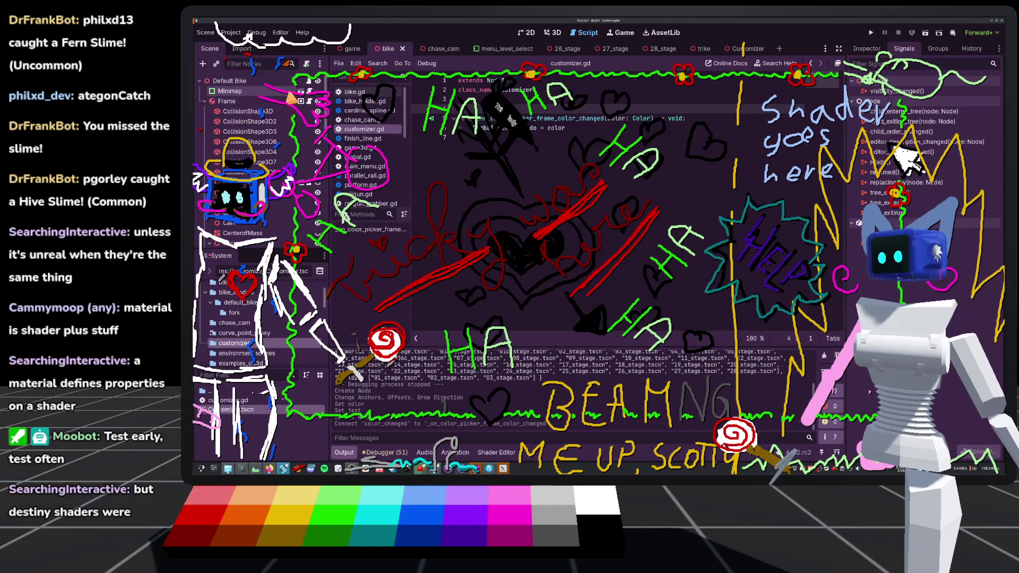
pyautogui.click(354, 91)
pyautogui.scroll(-14, 528, 178)
pyautogui.scroll(-14, 531, 179)
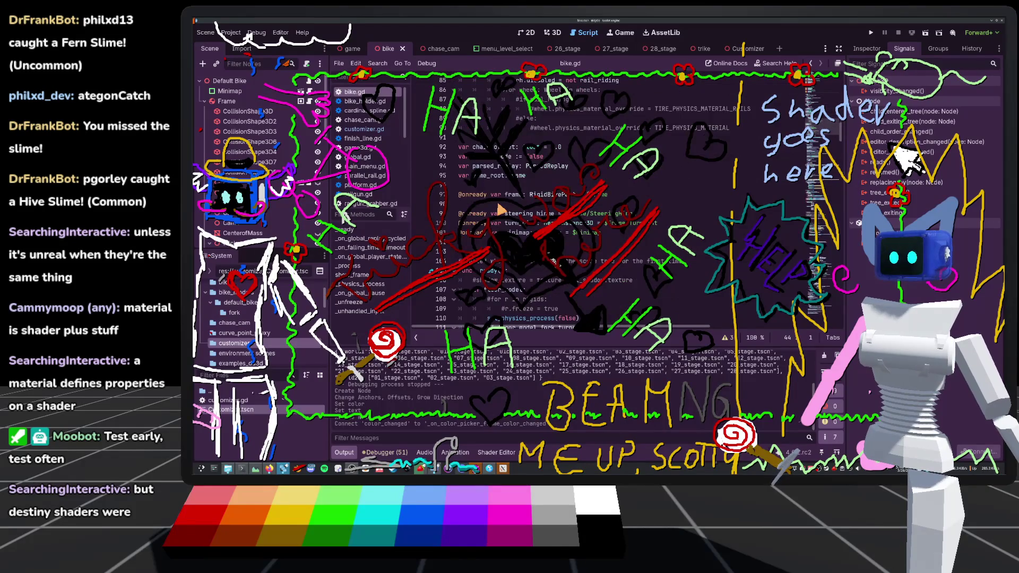
pyautogui.scroll(-7, 500, 209)
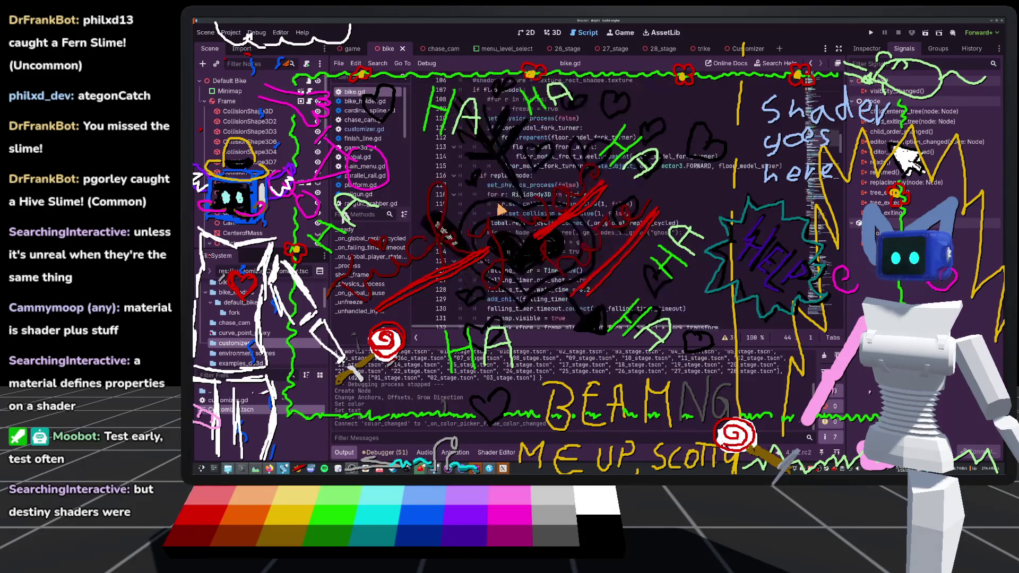
pyautogui.scroll(3, 514, 211)
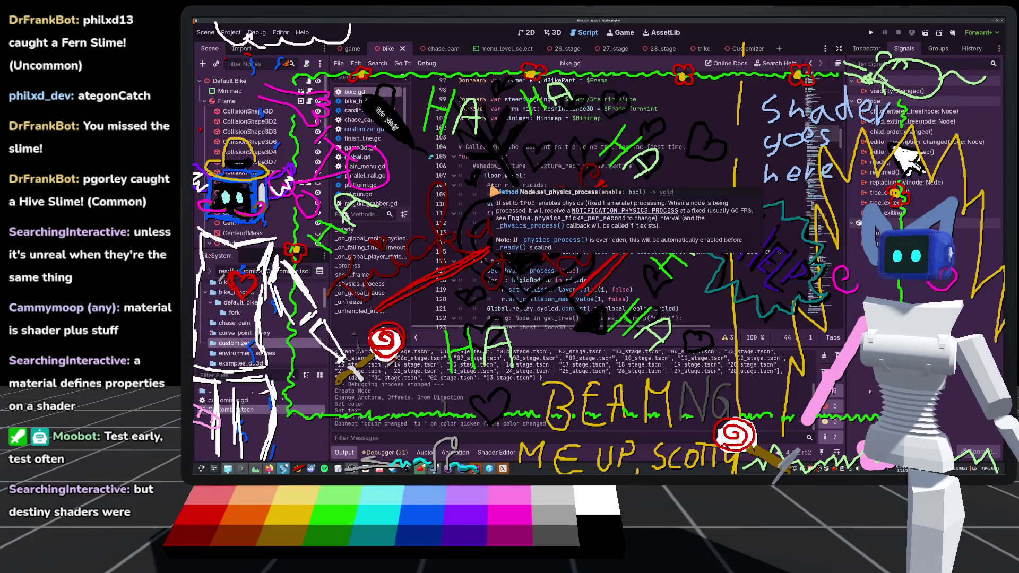
pyautogui.click(525, 180)
pyautogui.scroll(-1, 524, 179)
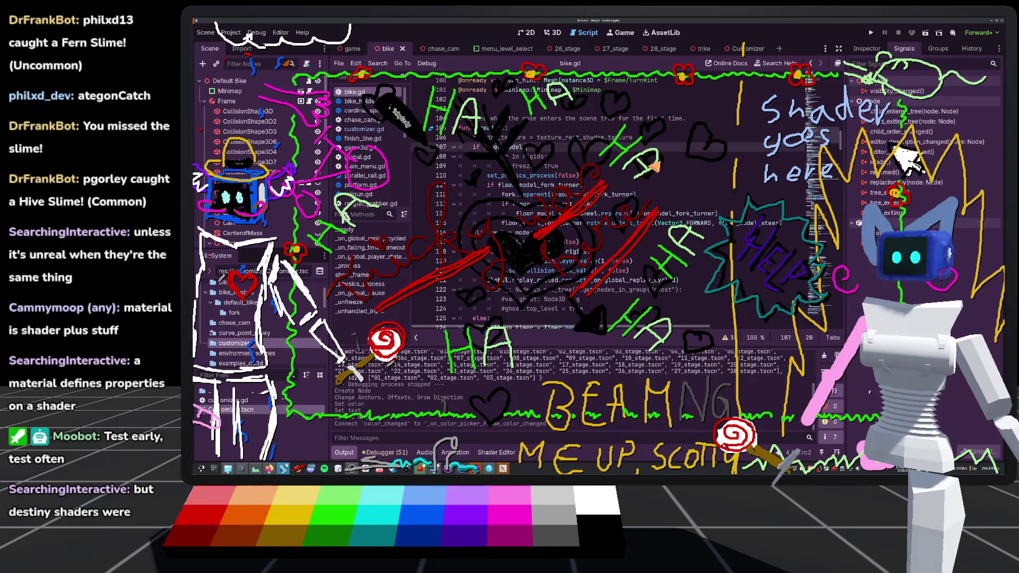
pyautogui.press('Return')
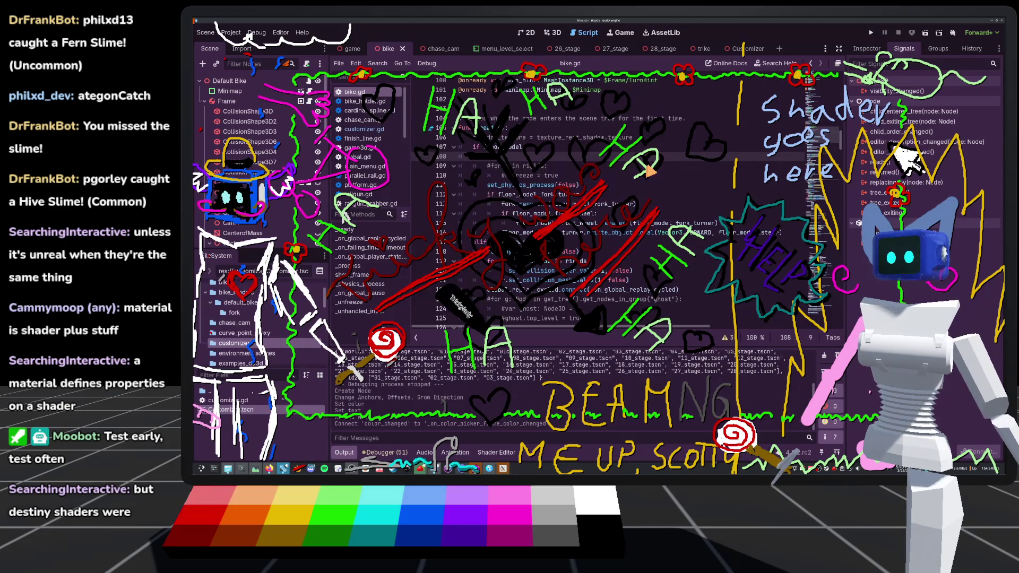
pyautogui.click(361, 157)
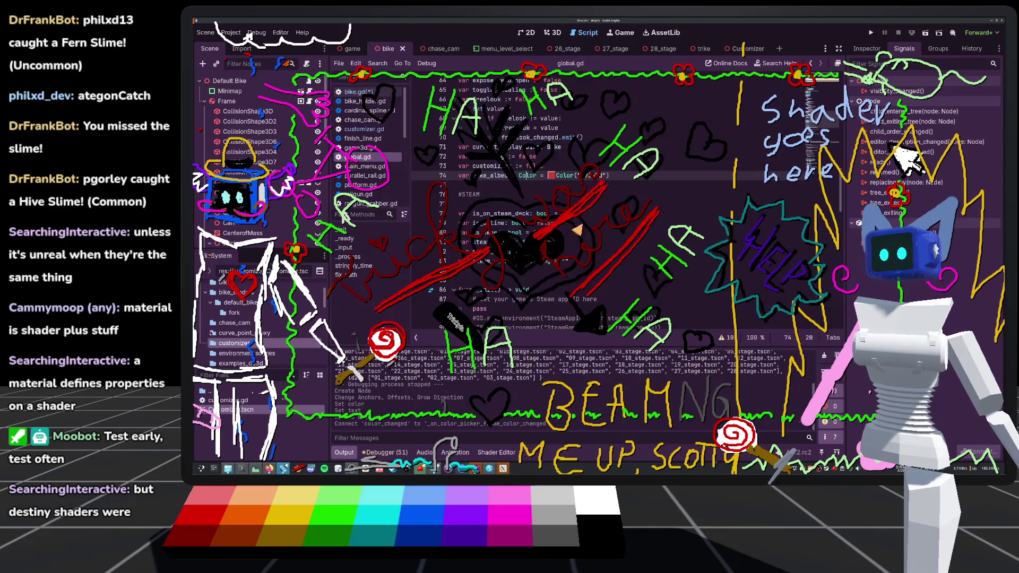
# Step: Declare 'signal customization_changed' after line 18 of global.gd and save the script
pyautogui.scroll(15, 503, 183)
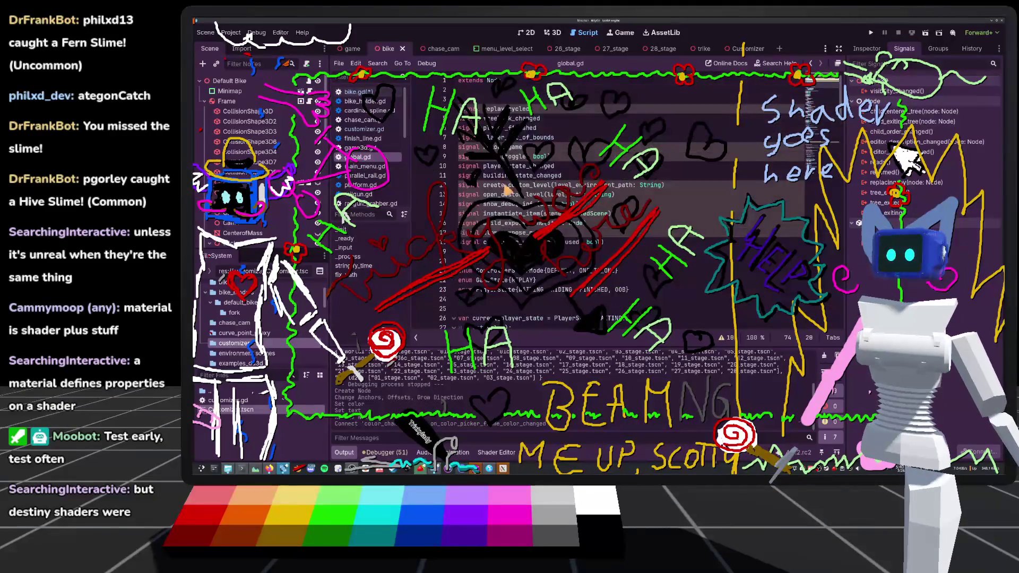
pyautogui.scroll(-2, 514, 239)
pyautogui.click(615, 185)
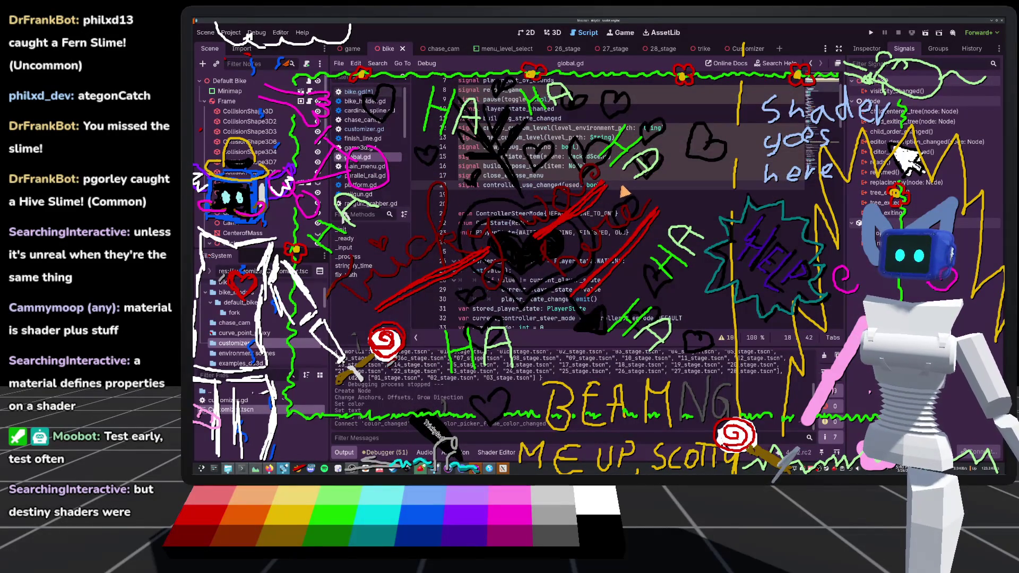
pyautogui.press('Return')
pyautogui.write('signal cus')
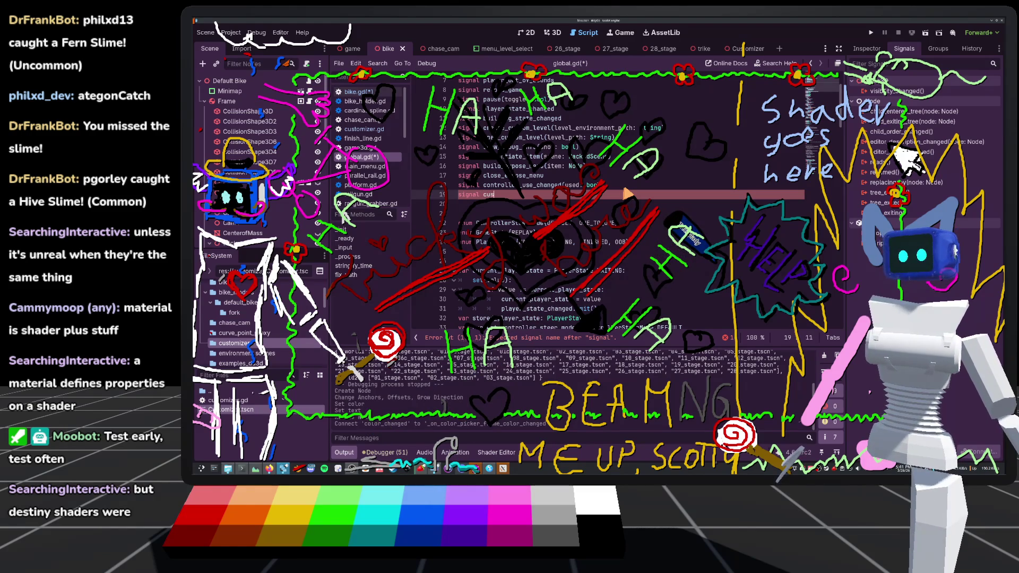
pyautogui.write('omization_changed')
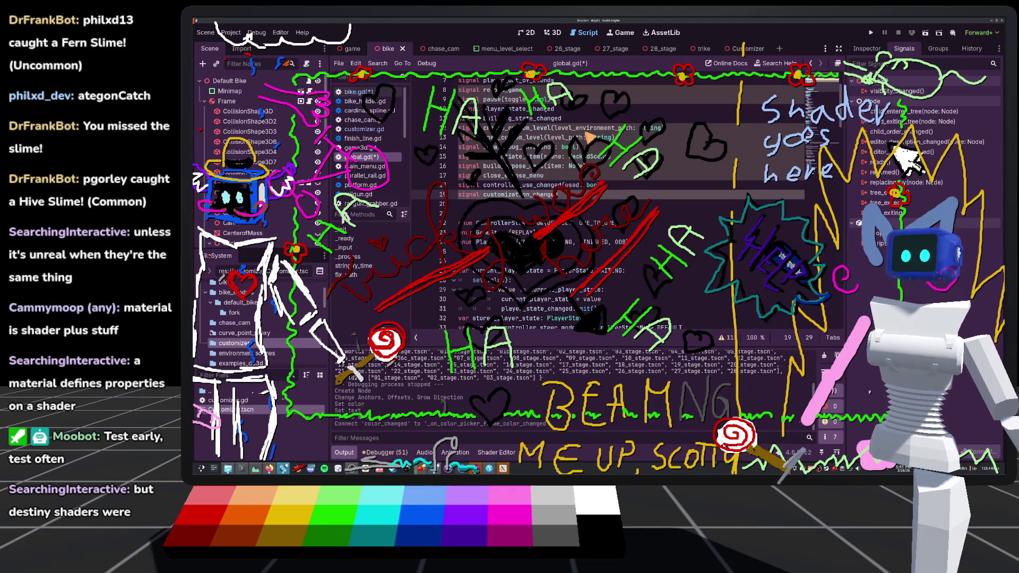
pyautogui.scroll(-2, 589, 137)
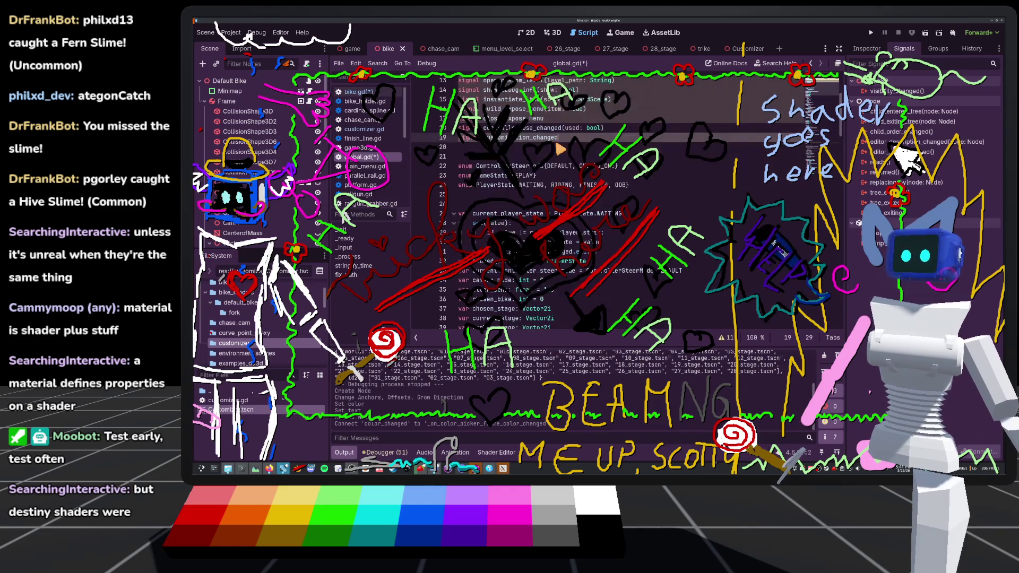
pyautogui.scroll(1, 552, 175)
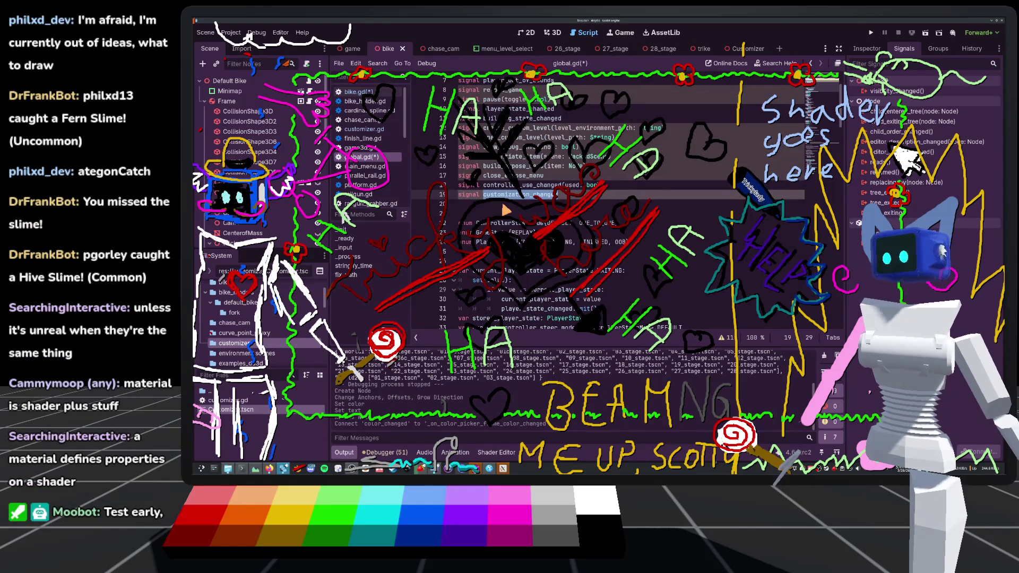
pyautogui.click(598, 202)
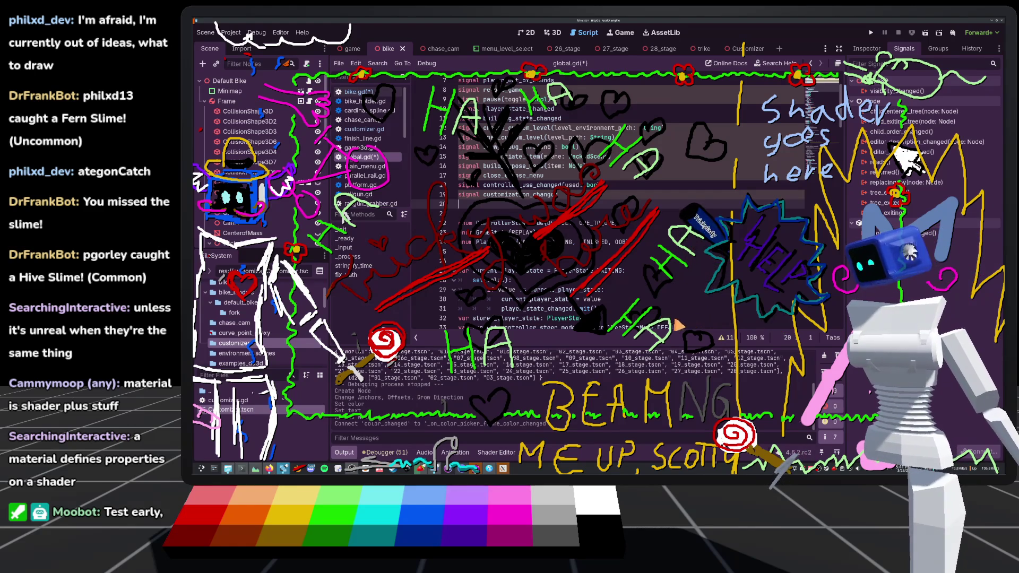
pyautogui.scroll(-1, 538, 231)
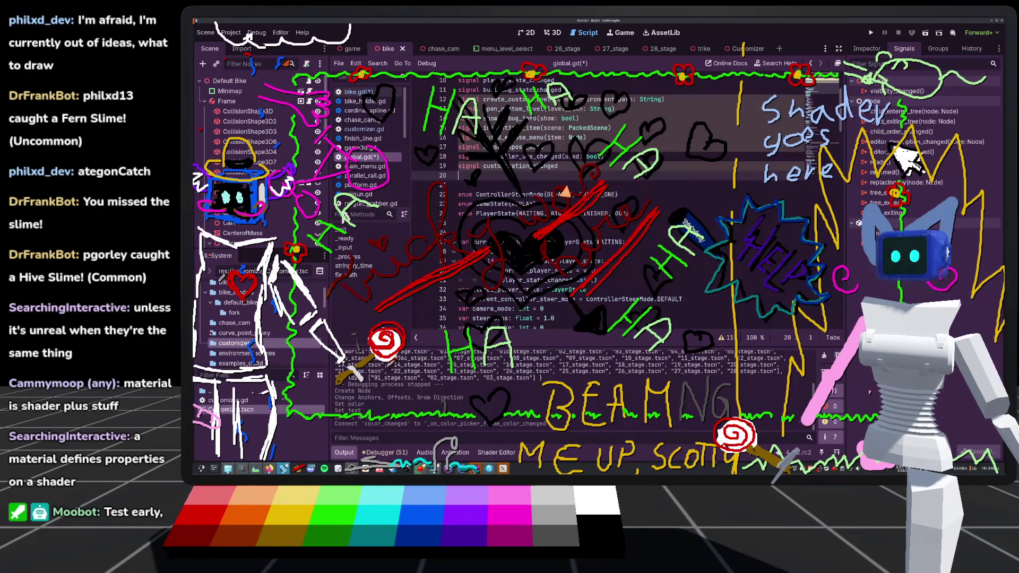
pyautogui.hotkey('ctrl', 's')
pyautogui.scroll(-15, 579, 184)
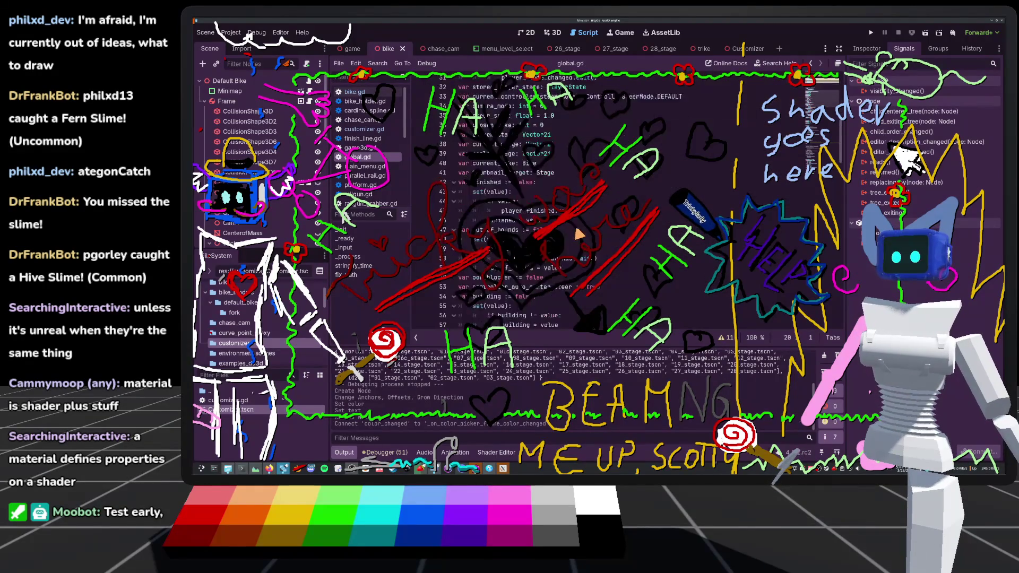
# Step: Give bike_albedo a set(value) setter that checks if bike_albedo != value
pyautogui.scroll(1, 581, 229)
pyautogui.click(681, 185)
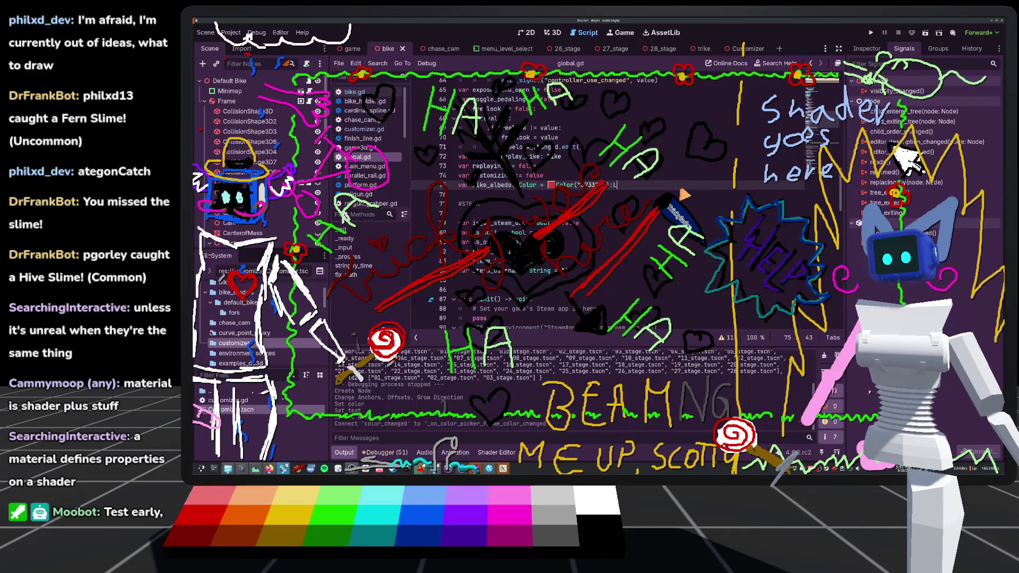
pyautogui.write(':')
pyautogui.press('Return')
pyautogui.write('set(val')
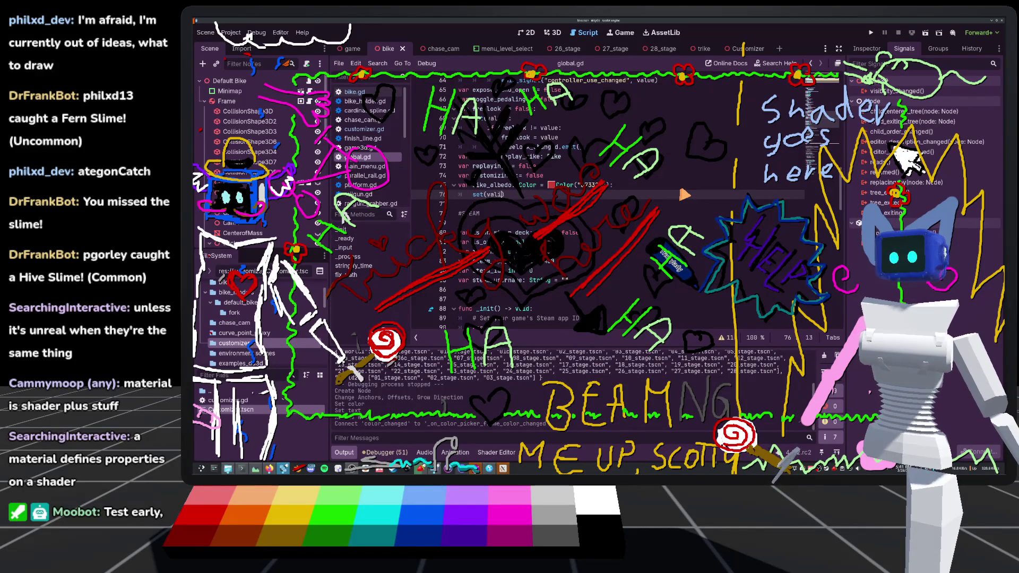
pyautogui.write('ue):')
pyautogui.press('Return')
pyautogui.write('if bike_albedo ')
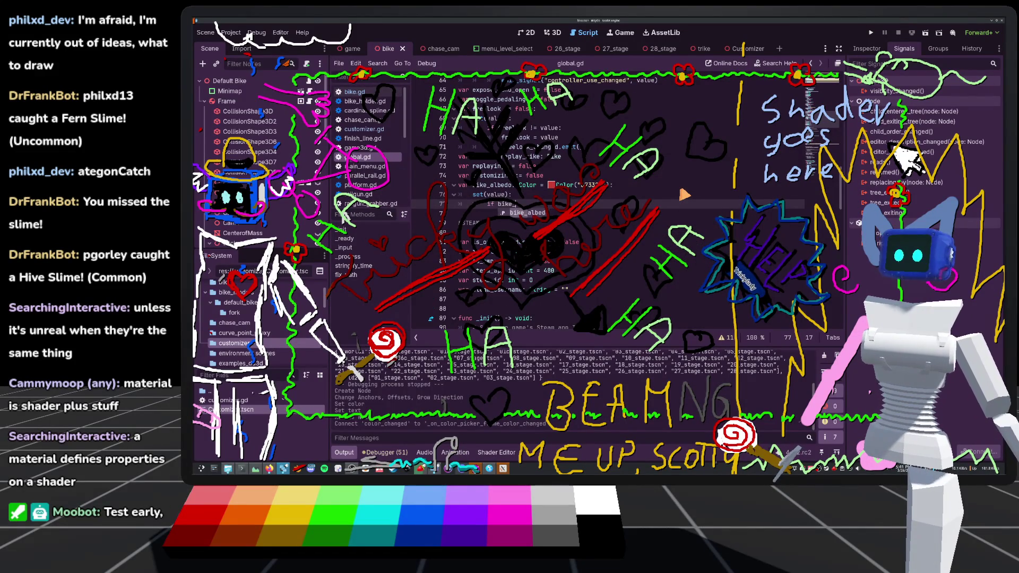
pyautogui.write('!= val')
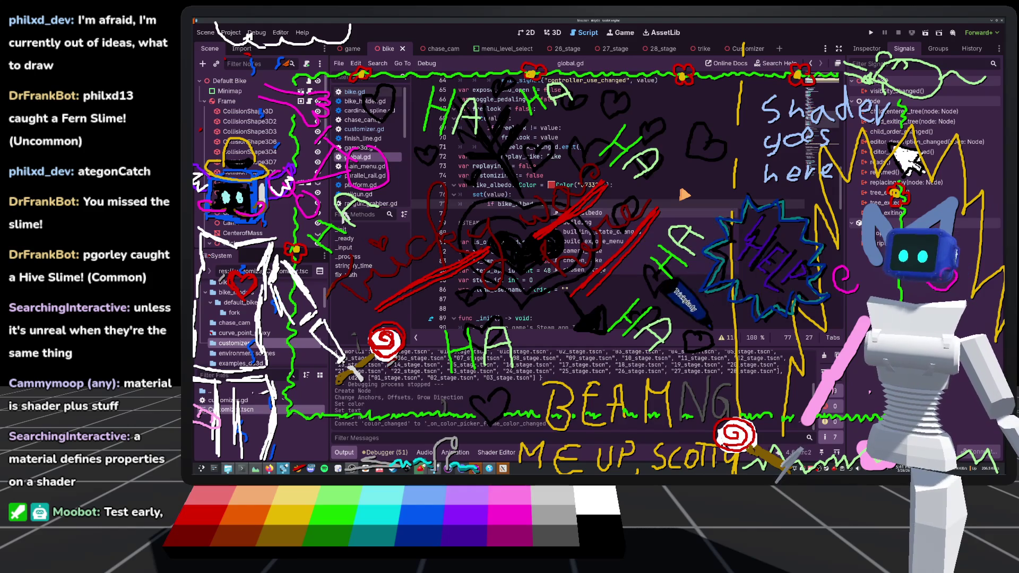
pyautogui.write('ue:')
# Step: Inside the check, store the value and emit customization_changed; save global.gd and switch to bike.gd
pyautogui.press('Return')
pyautogui.write('bi')
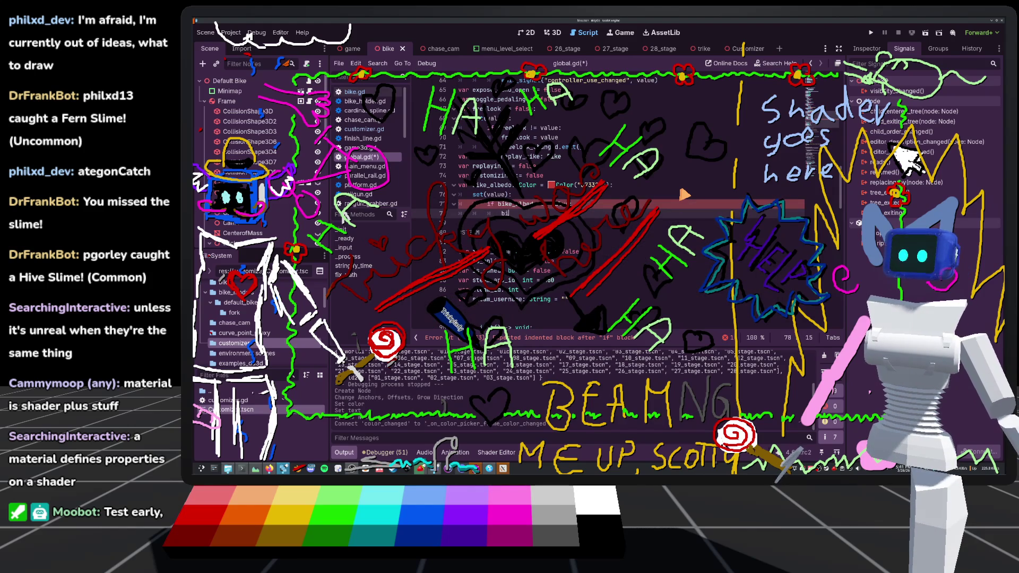
pyautogui.write('ke_albedo ')
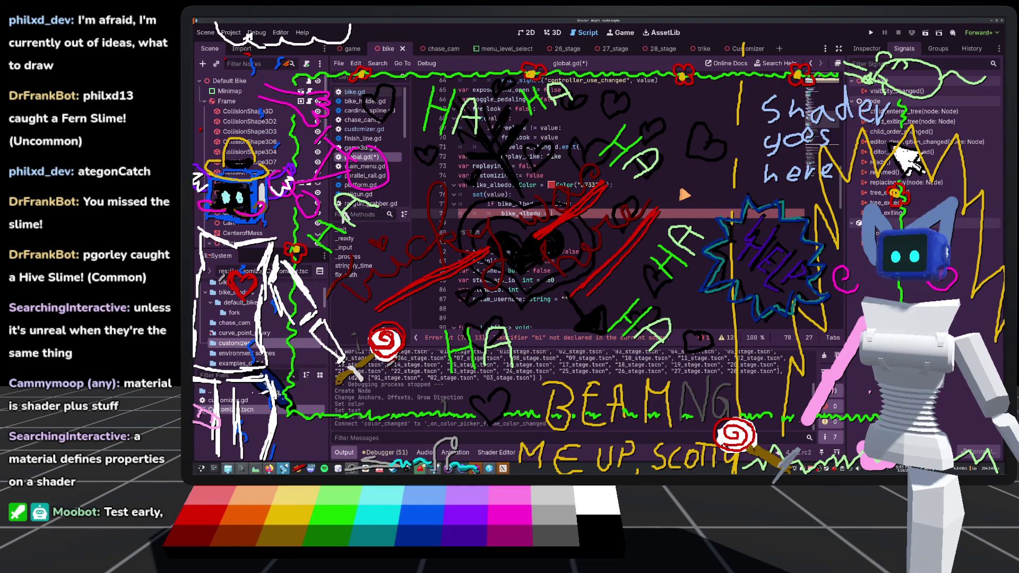
pyautogui.write('= value')
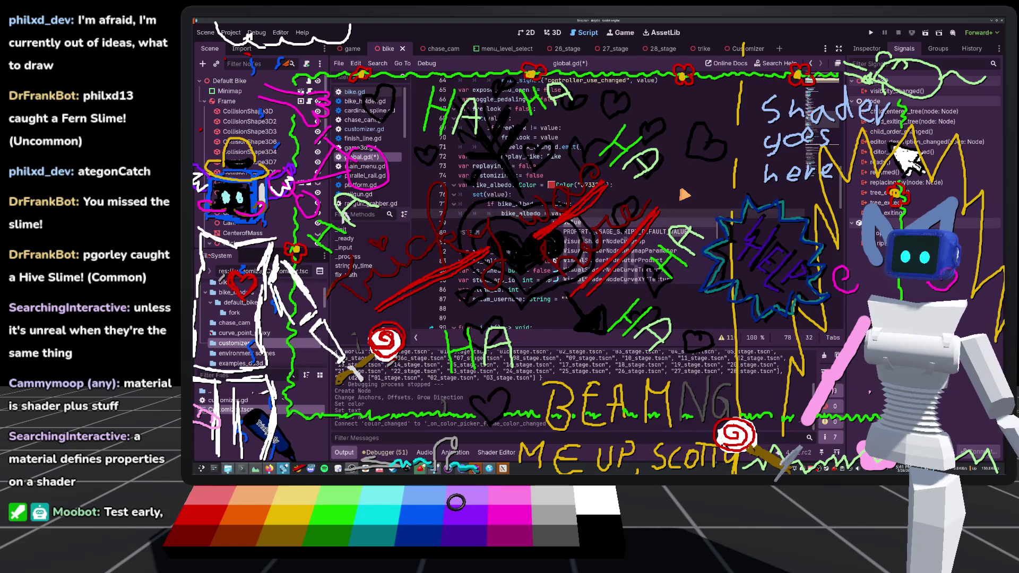
pyautogui.press('Return')
pyautogui.press('Return')
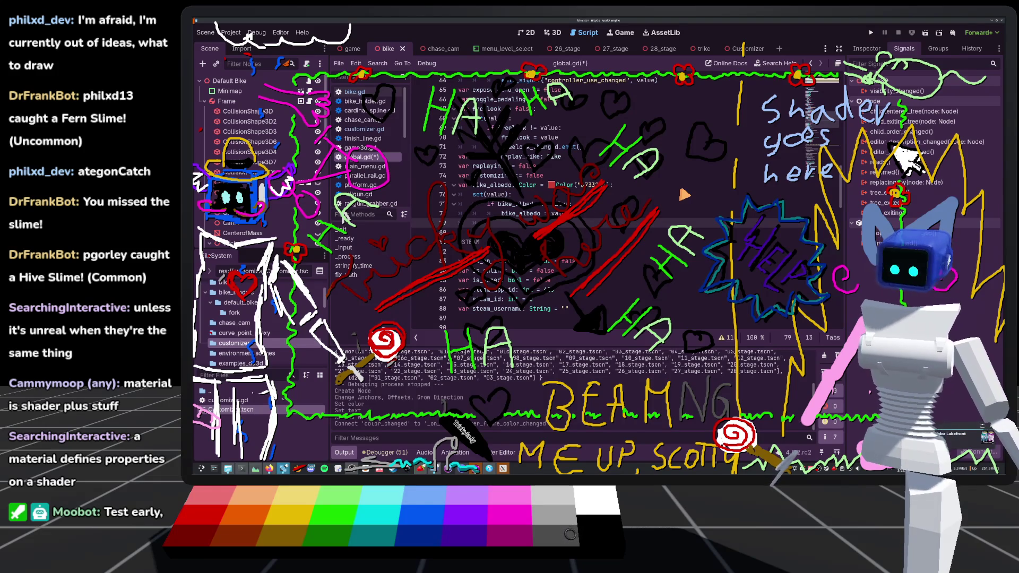
pyautogui.write('cus')
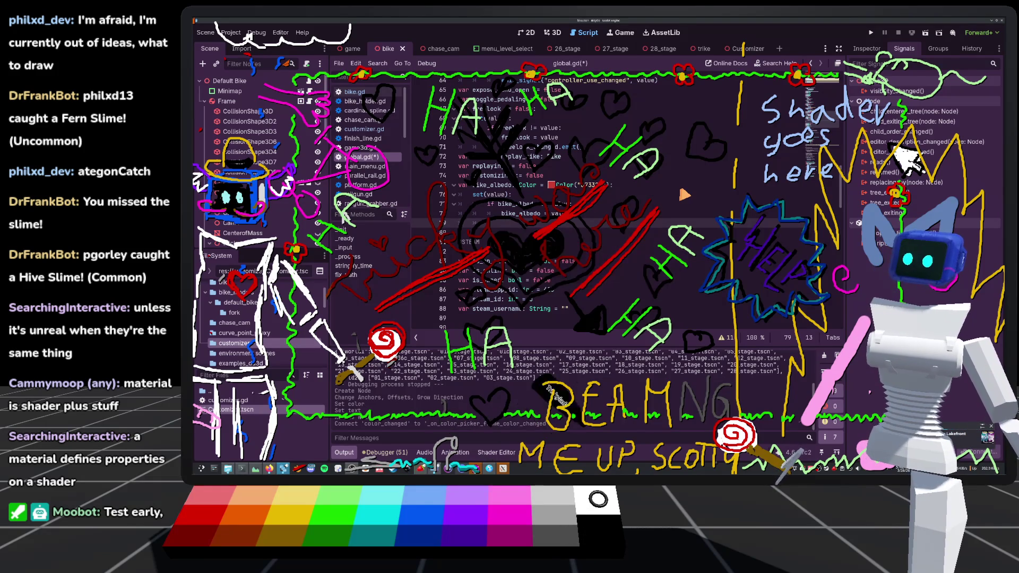
pyautogui.write('tomization_changed.em')
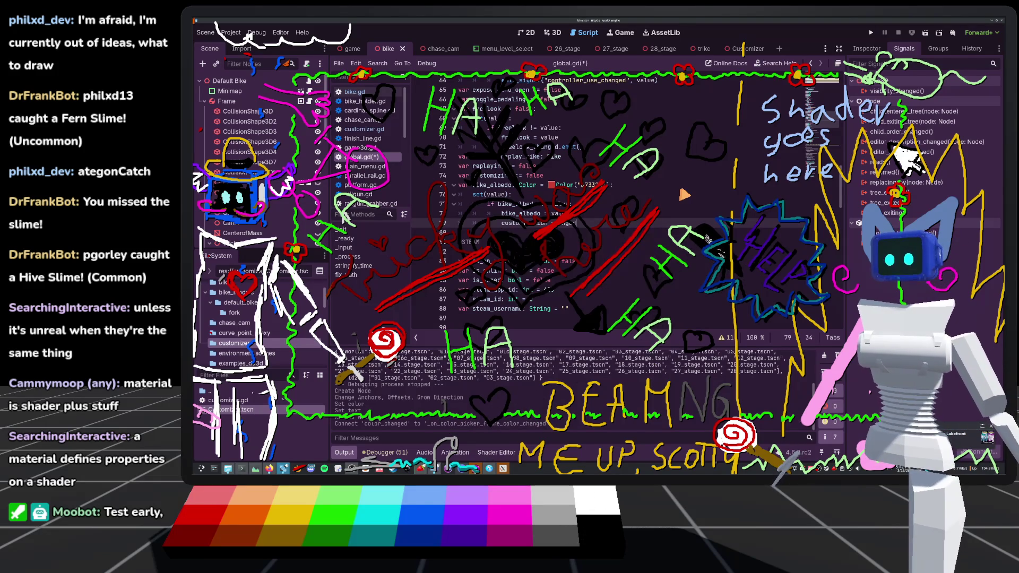
pyautogui.write('it(')
pyautogui.hotkey('ctrl', 's')
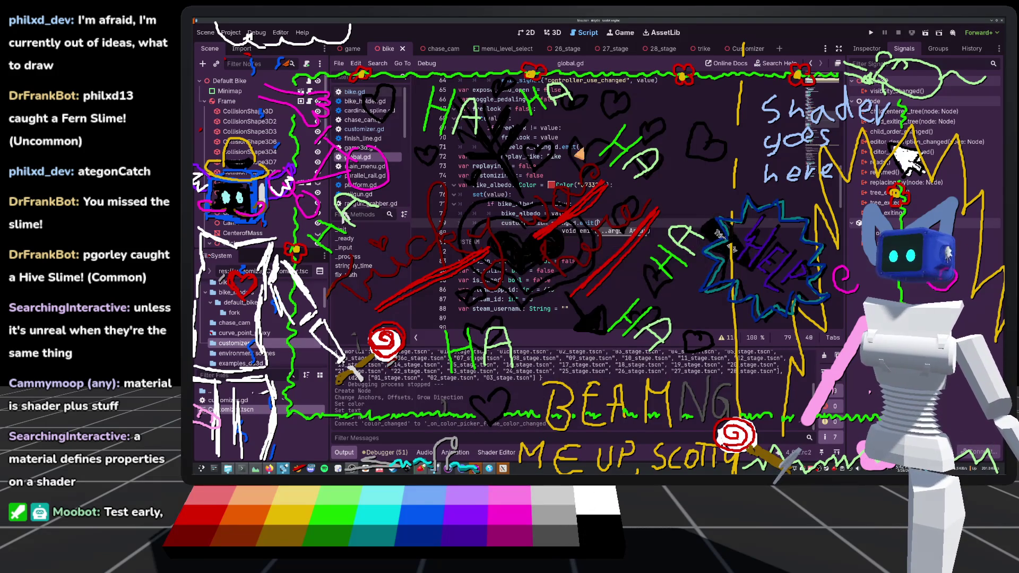
pyautogui.click(355, 92)
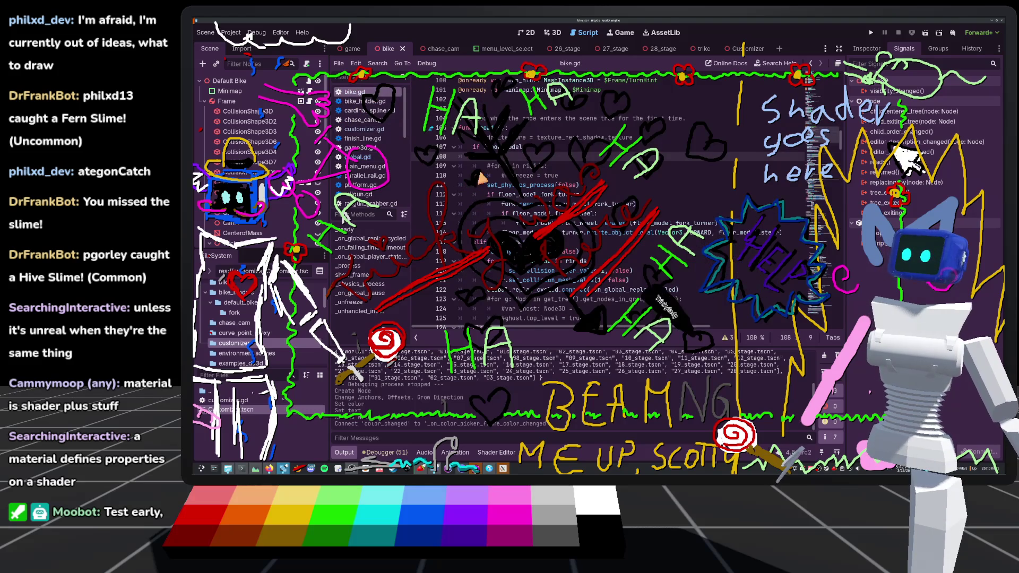
# Step: In bike.gd's _ready, type Global.customization_changed.connect(_on_global_cu… using autocomplete
pyautogui.scroll(2, 578, 195)
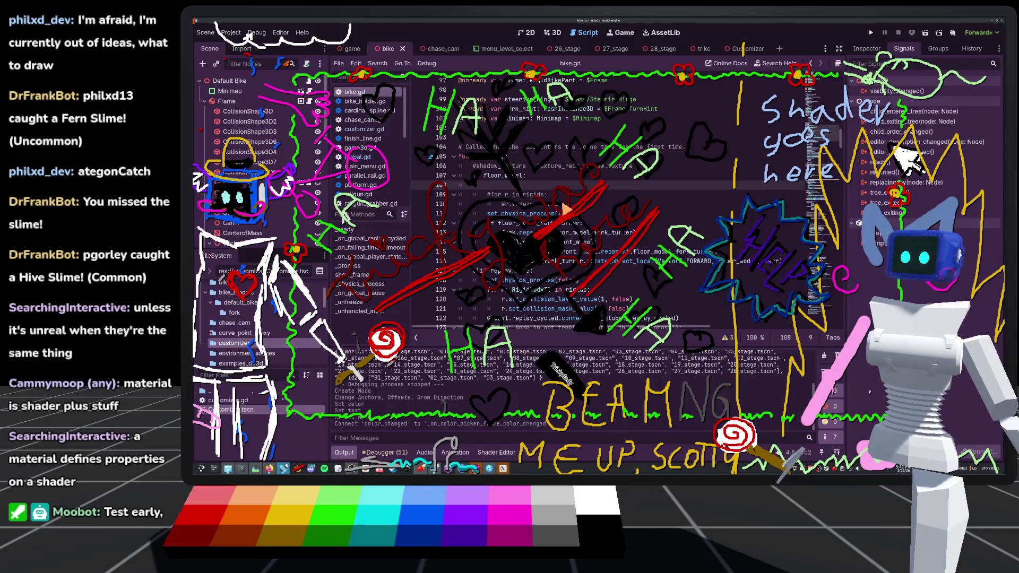
pyautogui.write('Global.re')
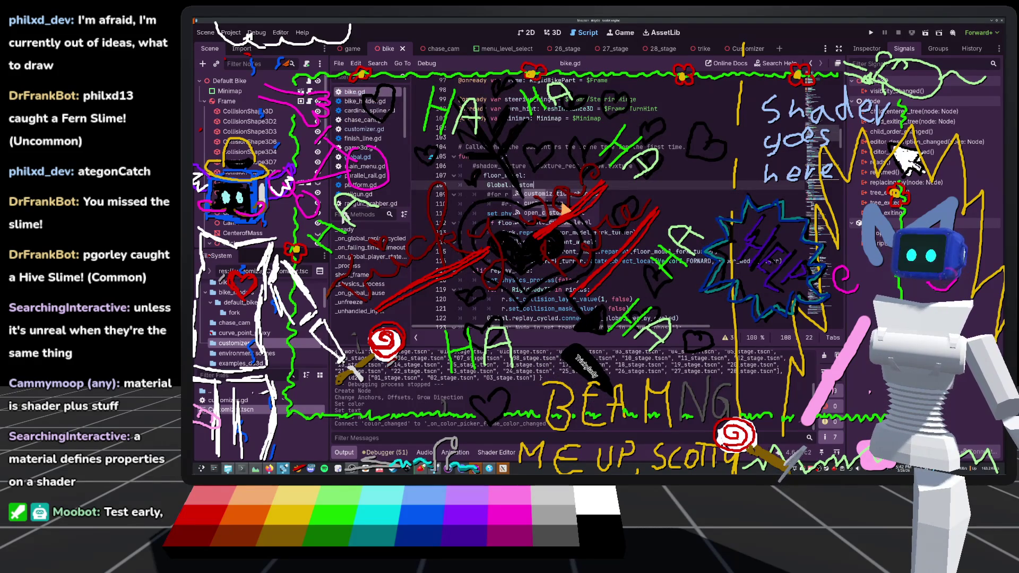
pyautogui.press('Return')
pyautogui.write('.con')
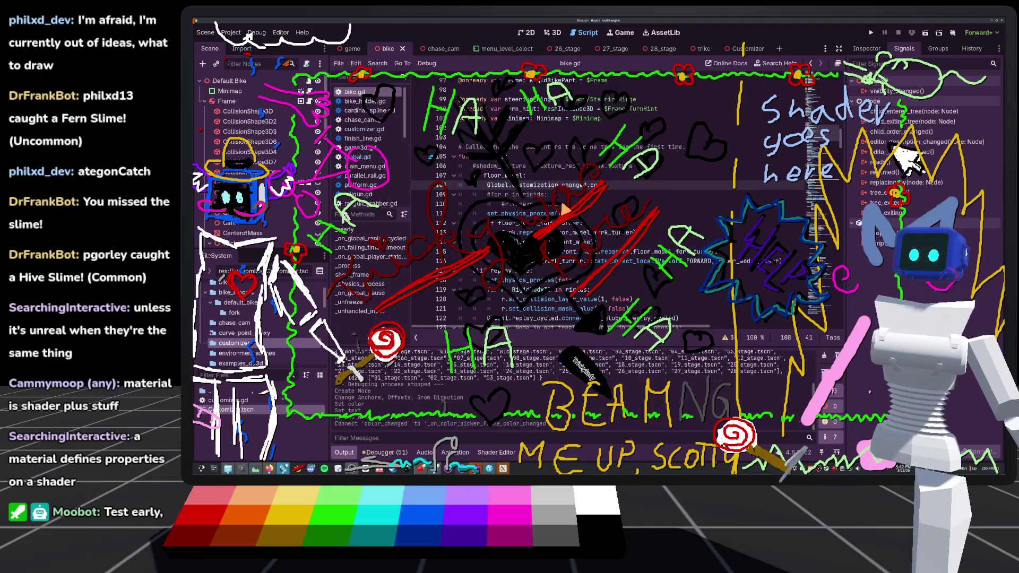
pyautogui.write('nect(_')
pyautogui.write('on_global_')
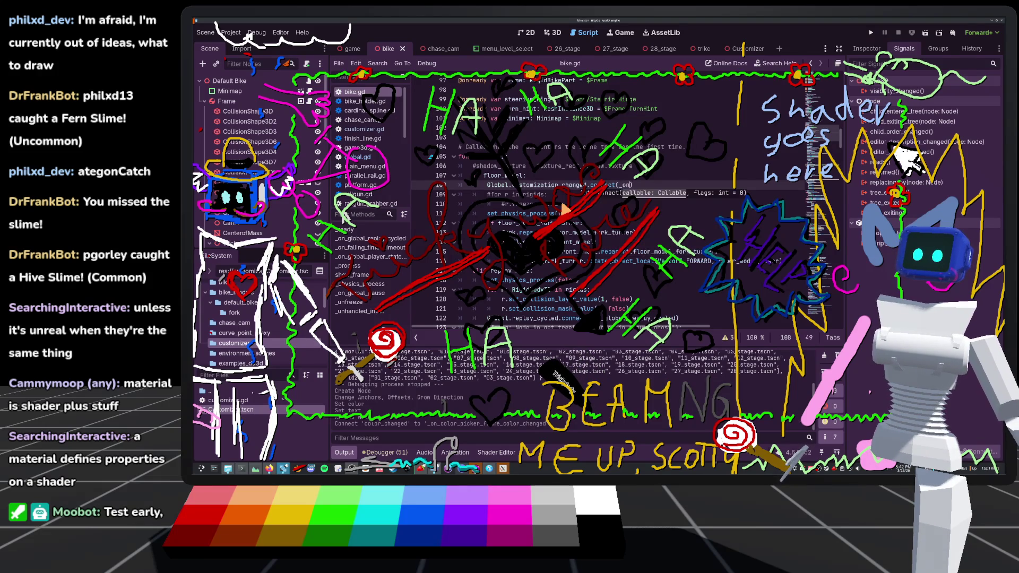
pyautogui.write('customization_changed')
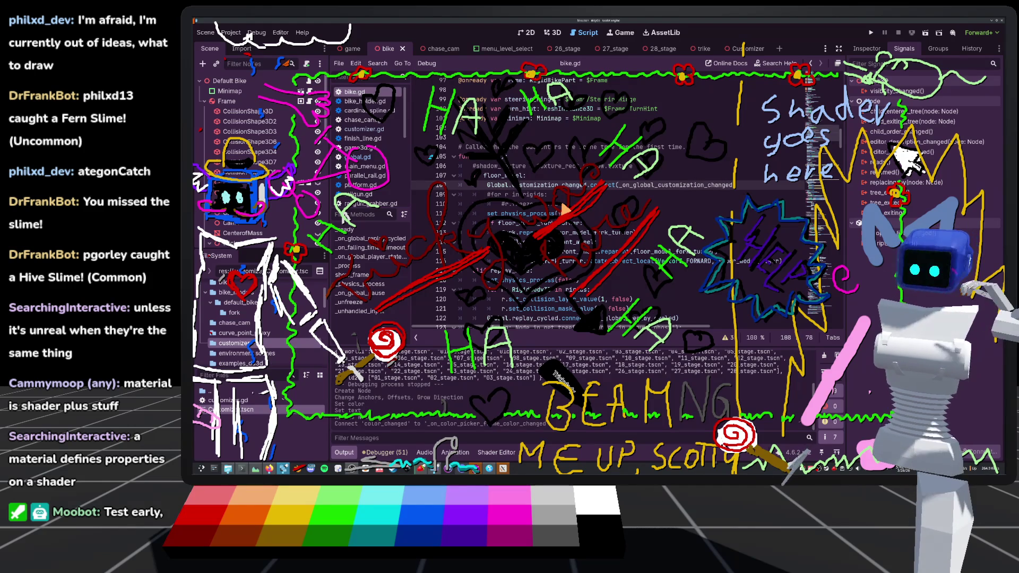
# Step: Add an empty _on_global_customization_changed() handler function above _on_global_replay_cycled in bike.gd
pyautogui.doubleClick(671, 186)
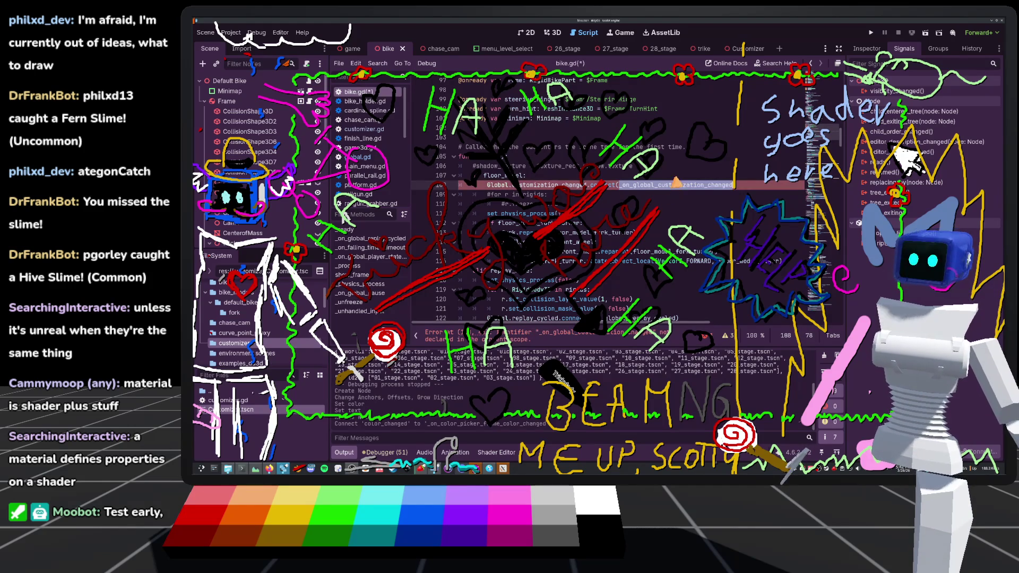
pyautogui.scroll(-5, 674, 183)
pyautogui.scroll(-5, 582, 215)
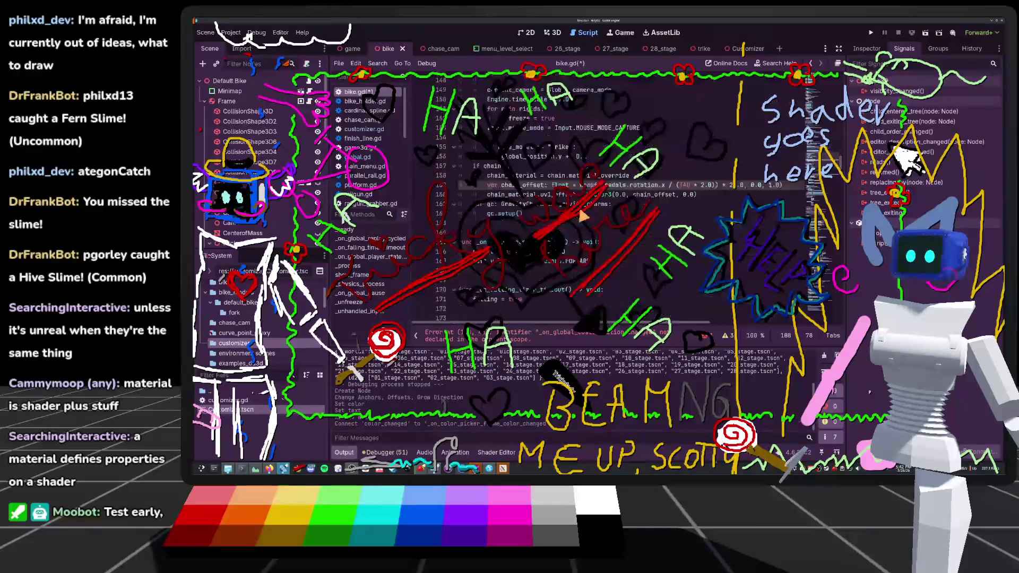
pyautogui.scroll(-3, 509, 215)
pyautogui.click(507, 178)
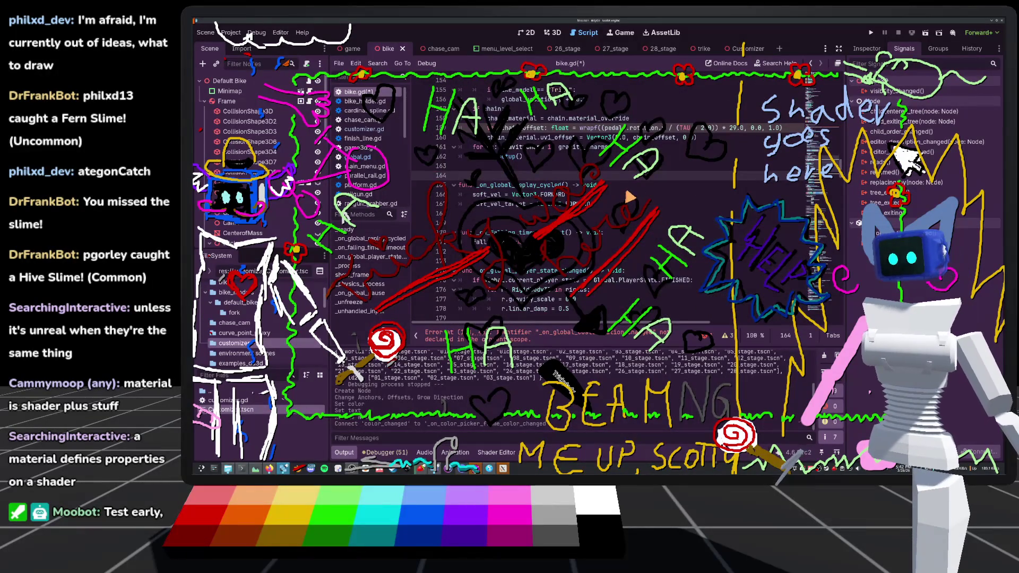
pyautogui.press('Return')
pyautogui.press('Return')
pyautogui.press('Return')
pyautogui.press('Up')
pyautogui.press('Up')
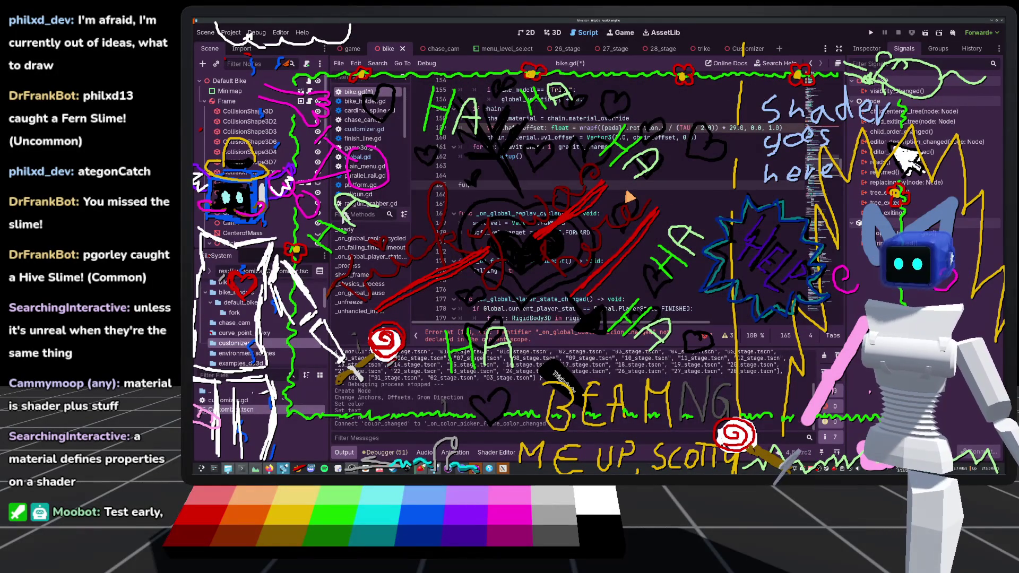
pyautogui.write('_on_global_customization_changed():')
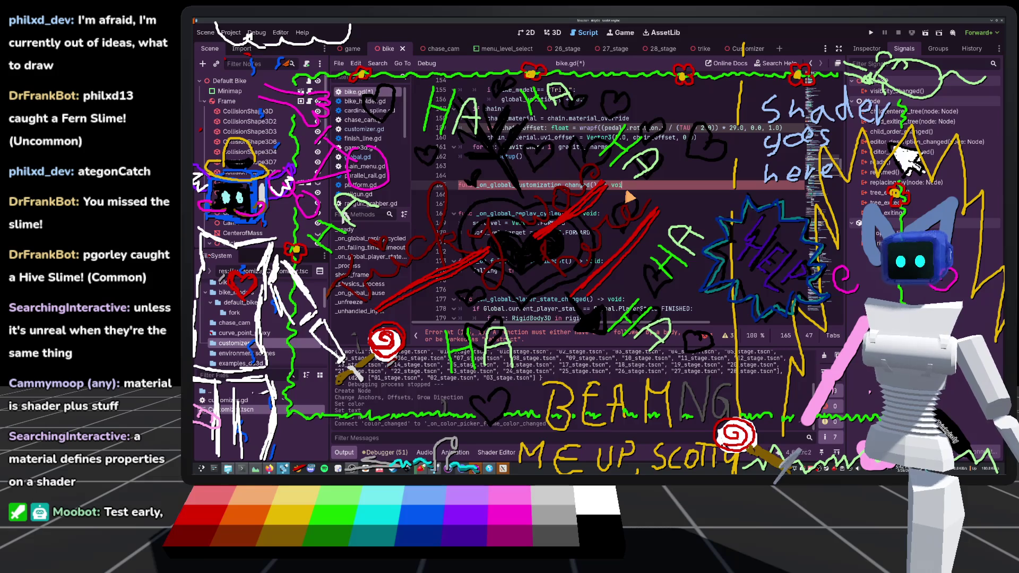
pyautogui.write('d:')
pyautogui.press('Return')
pyautogui.write('pass')
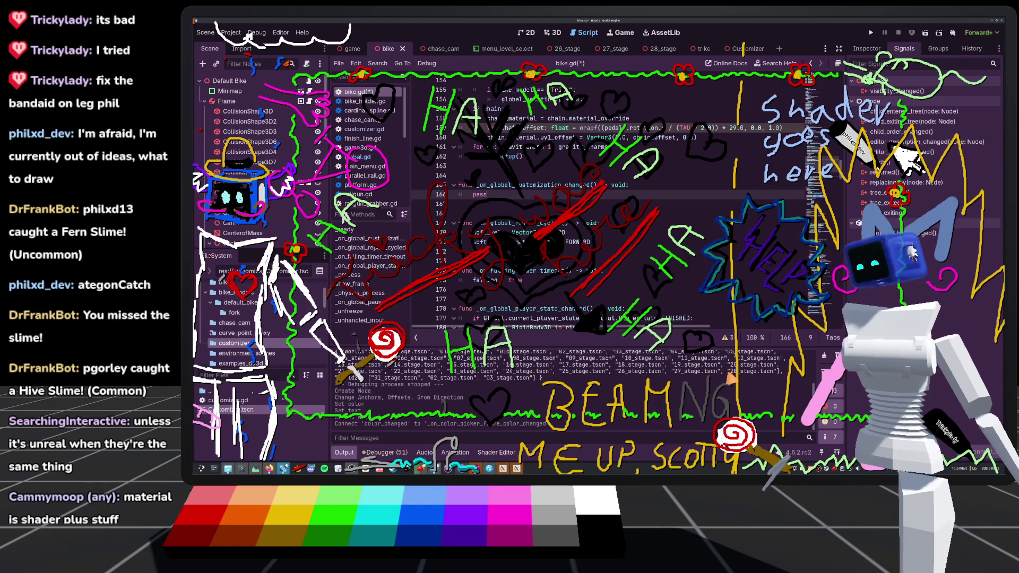
pyautogui.scroll(2, 665, 253)
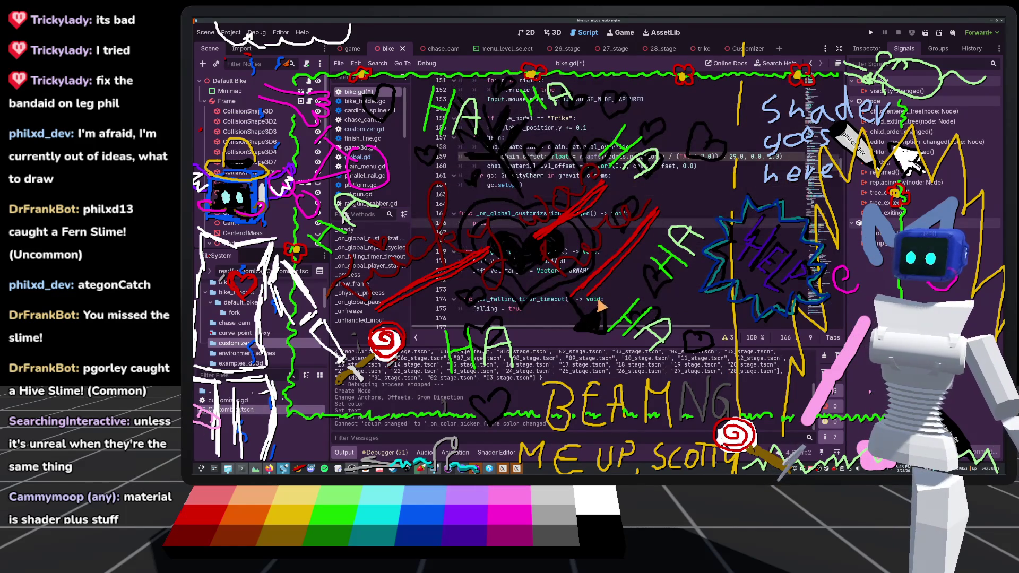
pyautogui.scroll(-2, 600, 305)
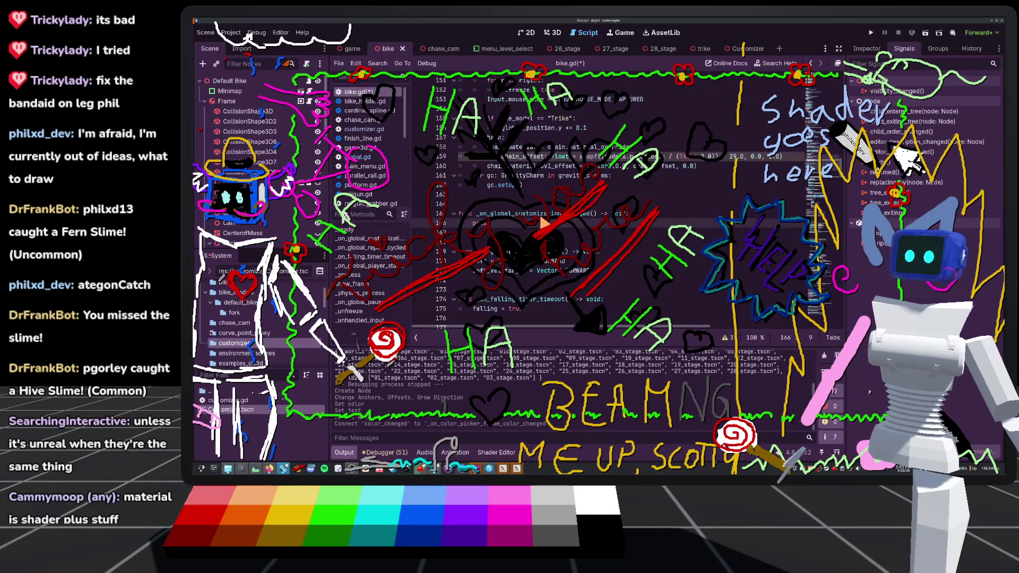
pyautogui.scroll(2, 536, 209)
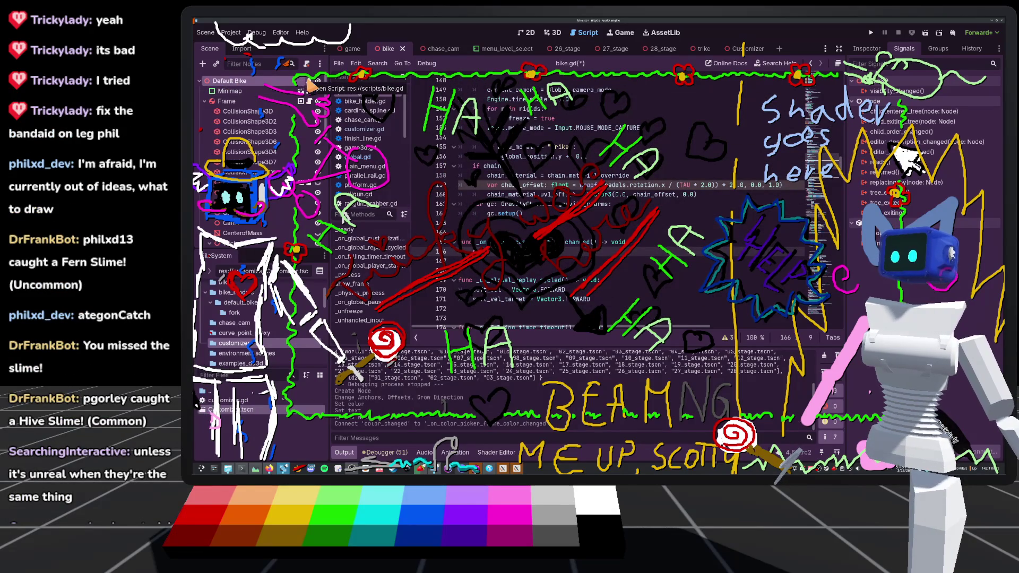
pyautogui.scroll(5, 772, 239)
pyautogui.scroll(20, 772, 240)
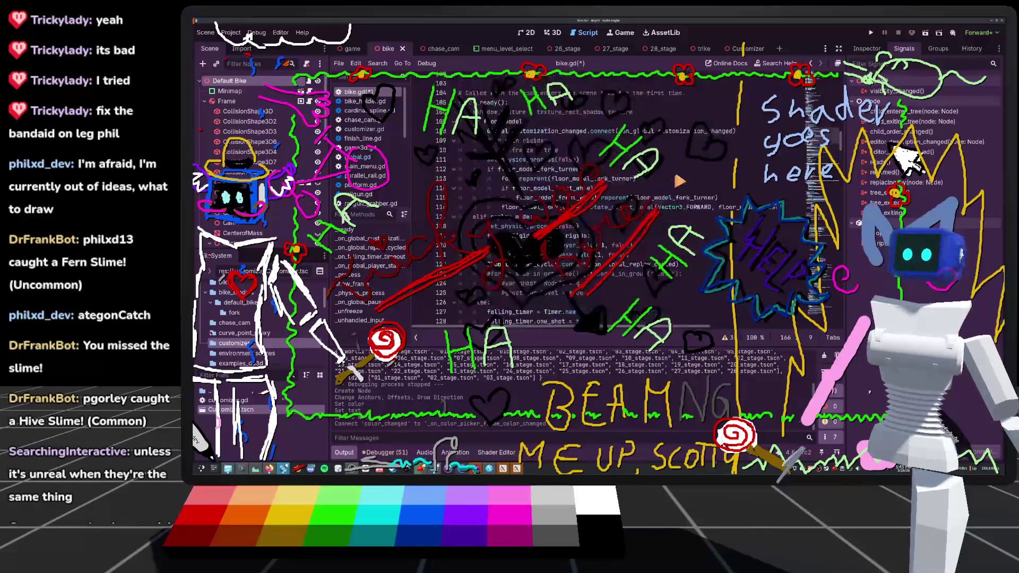
pyautogui.scroll(-9, 606, 216)
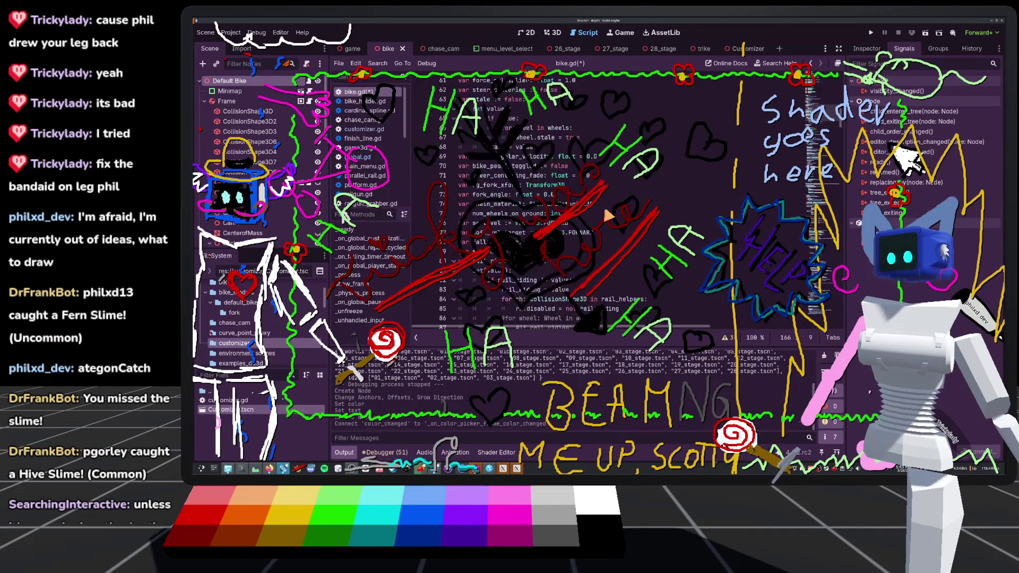
pyautogui.scroll(-4, 606, 216)
pyautogui.scroll(-3, 606, 216)
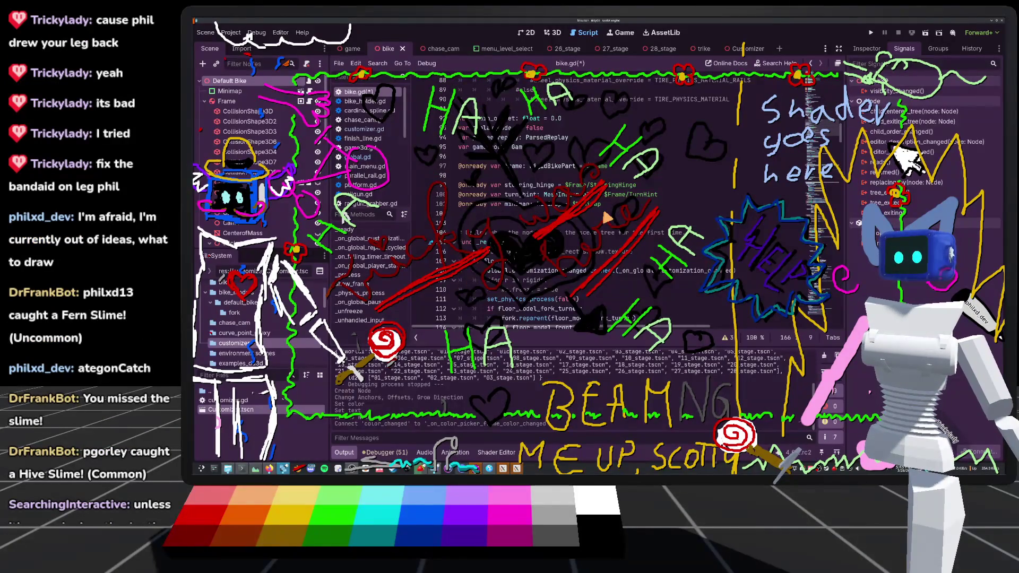
pyautogui.scroll(15, 591, 226)
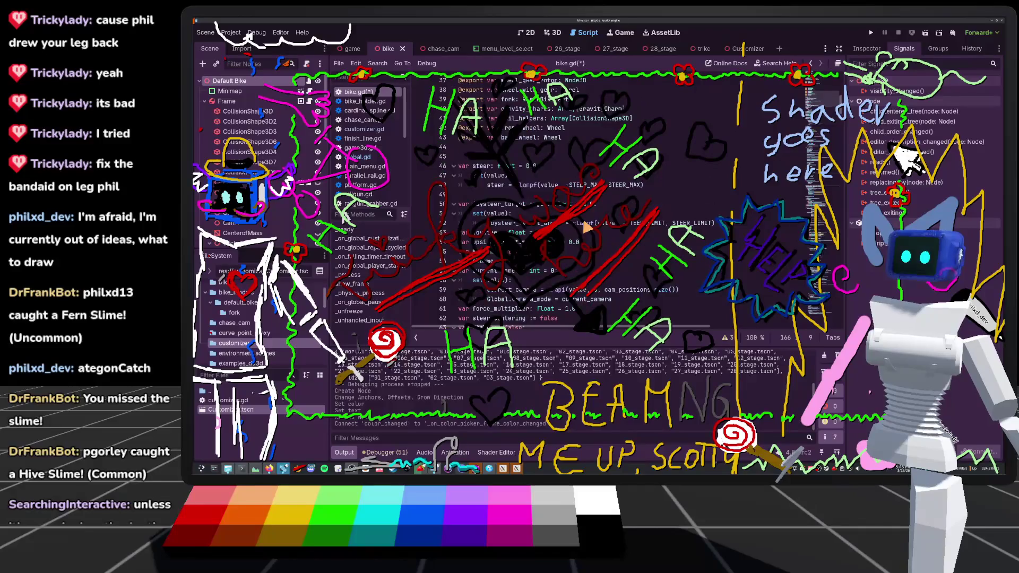
pyautogui.scroll(-2, 566, 254)
pyautogui.click(567, 199)
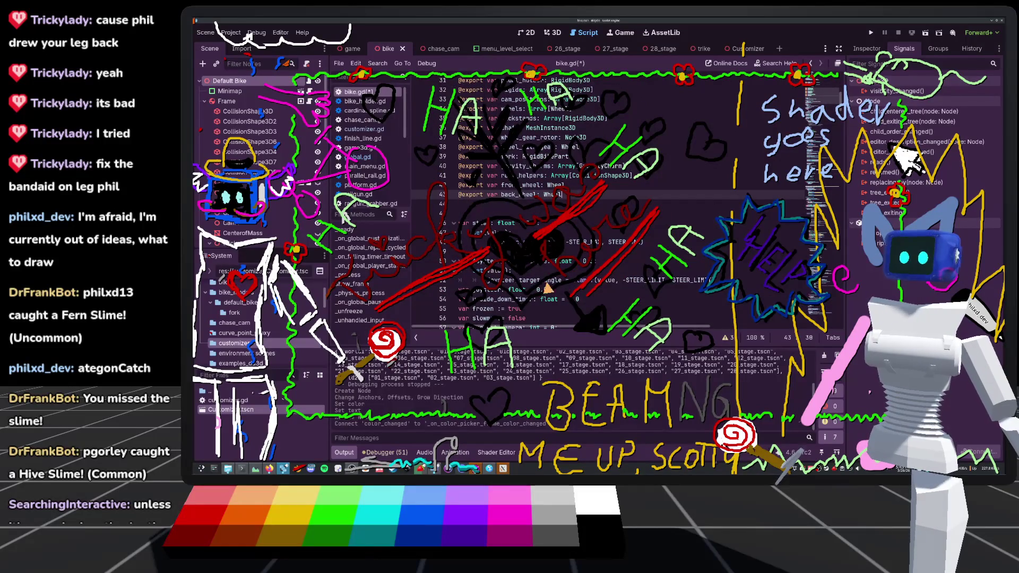
pyautogui.press('Return')
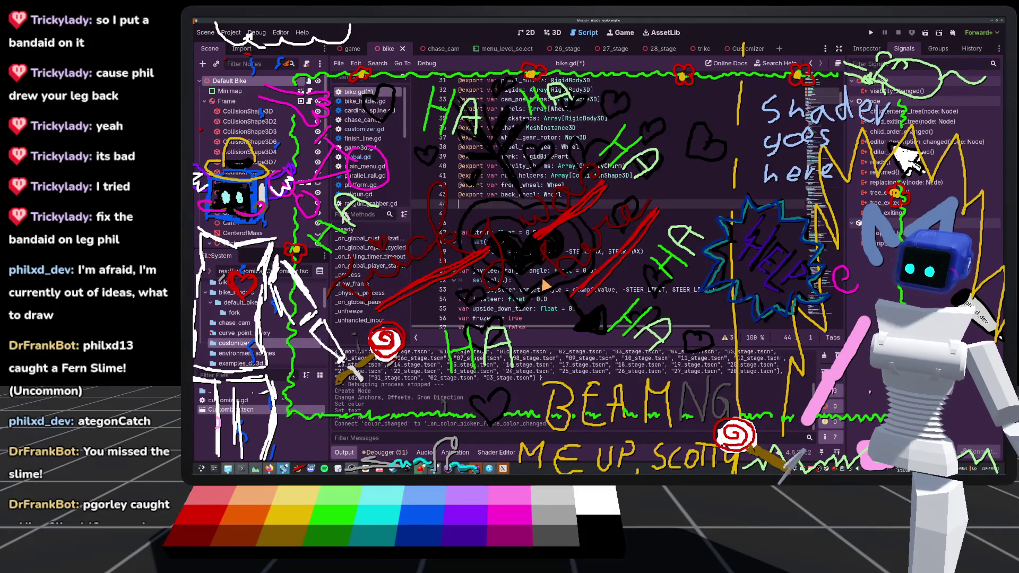
pyautogui.write('@')
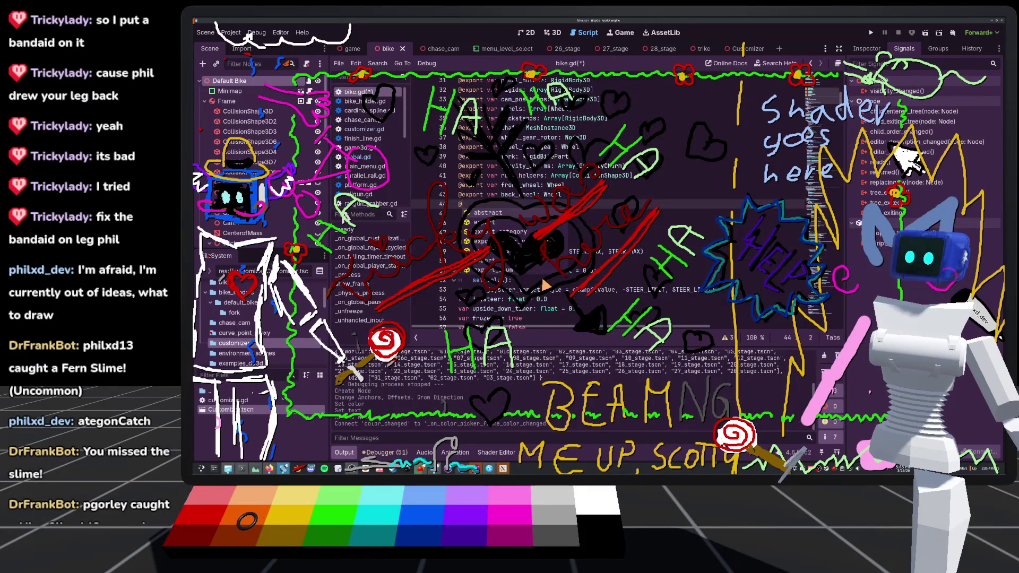
pyautogui.write('export_c')
pyautogui.press('Return')
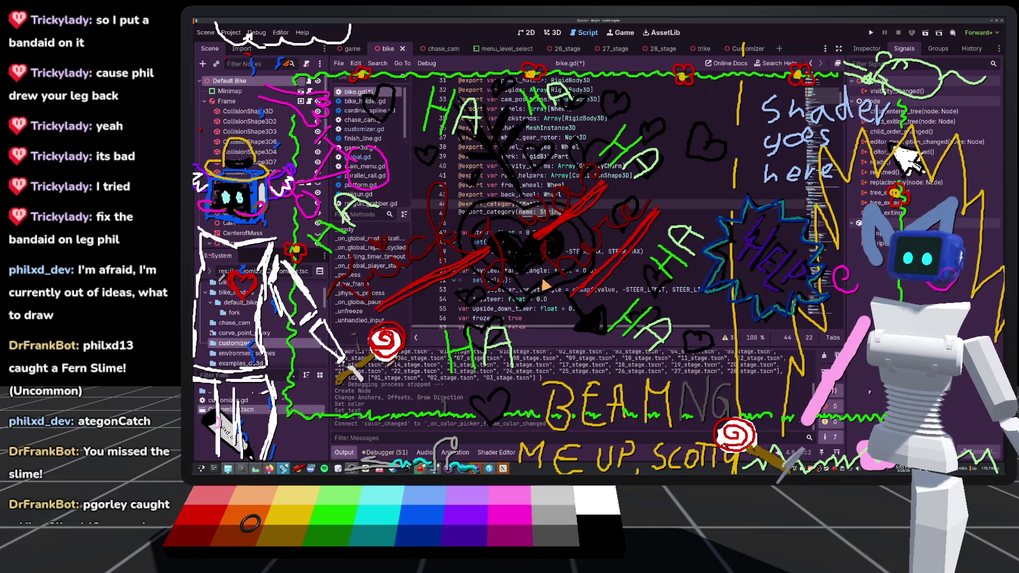
pyautogui.write('Customization')
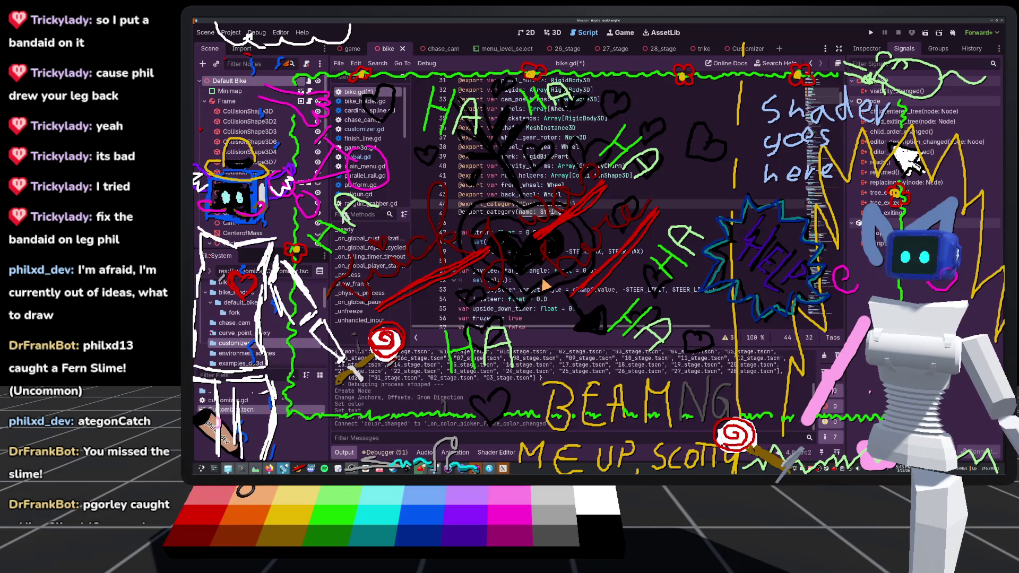
pyautogui.press('Return')
pyautogui.write('@ex')
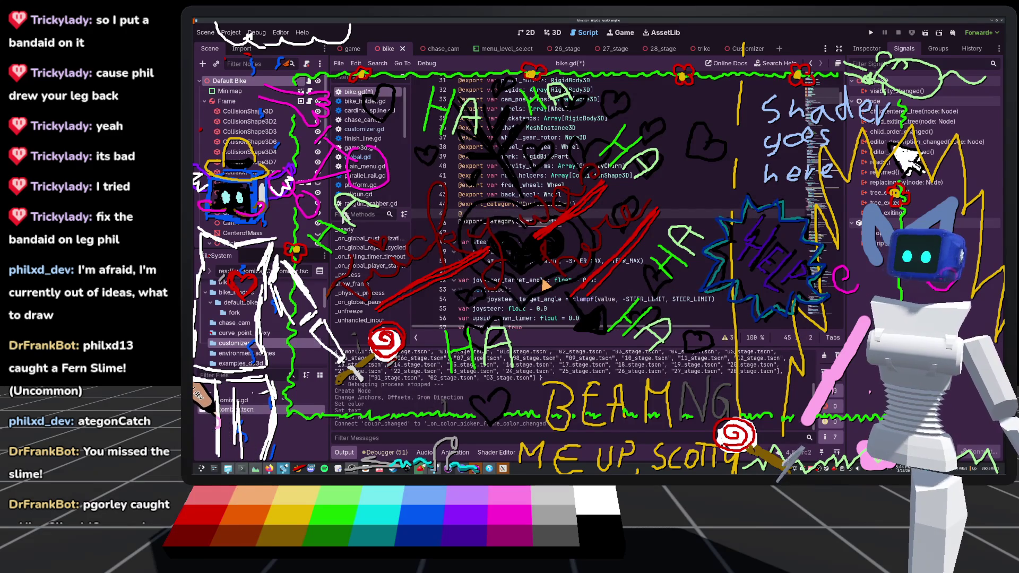
pyautogui.press('BackSpace')
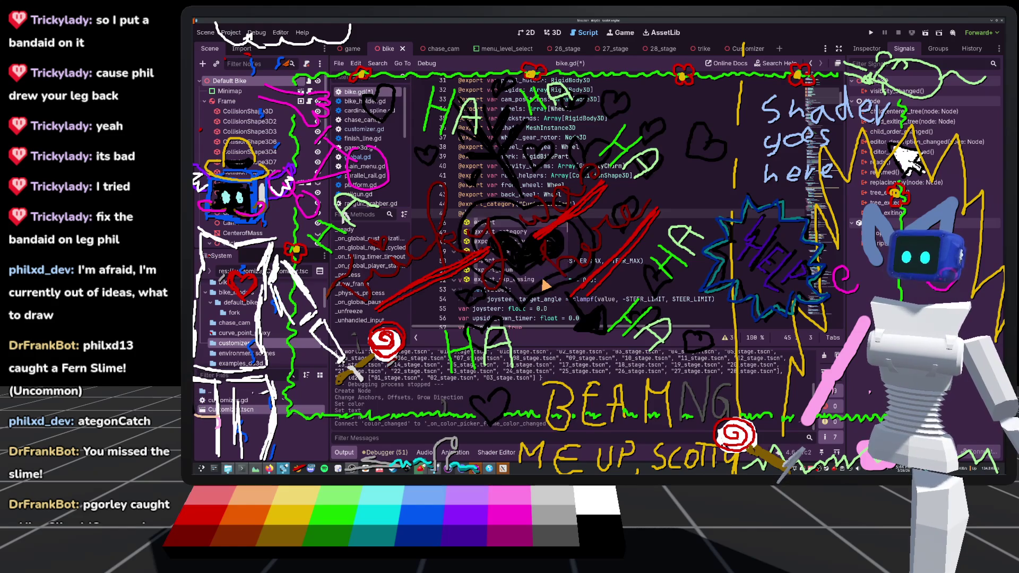
pyautogui.press('Return')
pyautogui.write('var frame_material:')
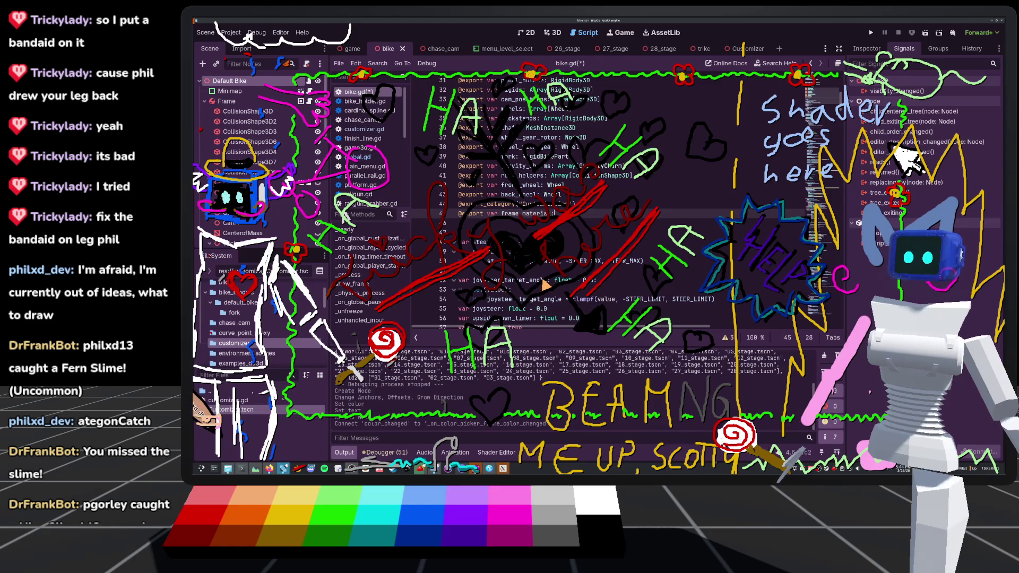
pyautogui.write('St')
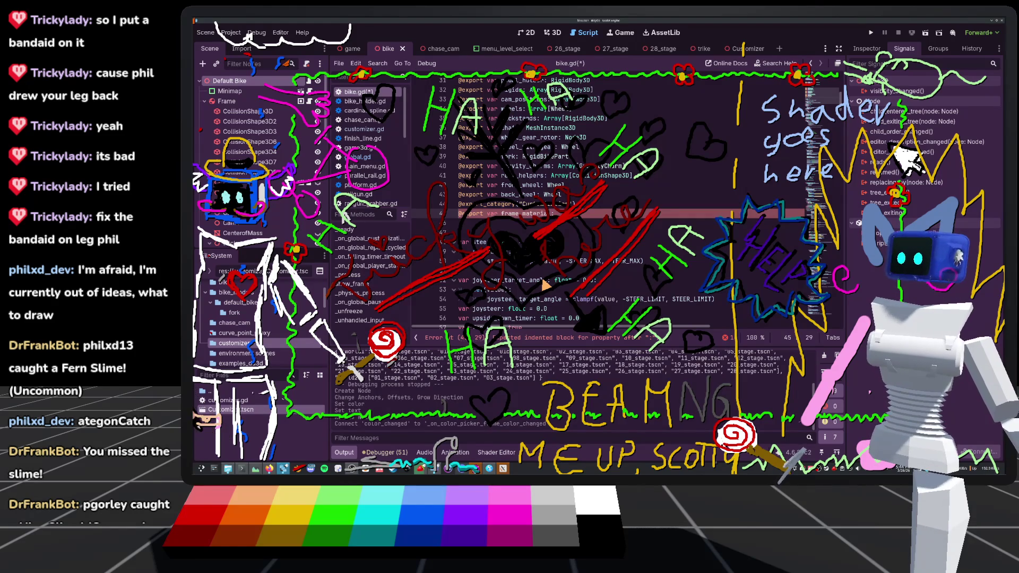
pyautogui.write('andardMaterial3D')
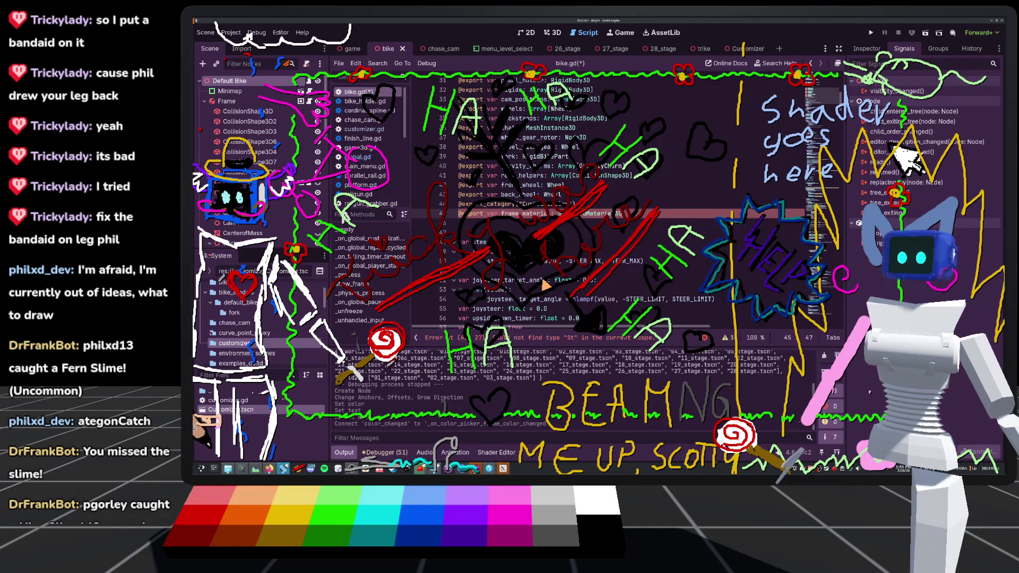
pyautogui.press('Return')
pyautogui.click(502, 256)
# Step: Save bike.gd, inspect the DefaultBikeFrame mesh's material override, and save the bike scene
pyautogui.hotkey('ctrl', 's')
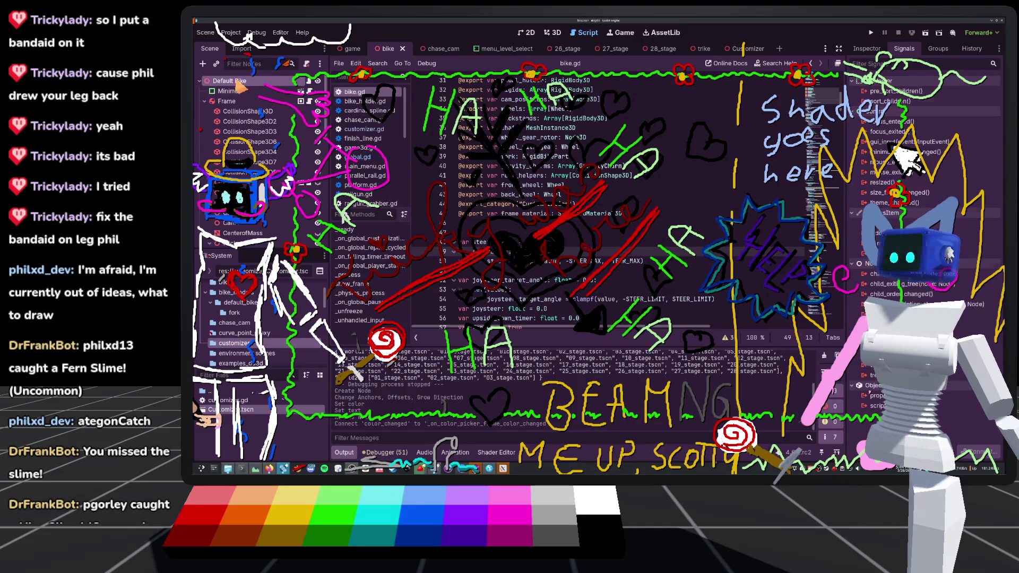
pyautogui.click(866, 48)
pyautogui.scroll(-5, 900, 150)
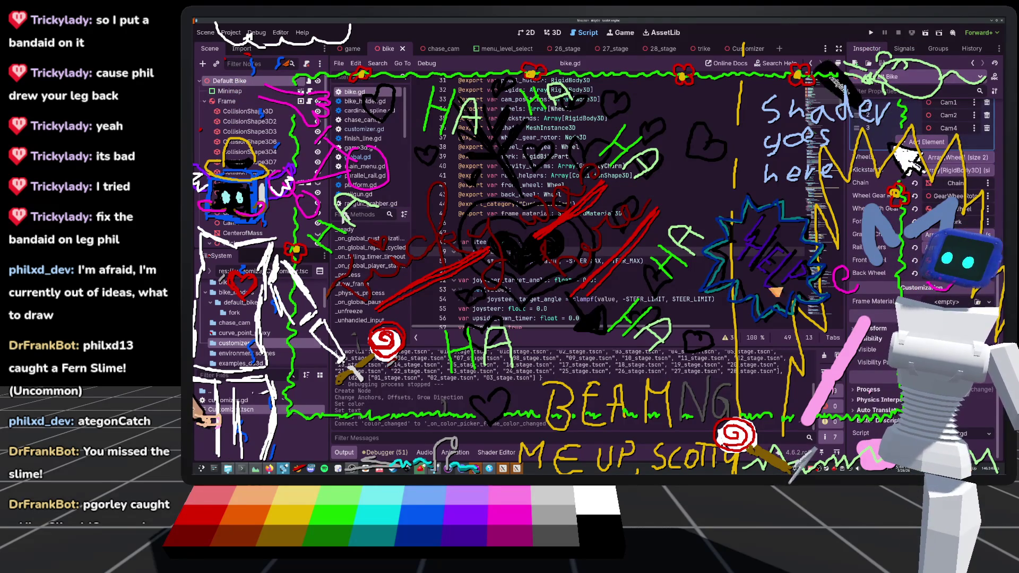
pyautogui.scroll(-3, 260, 159)
pyautogui.scroll(-3, 260, 122)
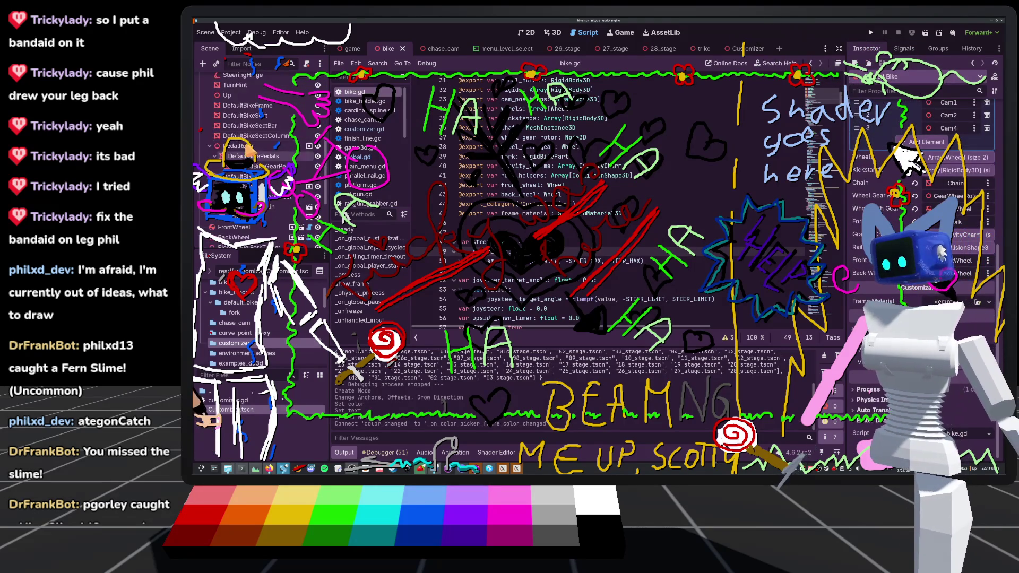
pyautogui.click(247, 105)
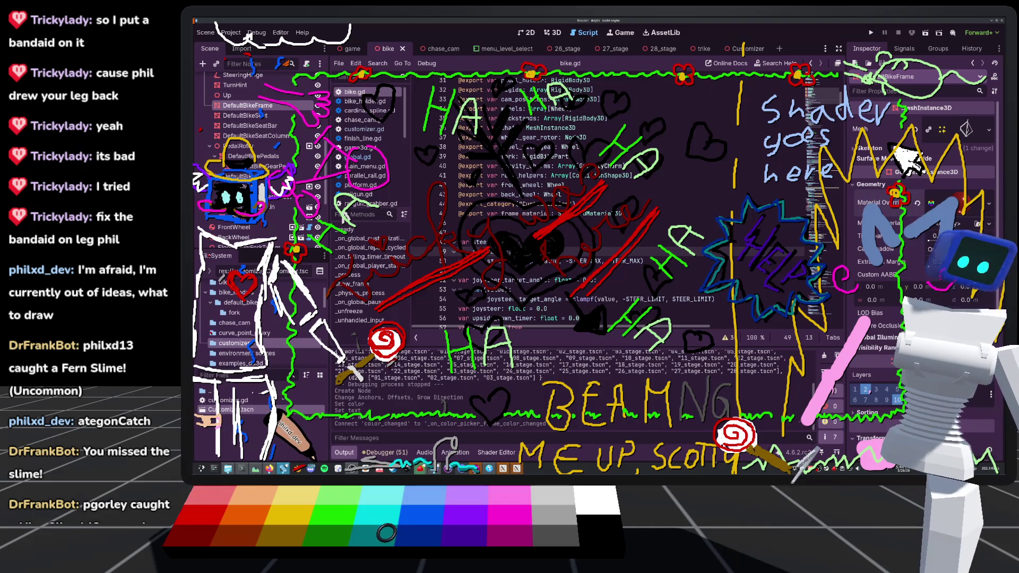
pyautogui.click(955, 202)
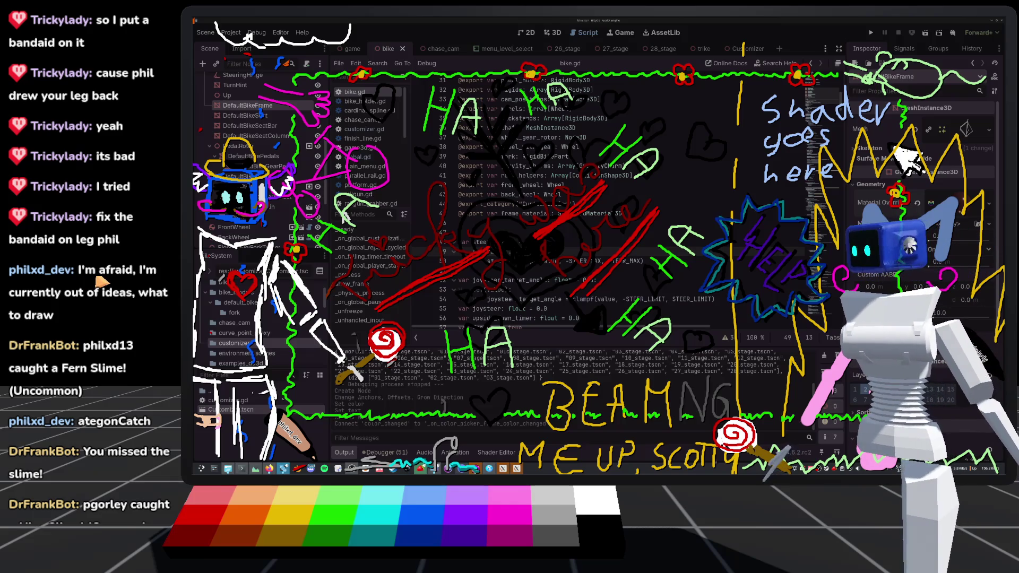
pyautogui.hotkey('ctrl', 's')
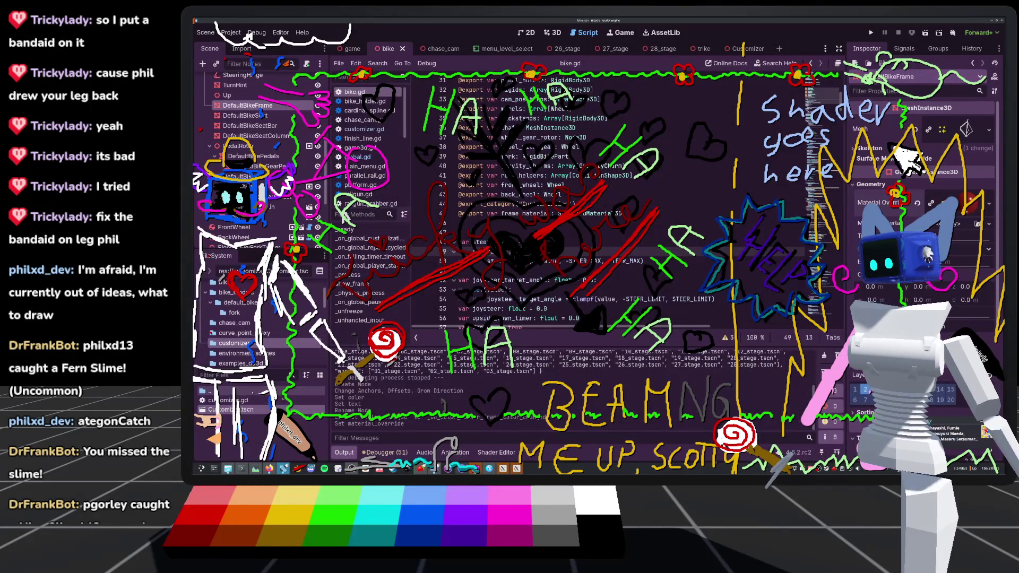
# Step: Assign a material .tres file to the Default Bike node's Frame Material property
pyautogui.scroll(8, 260, 101)
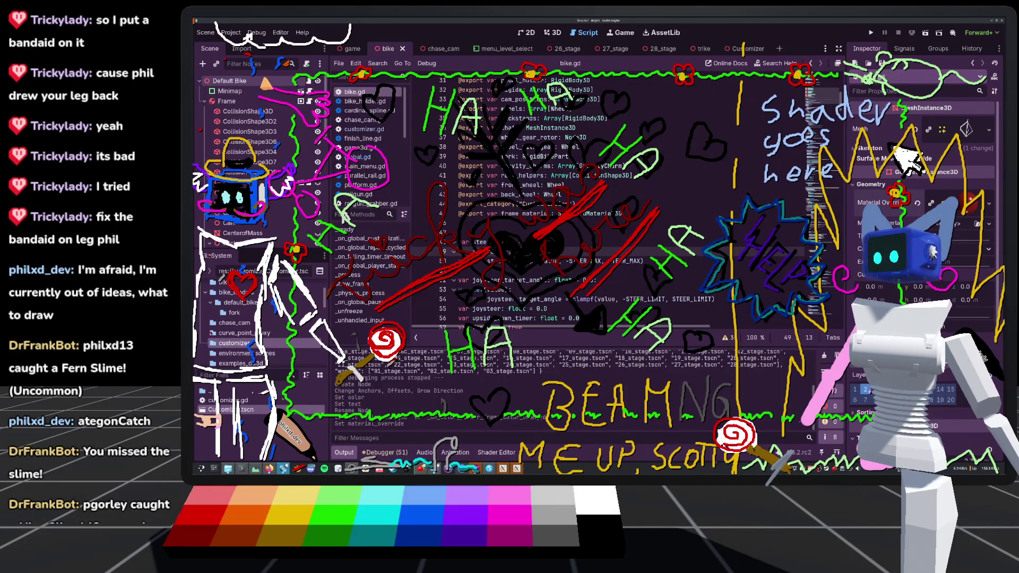
pyautogui.click(265, 80)
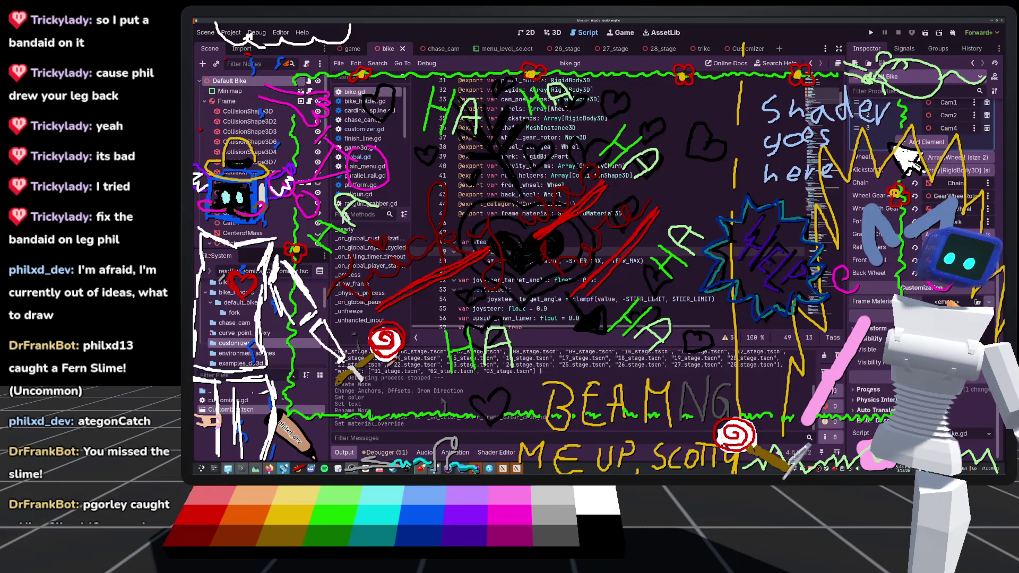
pyautogui.click(947, 302)
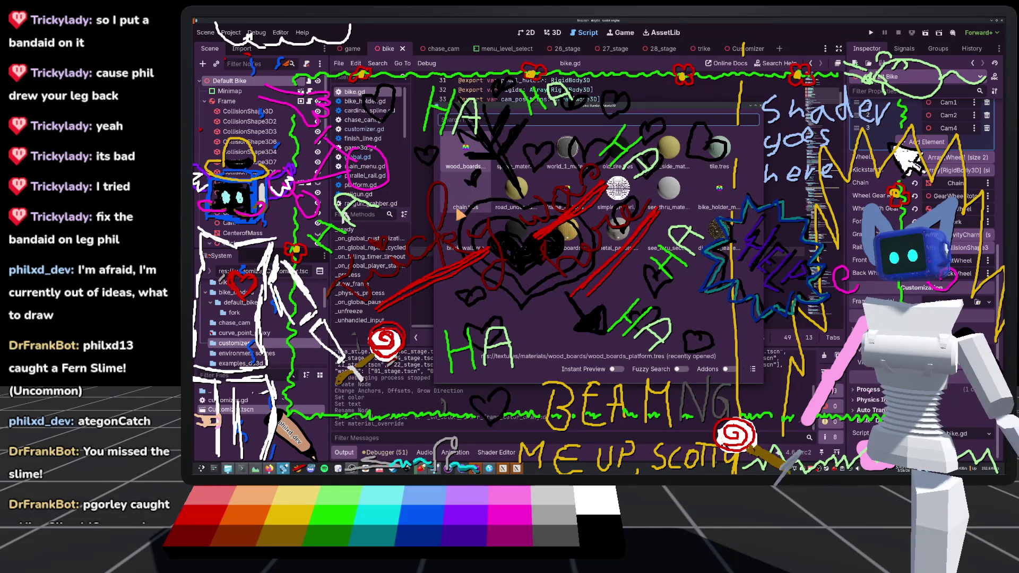
pyautogui.moveTo(493, 113)
pyautogui.mouseDown()
pyautogui.moveTo(468, 53)
pyautogui.moveTo(506, 52)
pyautogui.moveTo(488, 95)
pyautogui.moveTo(460, 98)
pyautogui.mouseUp()
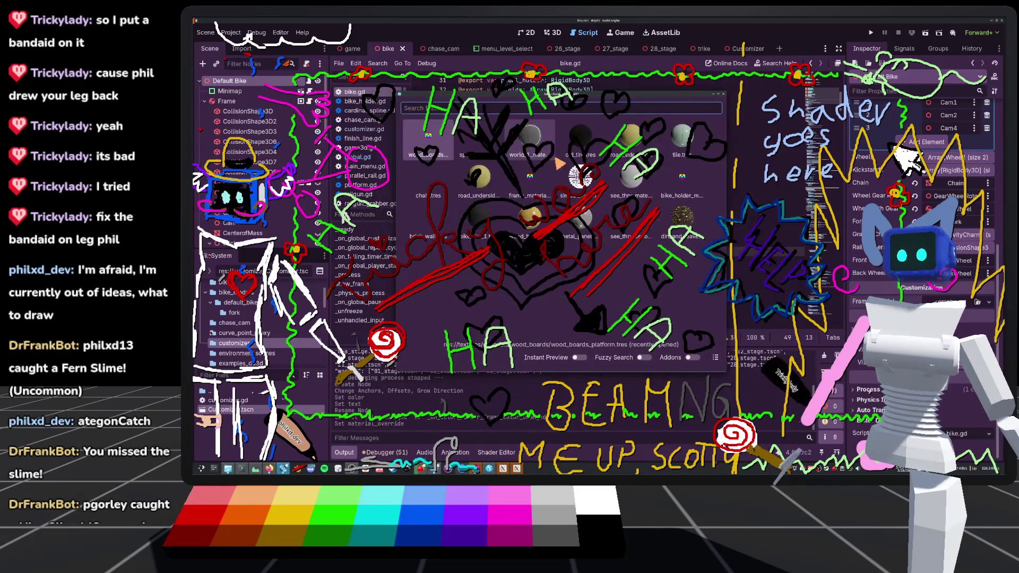
pyautogui.doubleClick(561, 157)
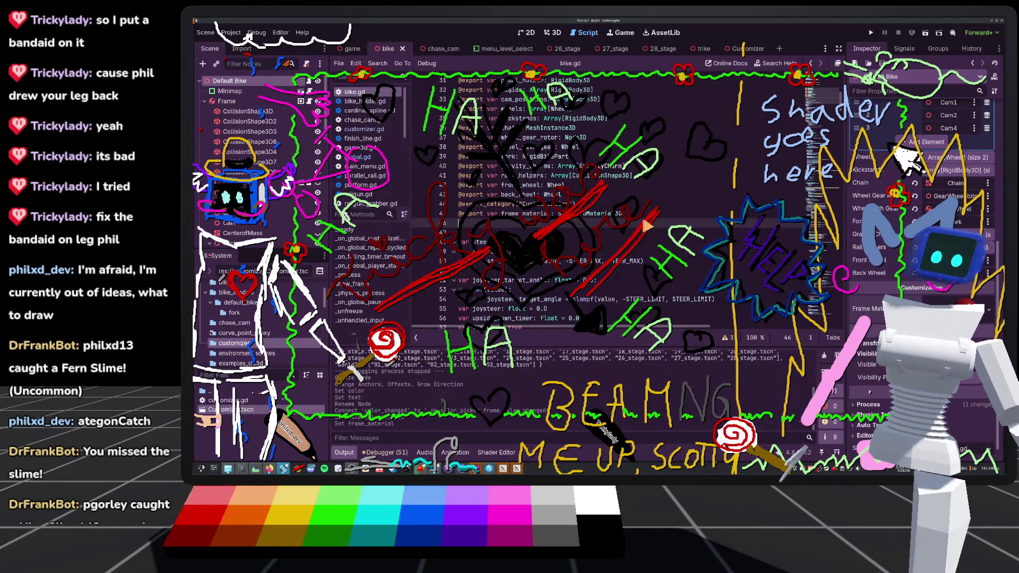
# Step: Replace the handler's pass with frame_material.albedo_color = Global.bike_albedo, then save and run the game
pyautogui.scroll(-15, 563, 247)
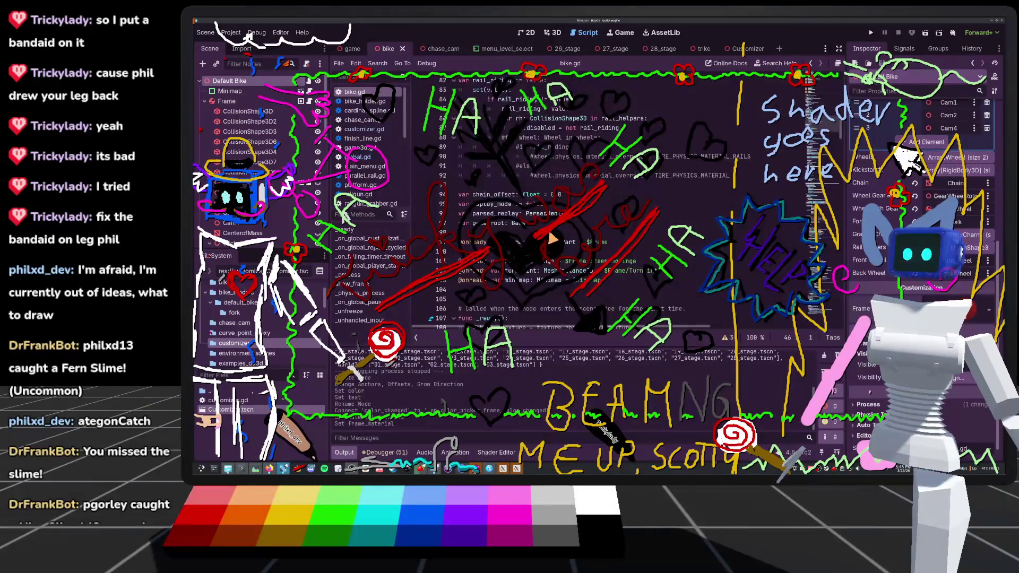
pyautogui.scroll(-14, 556, 232)
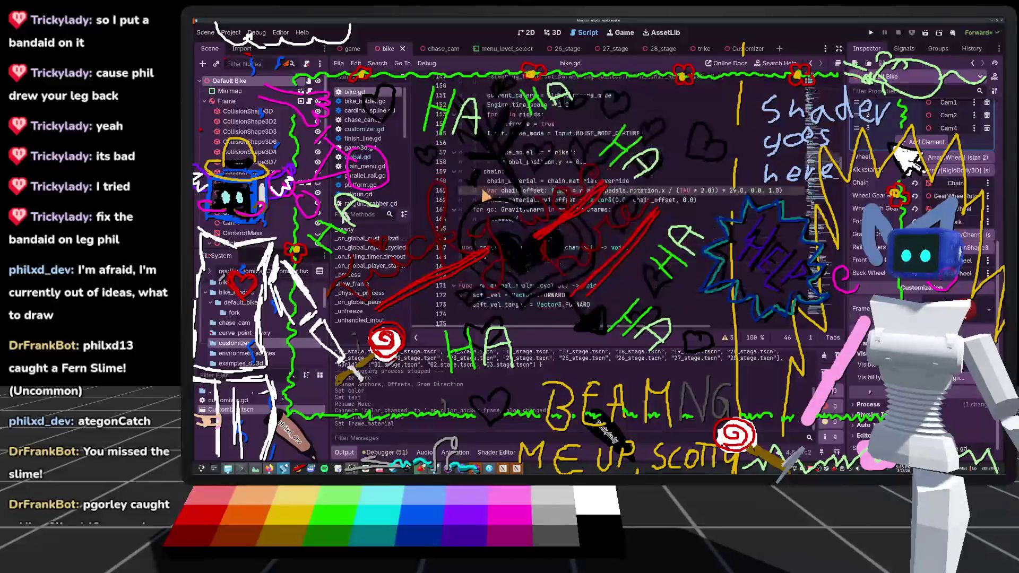
pyautogui.scroll(-2, 488, 203)
pyautogui.doubleClick(473, 186)
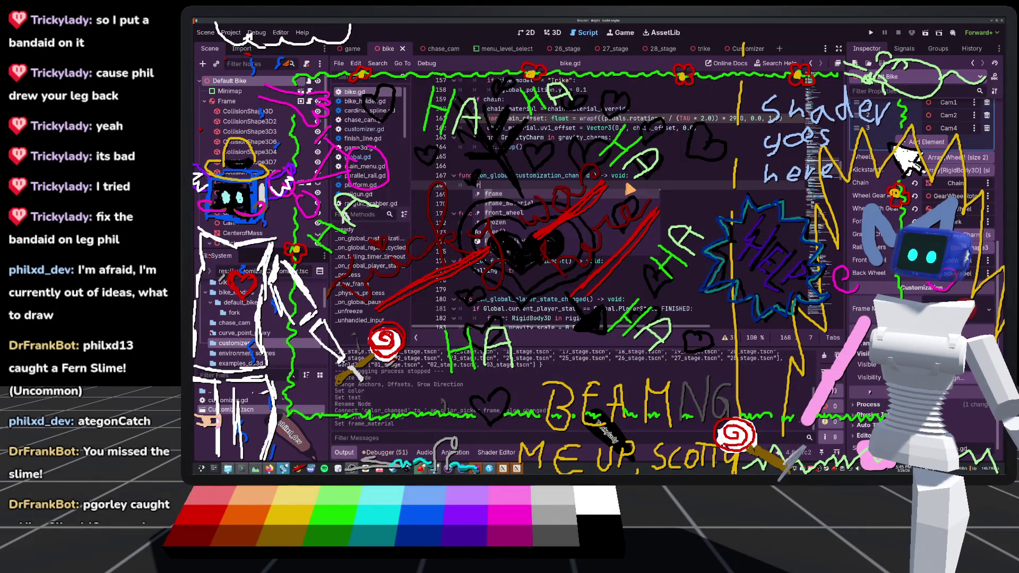
pyautogui.write('ame_material.al')
pyautogui.press('Return')
pyautogui.write('Glo')
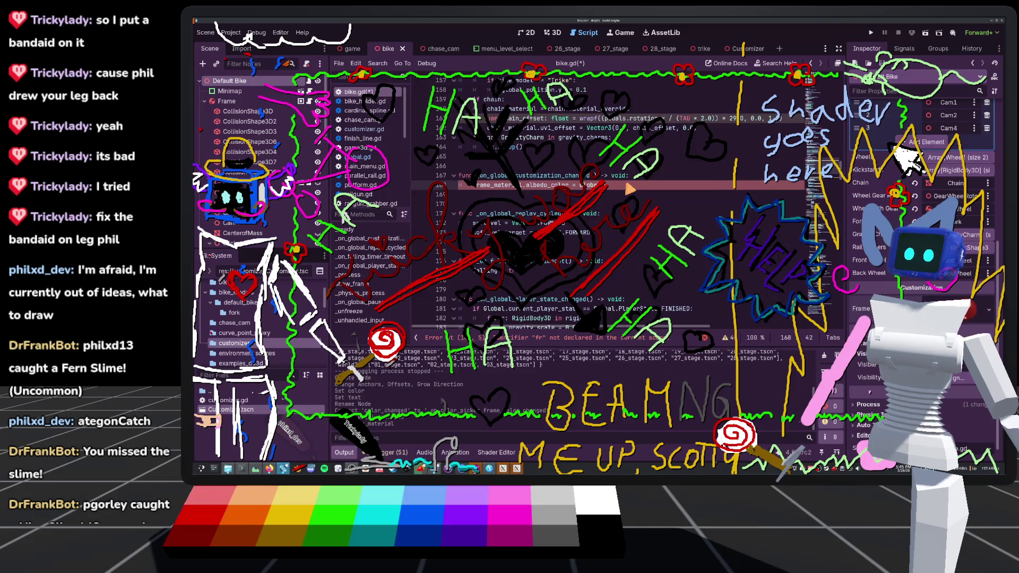
pyautogui.write('bal.bike_albedo')
pyautogui.hotkey('ctrl', 's')
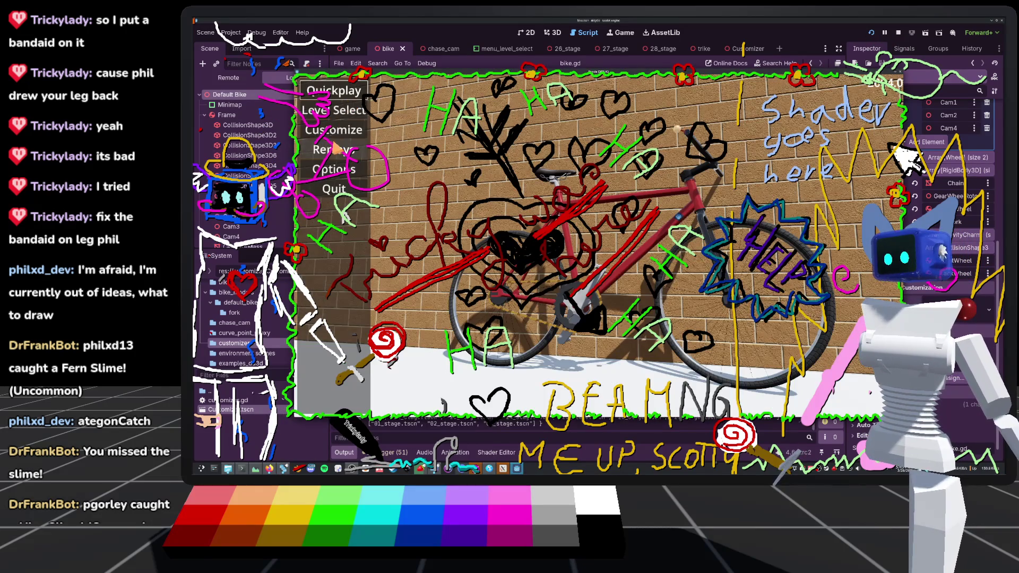
# Step: Start a Quickplay ride on the red bike and bring up the pause menu
pyautogui.click(334, 150)
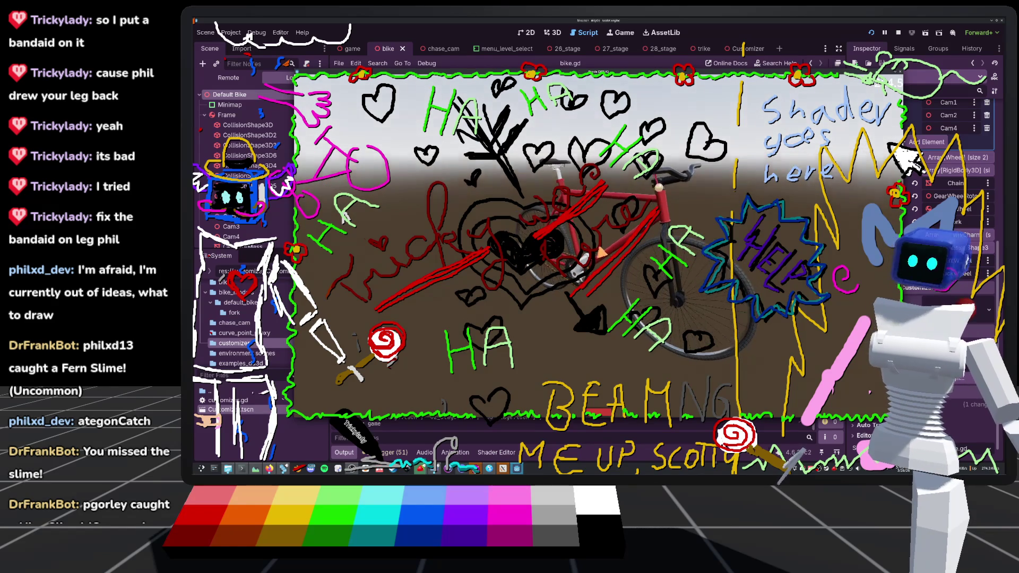
pyautogui.press('Escape')
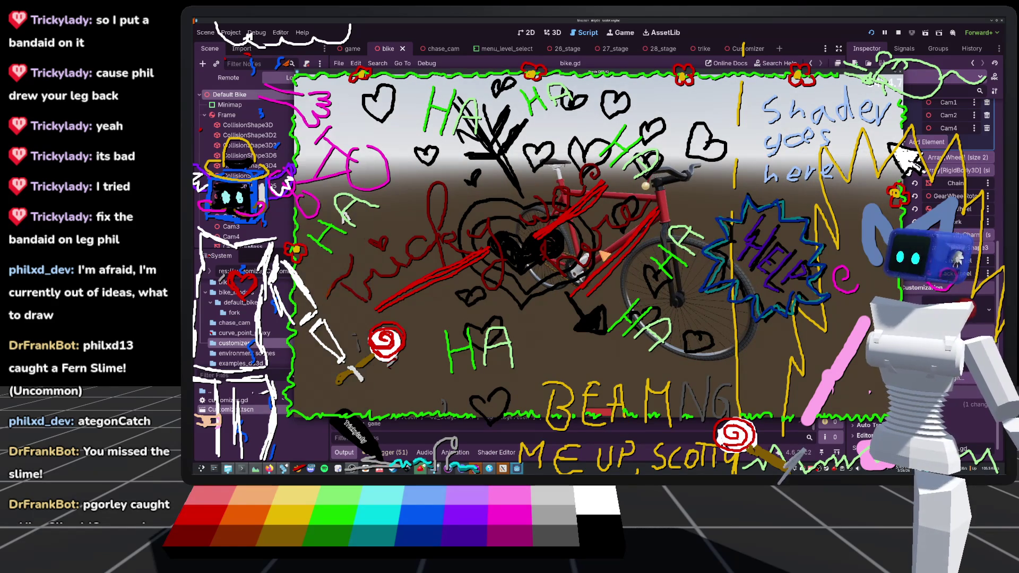
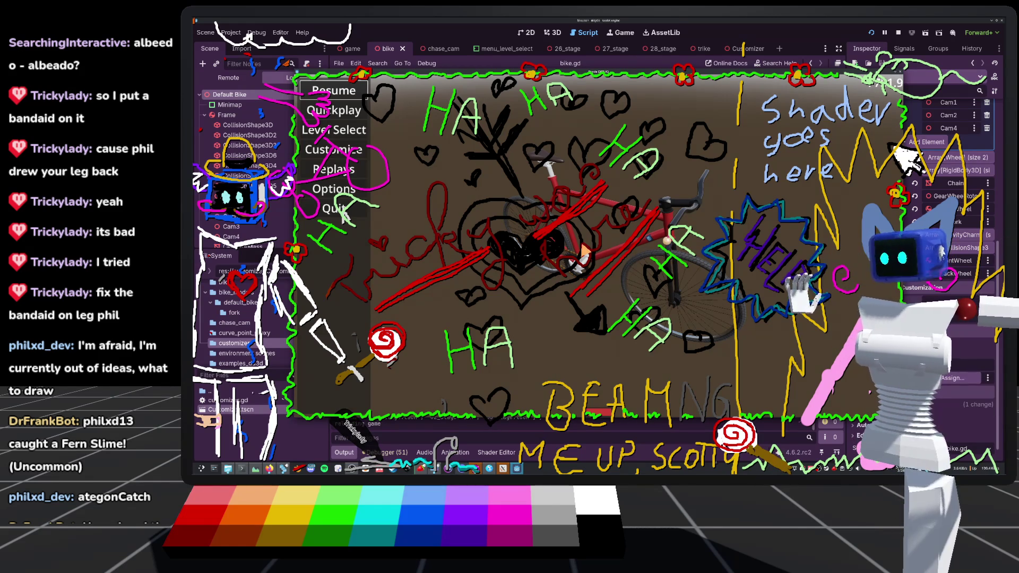
# Step: Stop the running bike game and show the game scene in the 2D view
pyautogui.click(898, 32)
pyautogui.click(499, 207)
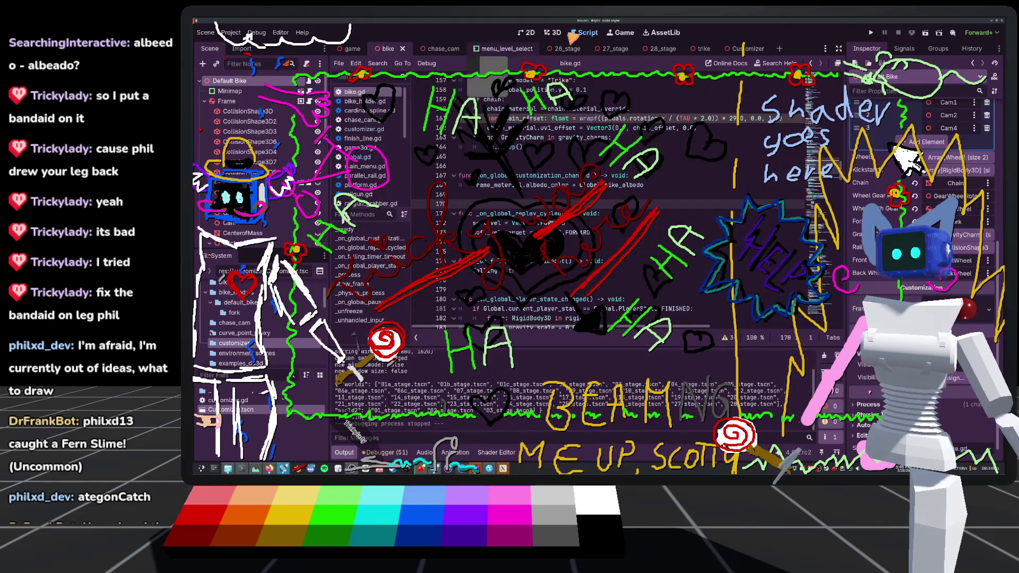
pyautogui.click(345, 49)
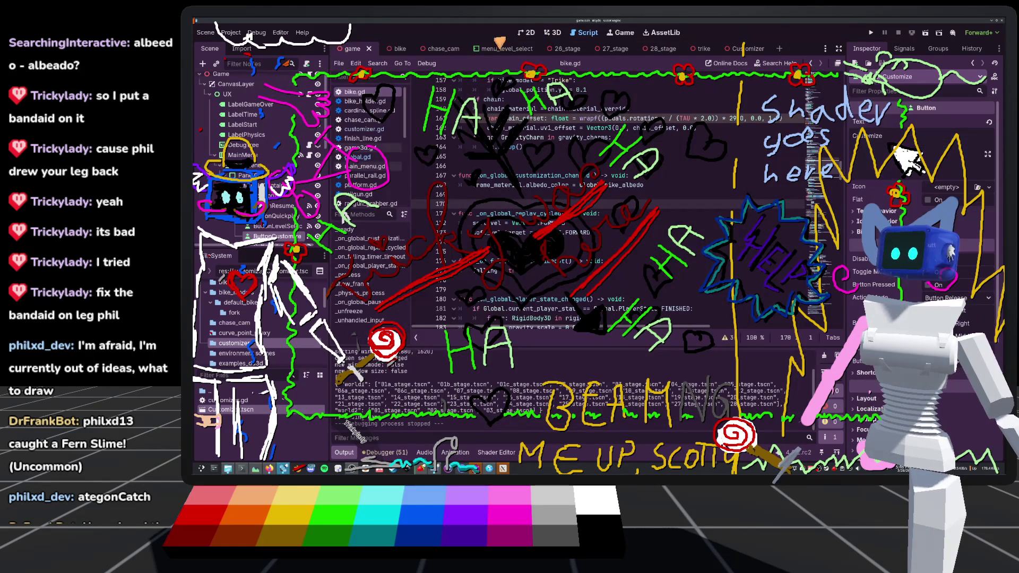
pyautogui.click(526, 32)
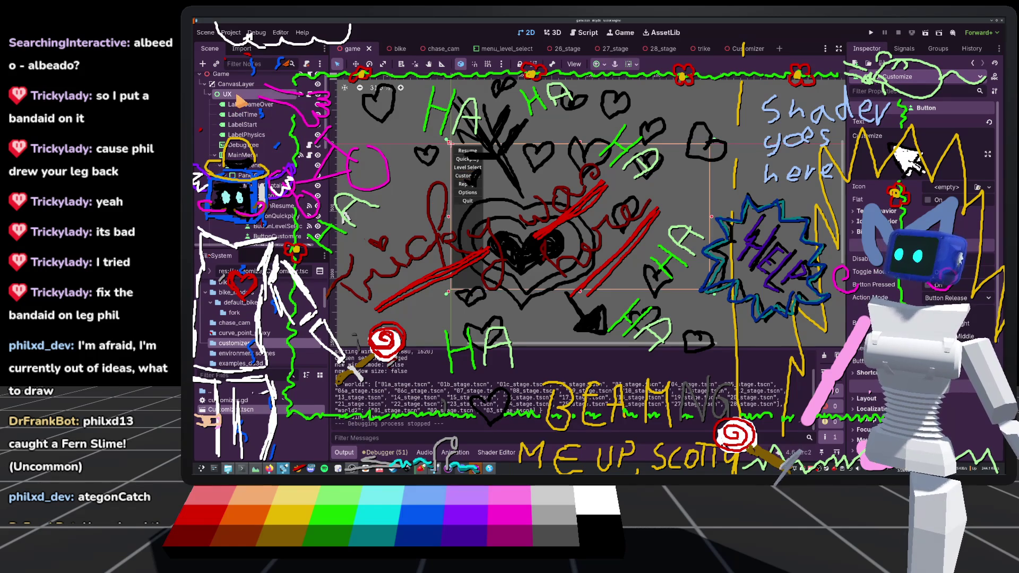
# Step: Inspect the CanvasLayer, UX and DebugTree nodes, then MainMenu's mouse filter settings
pyautogui.click(237, 85)
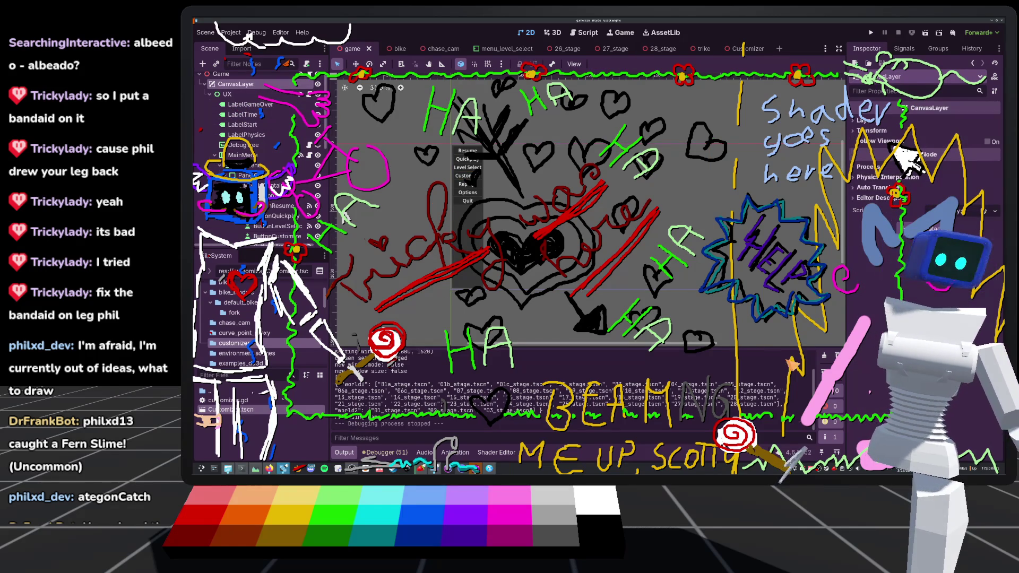
pyautogui.moveTo(897, 150)
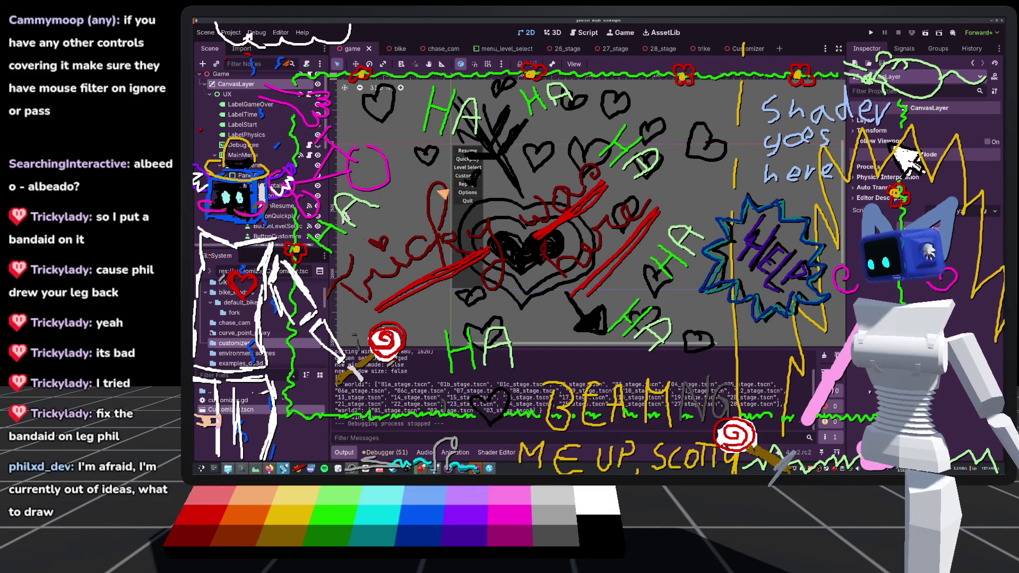
pyautogui.click(227, 94)
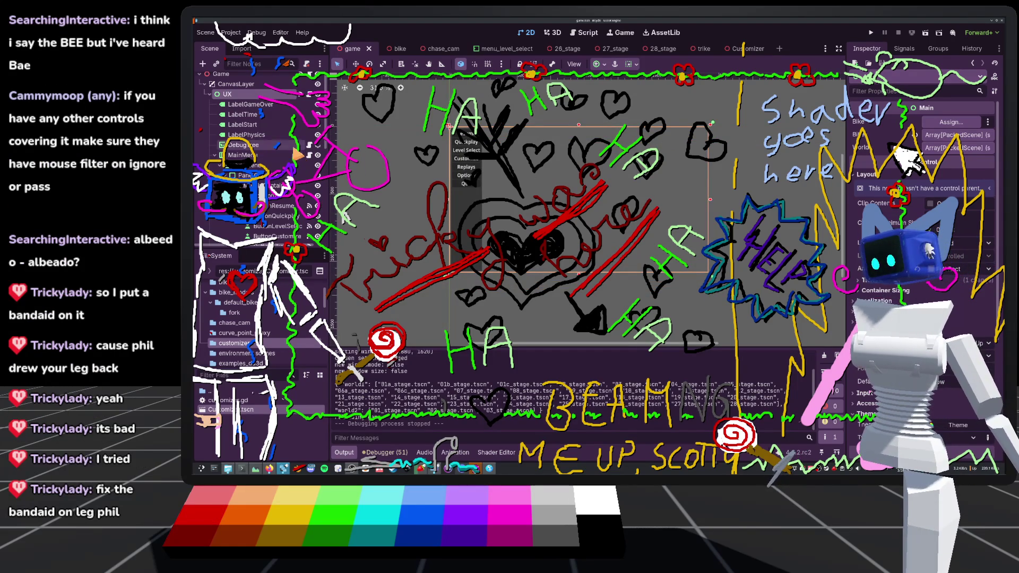
pyautogui.scroll(-2, 255, 133)
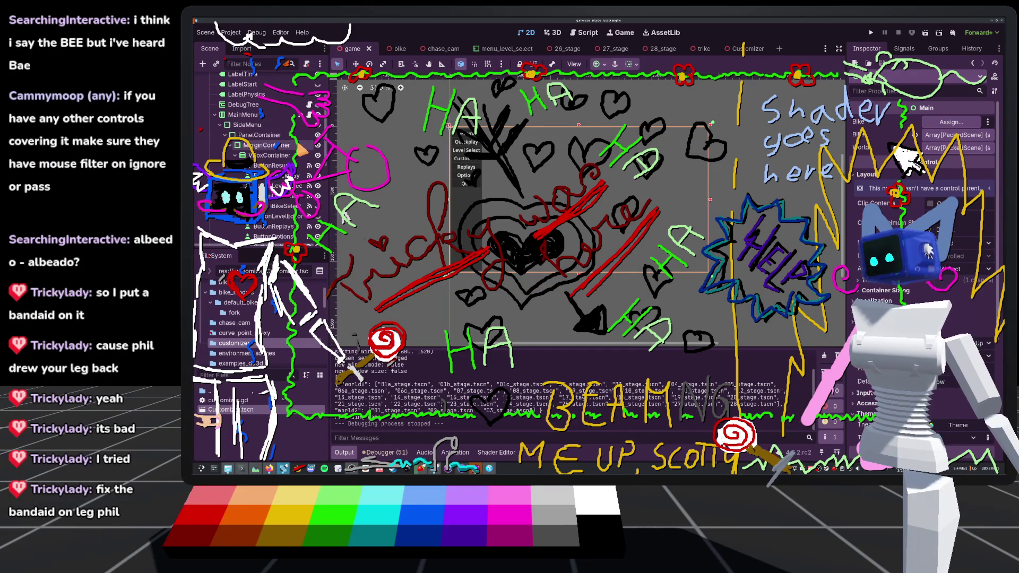
pyautogui.click(243, 104)
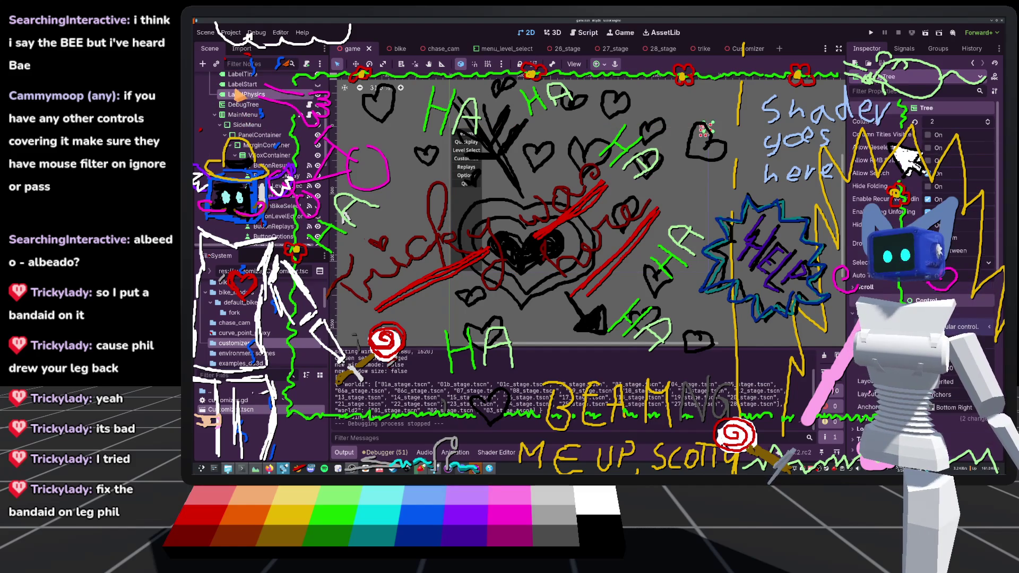
pyautogui.press('Down')
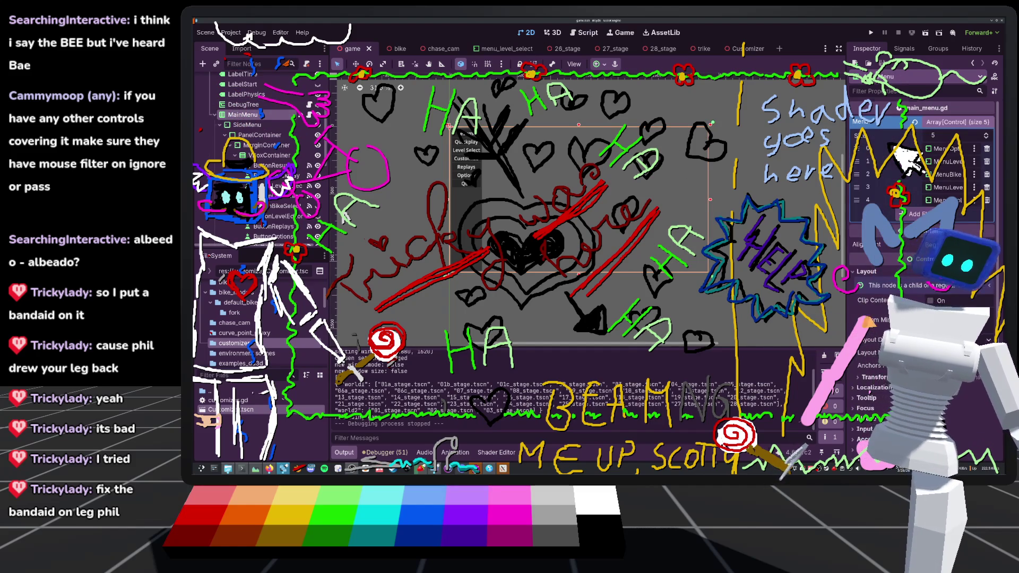
pyautogui.scroll(-5, 893, 147)
pyautogui.click(858, 265)
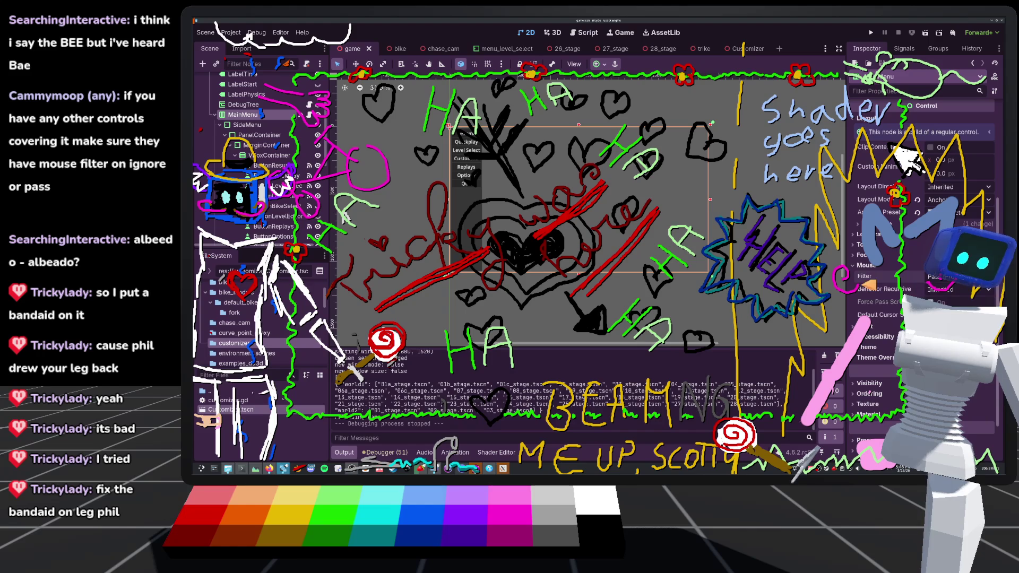
# Step: Check the MarginContainer and Quickplay button, then revisit MainMenu, UX and CanvasLayer
pyautogui.click(257, 145)
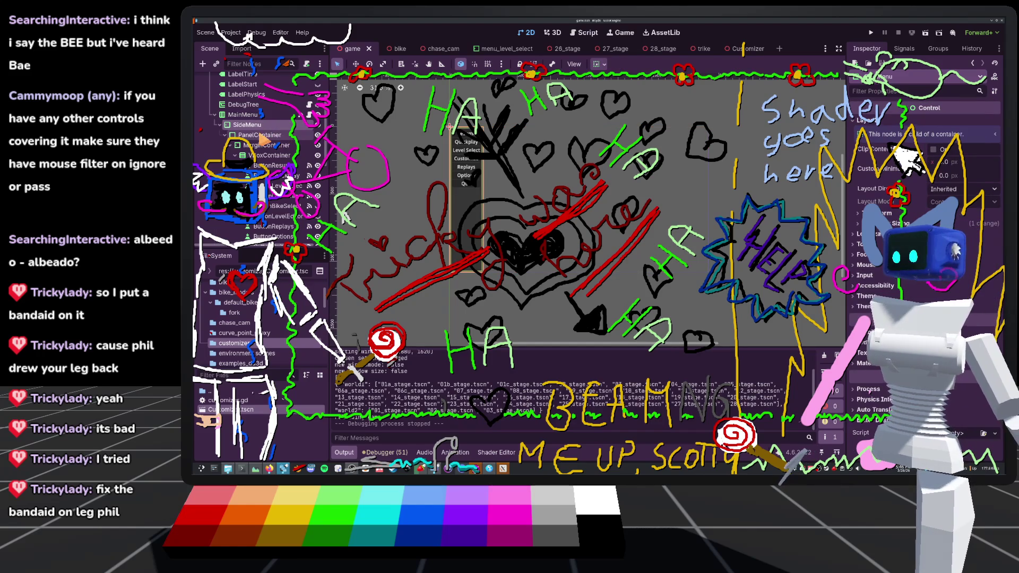
pyautogui.click(268, 175)
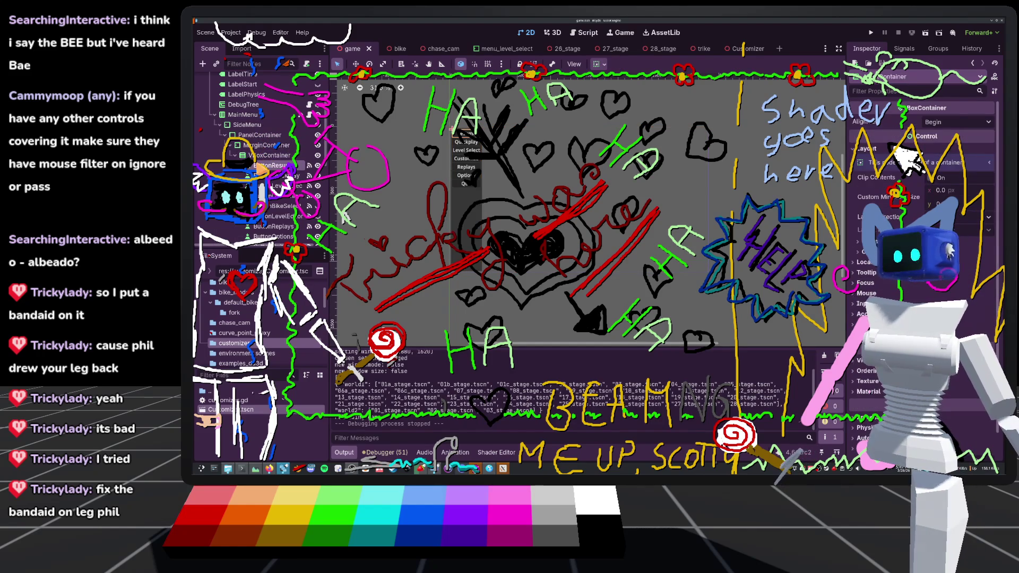
pyautogui.click(260, 116)
pyautogui.scroll(3, 256, 117)
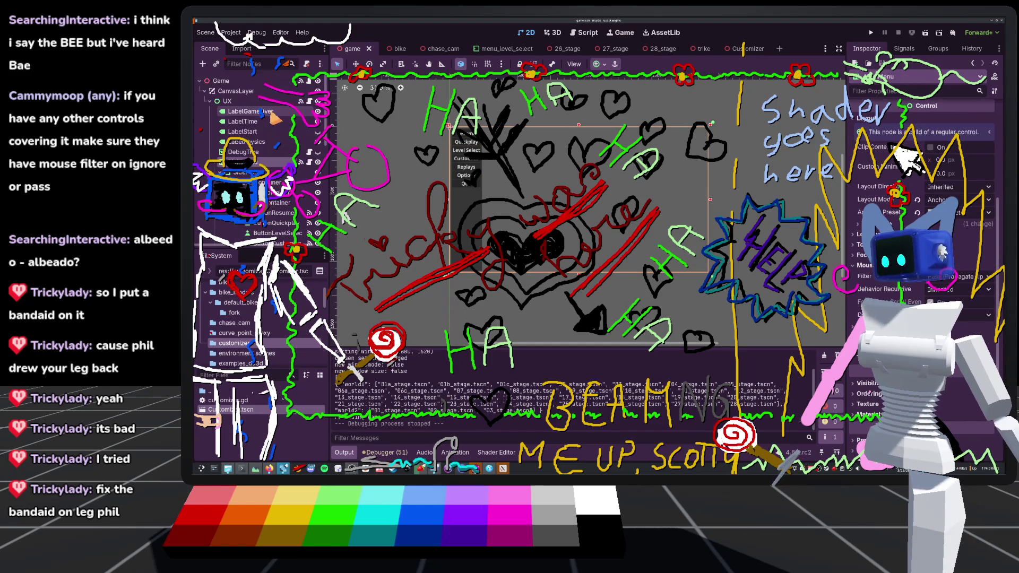
pyautogui.click(258, 102)
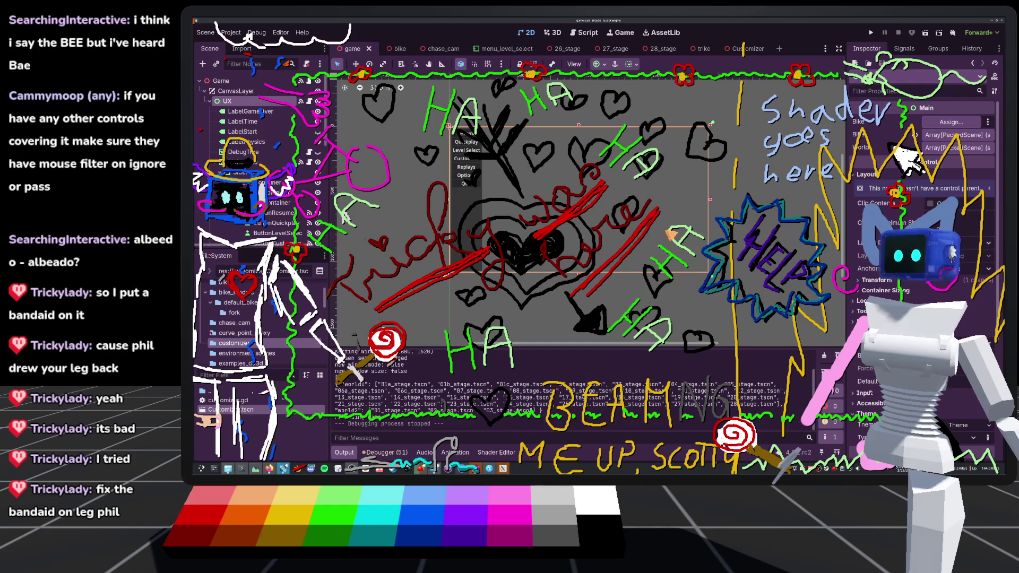
pyautogui.moveTo(743, 58)
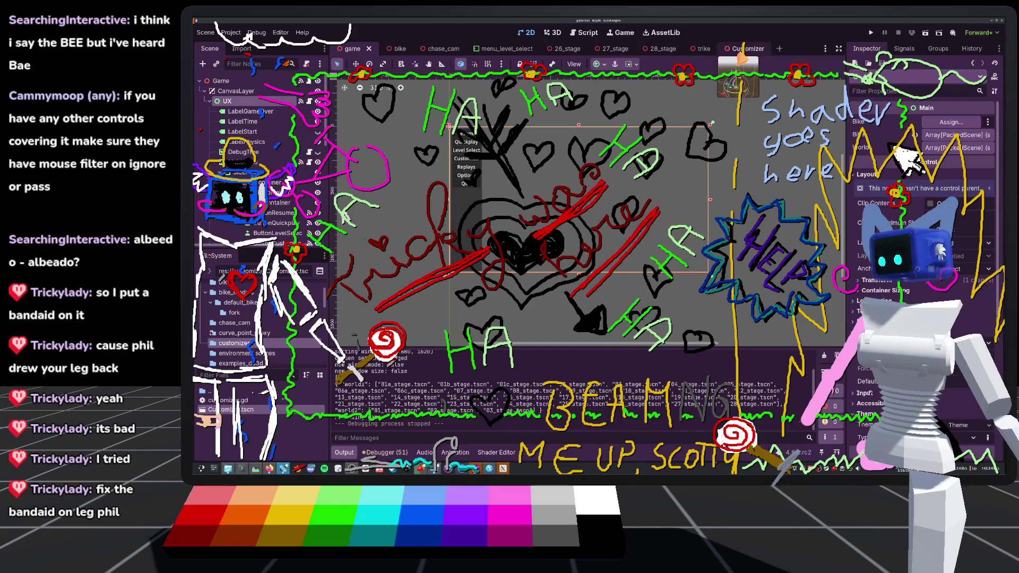
pyautogui.click(258, 94)
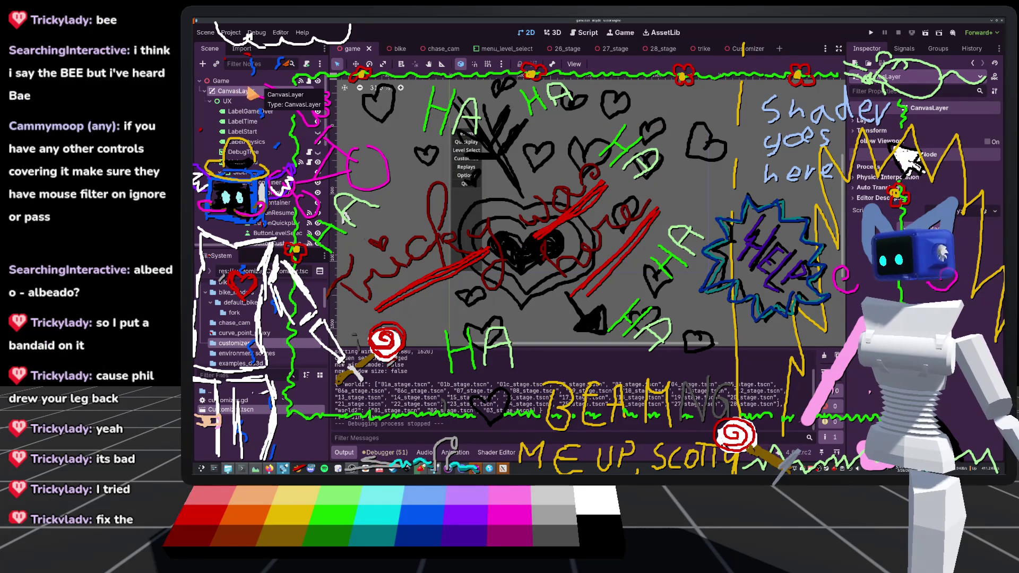
# Step: Review the CanvasLayer's layer number and visibility, then open the Customizer scene
pyautogui.click(234, 102)
pyautogui.click(236, 90)
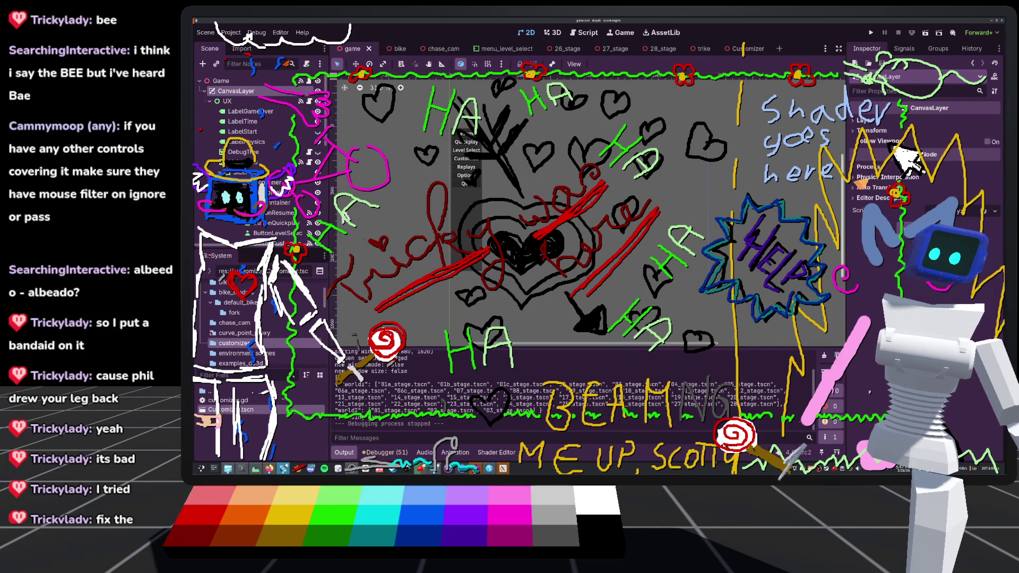
pyautogui.click(878, 122)
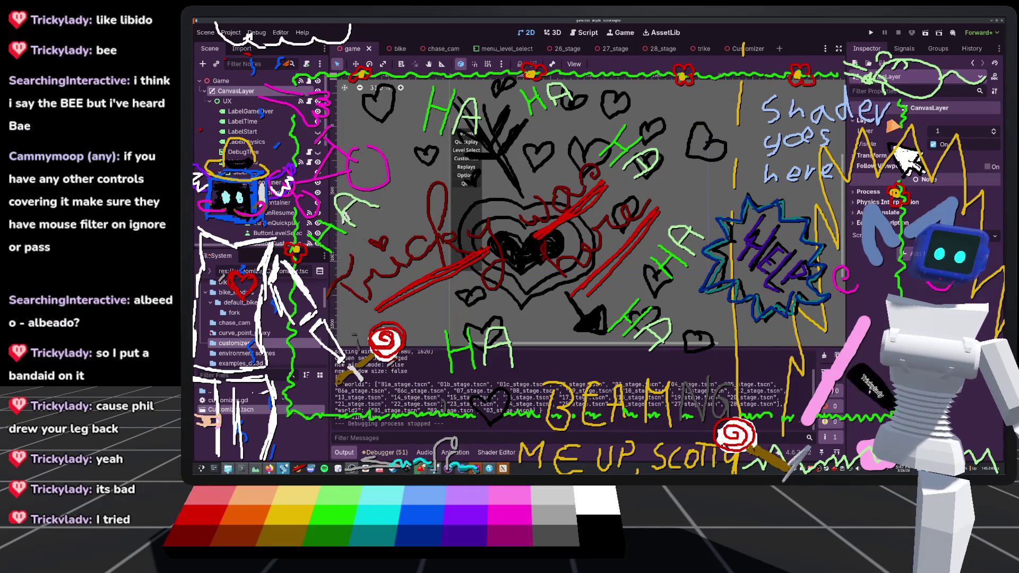
pyautogui.moveTo(866, 138)
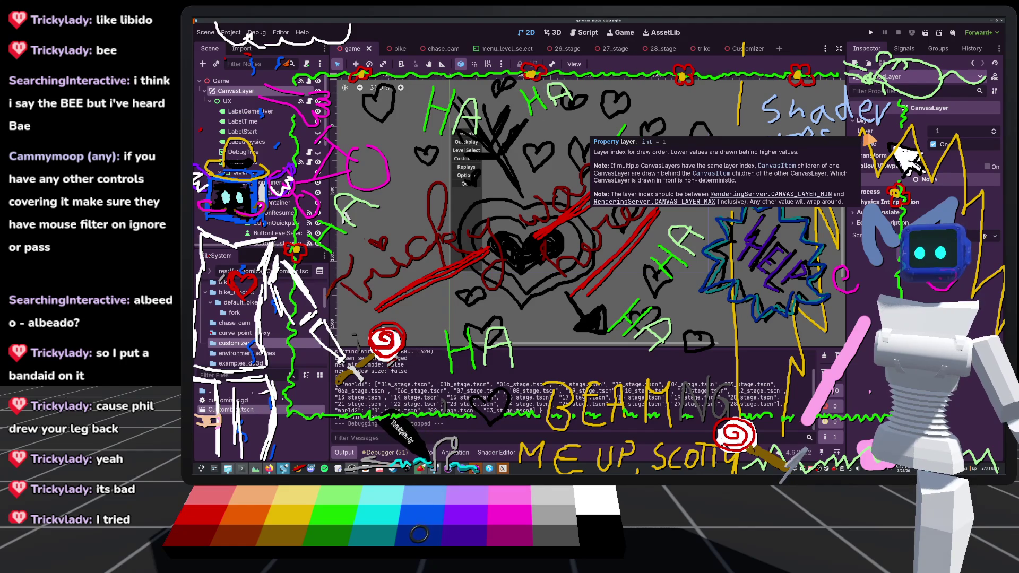
pyautogui.click(885, 120)
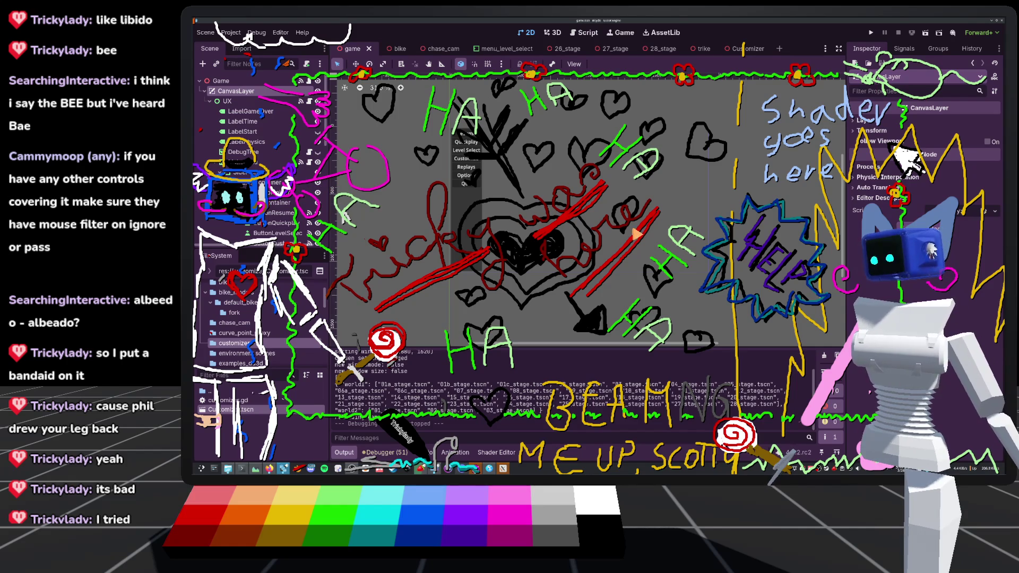
pyautogui.click(743, 48)
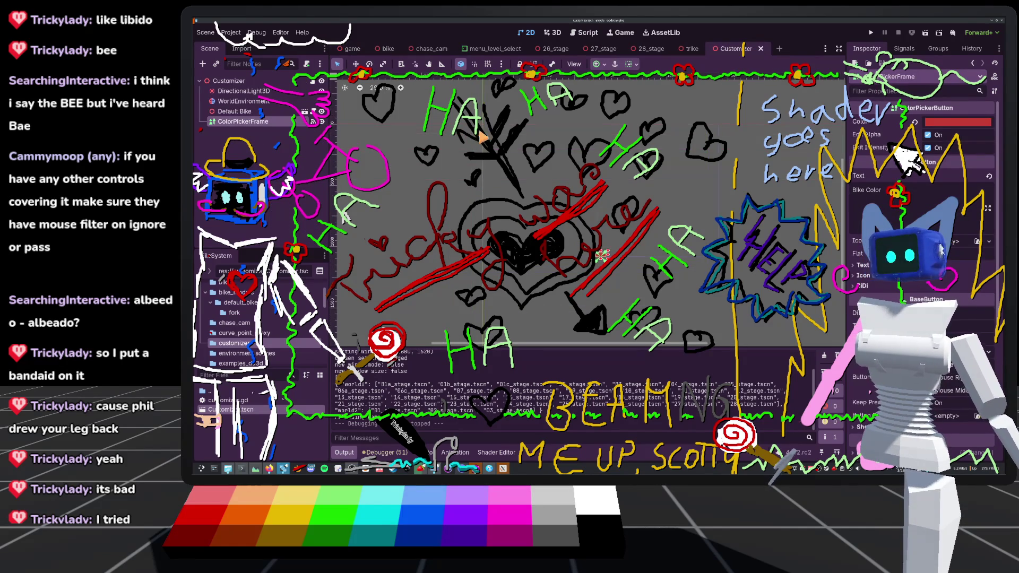
# Step: Drag the ColorPickerFrame lower in the Customizer layout and bring up its signal connections
pyautogui.scroll(5, 584, 223)
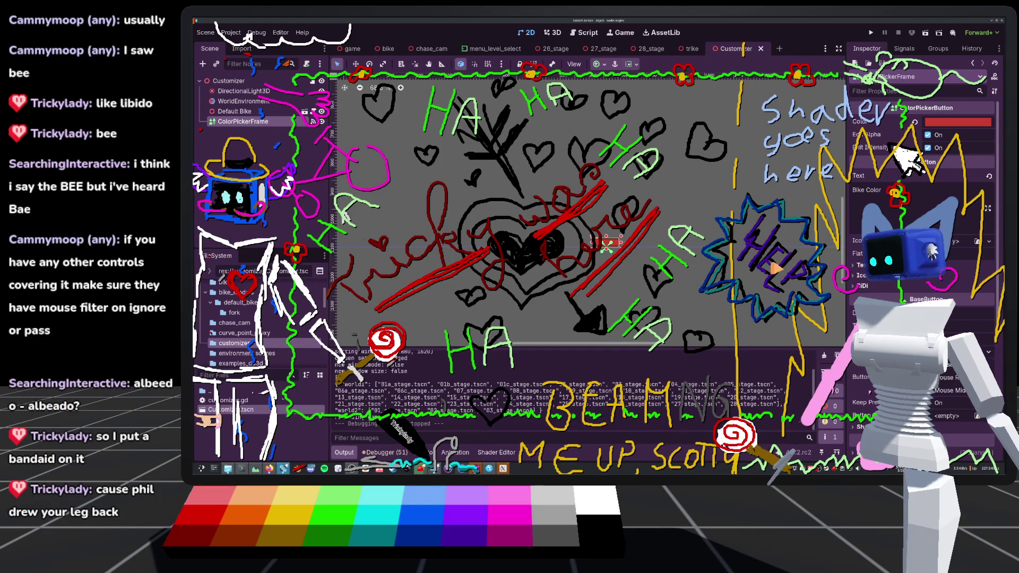
pyautogui.moveTo(606, 243)
pyautogui.mouseDown()
pyautogui.moveTo(637, 291)
pyautogui.moveTo(610, 291)
pyautogui.mouseUp()
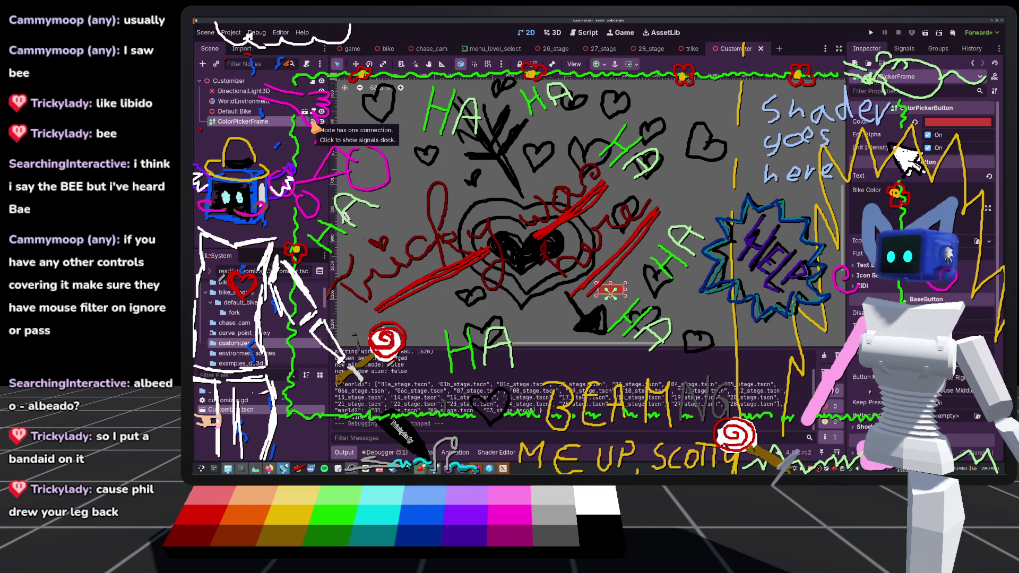
pyautogui.click(312, 80)
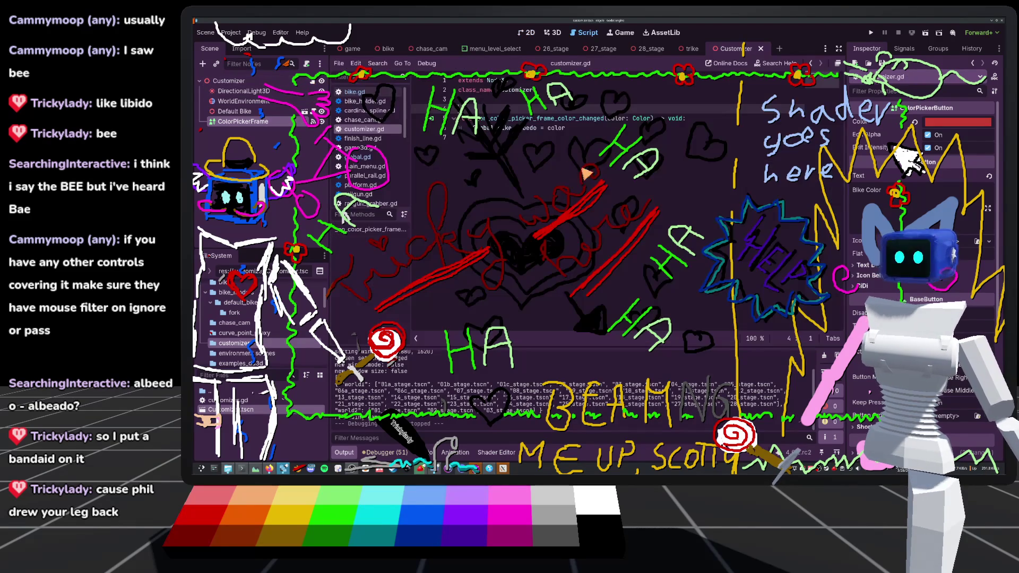
pyautogui.moveTo(570, 129); pyautogui.dragTo(456, 117)
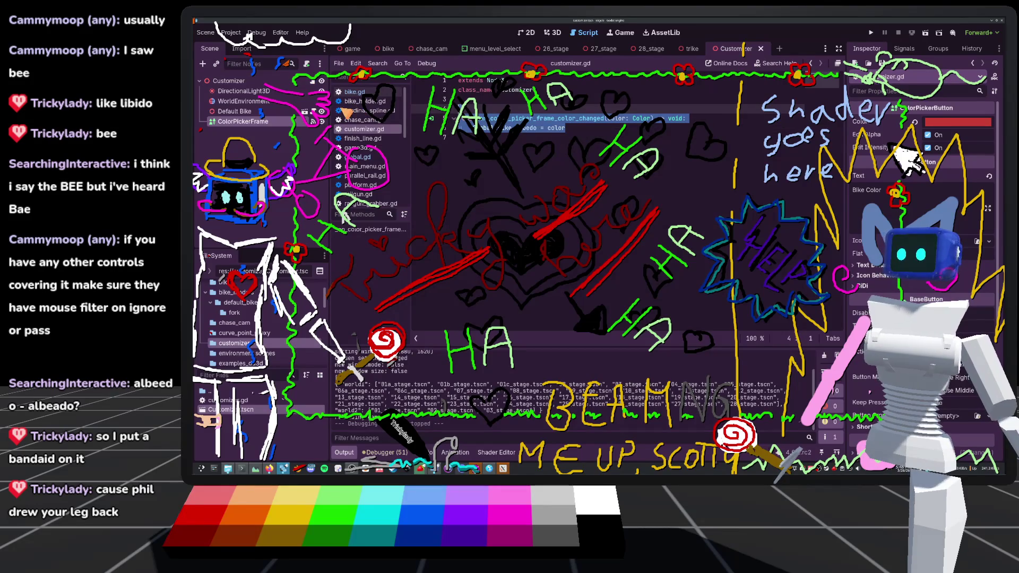
pyautogui.click(237, 111)
pyautogui.click(253, 124)
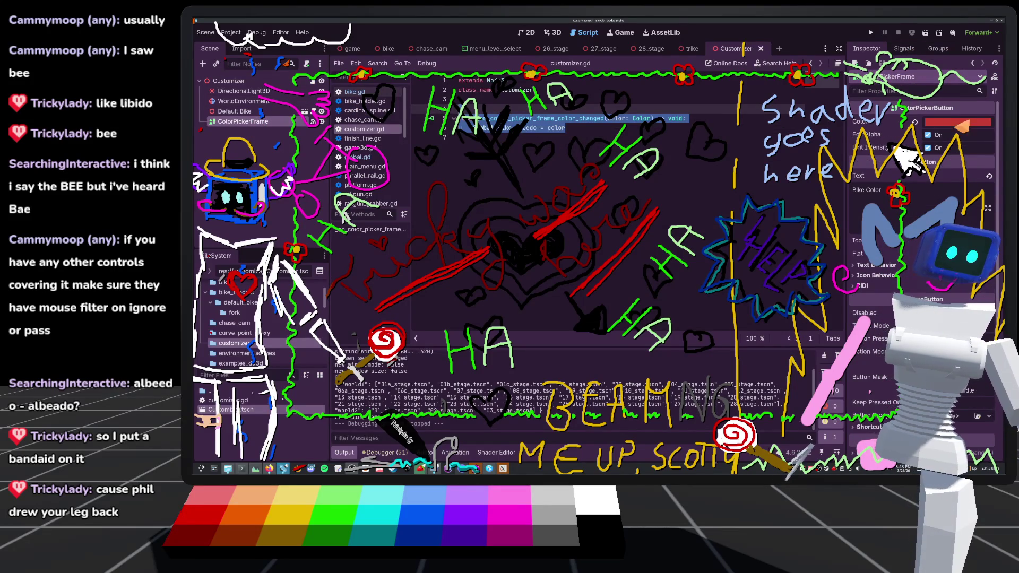
pyautogui.click(906, 48)
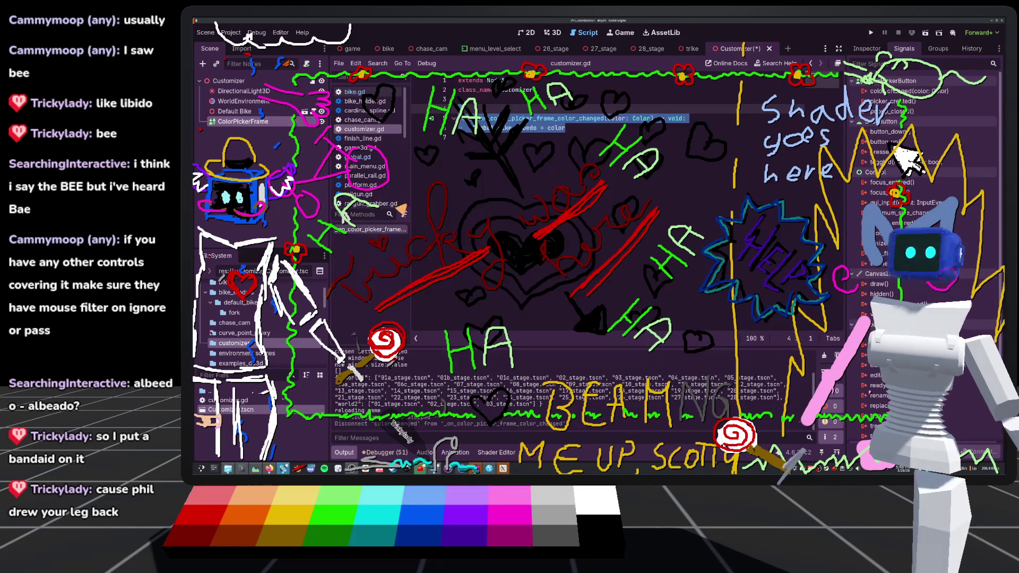
# Step: Cut the ColorPickerFrame node and delete the colour-changed handler from customizer.gd
pyautogui.rightClick(250, 125)
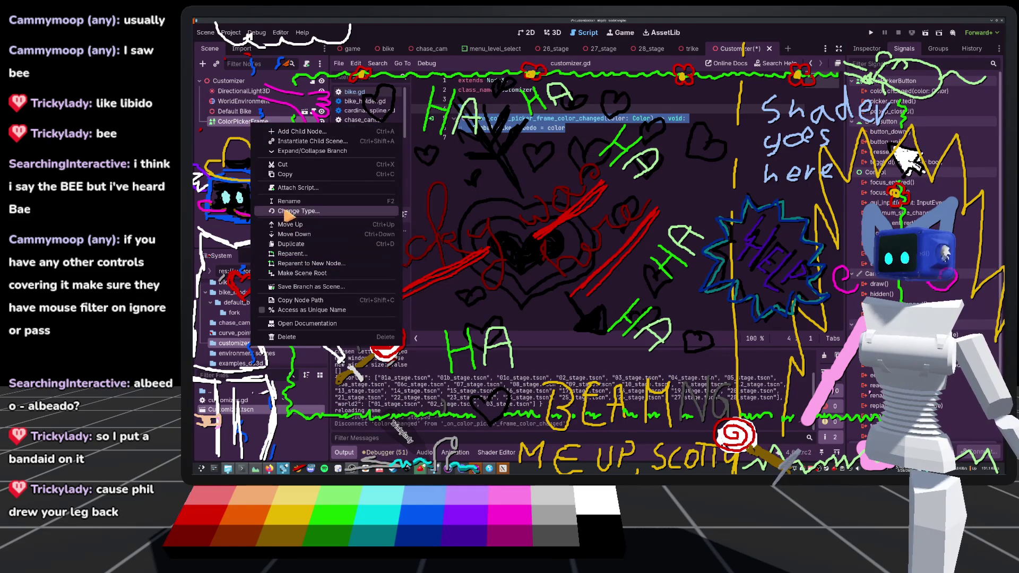
pyautogui.click(283, 164)
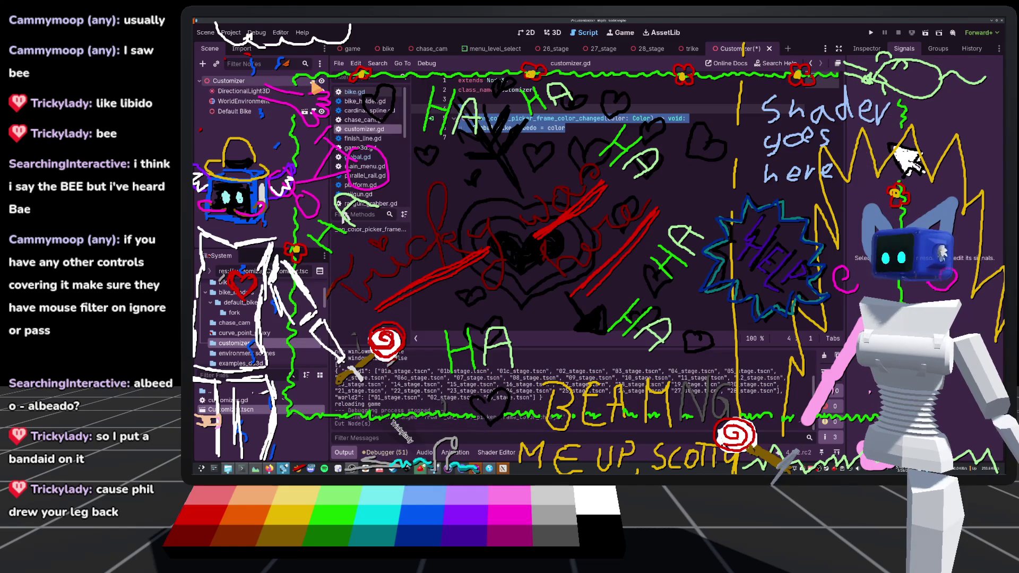
pyautogui.click(419, 101)
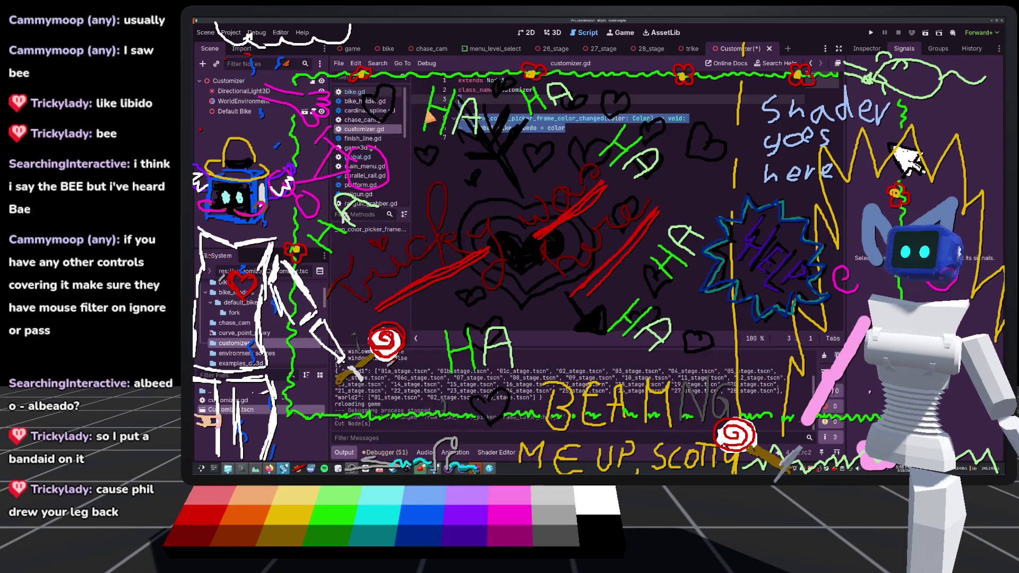
pyautogui.press('BackSpace')
# Step: In the game scene's 2D view, select MainContainer to add a new node under it
pyautogui.click(349, 49)
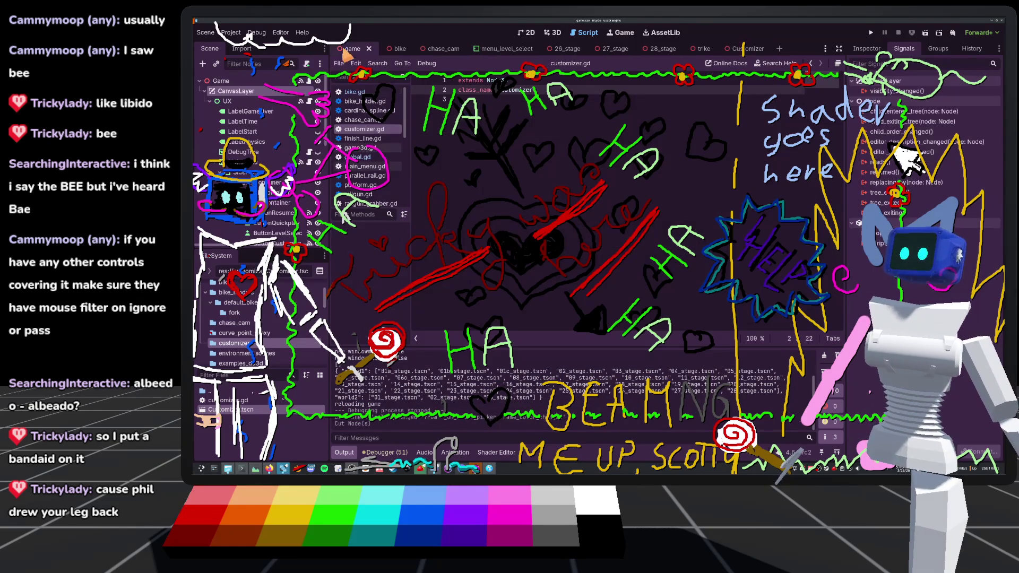
pyautogui.click(531, 32)
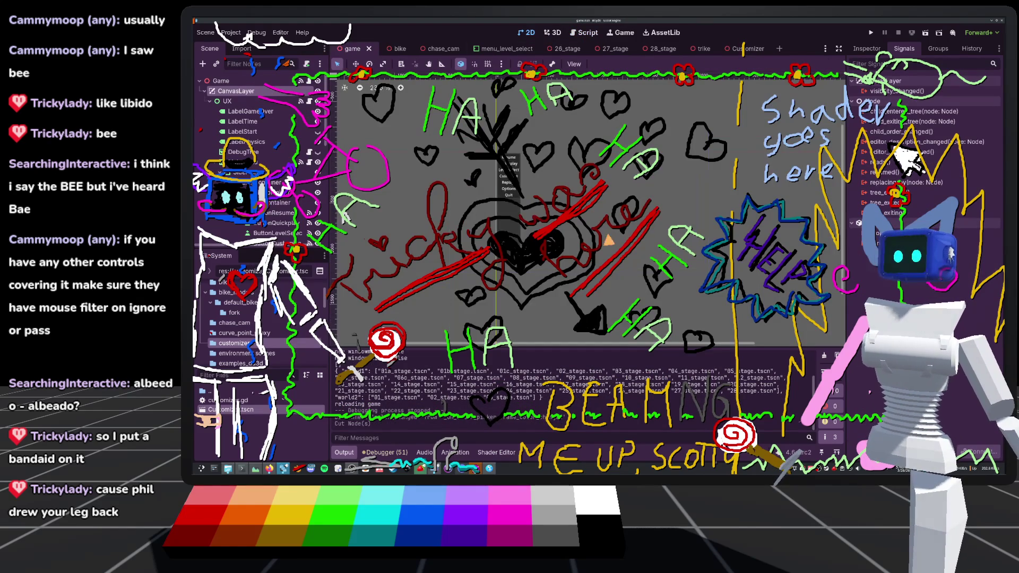
pyautogui.scroll(-2, 260, 159)
pyautogui.click(259, 152)
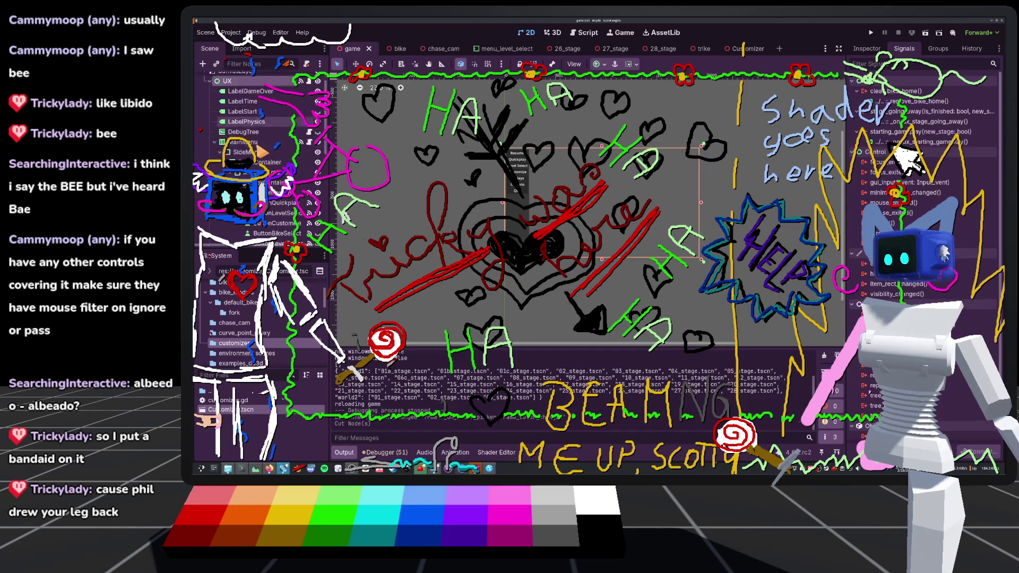
pyautogui.scroll(-10, 257, 151)
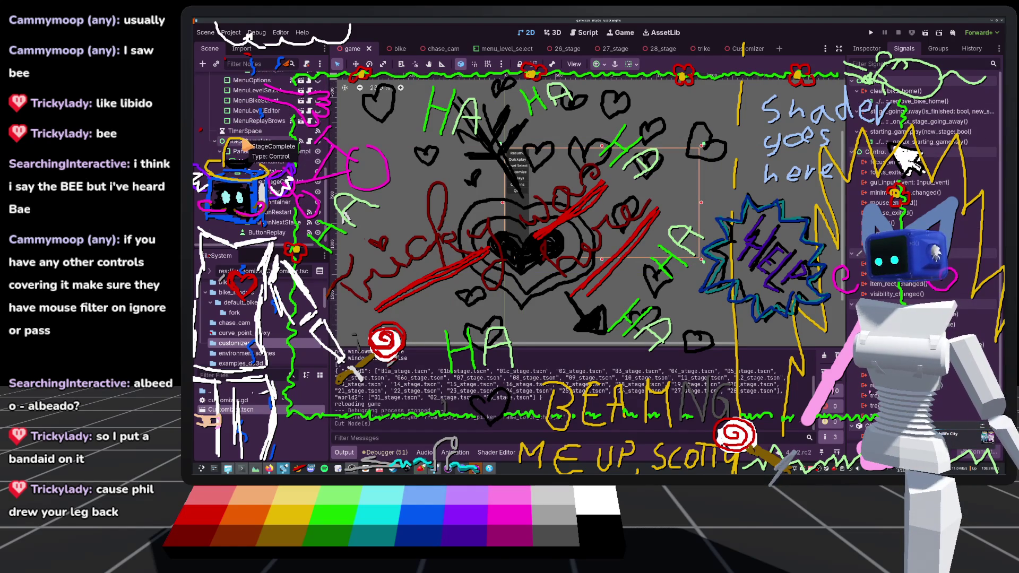
pyautogui.scroll(10, 220, 143)
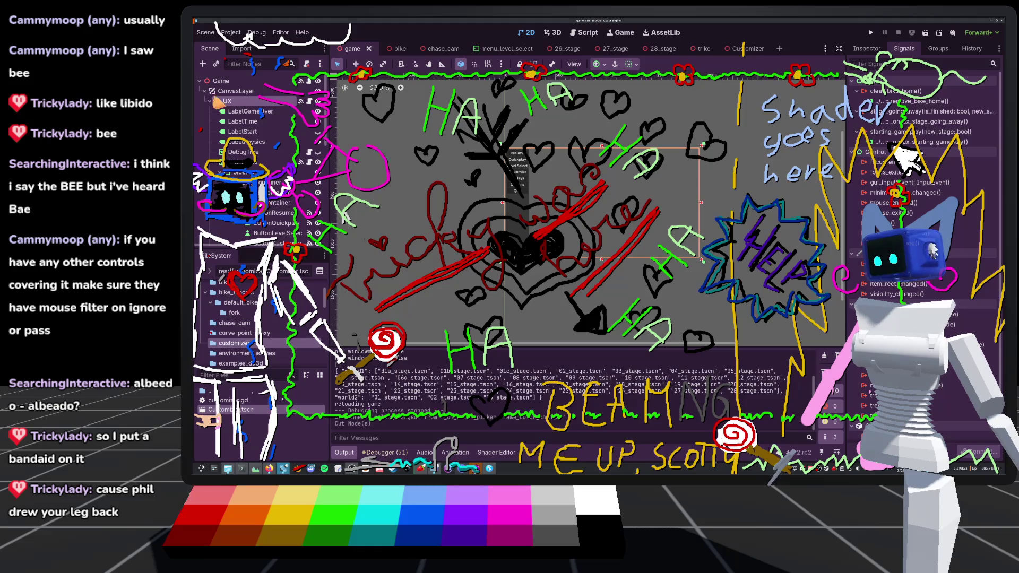
pyautogui.click(202, 65)
# Step: Create a new Control node and apply an anchor layout preset to it
pyautogui.write('bu')
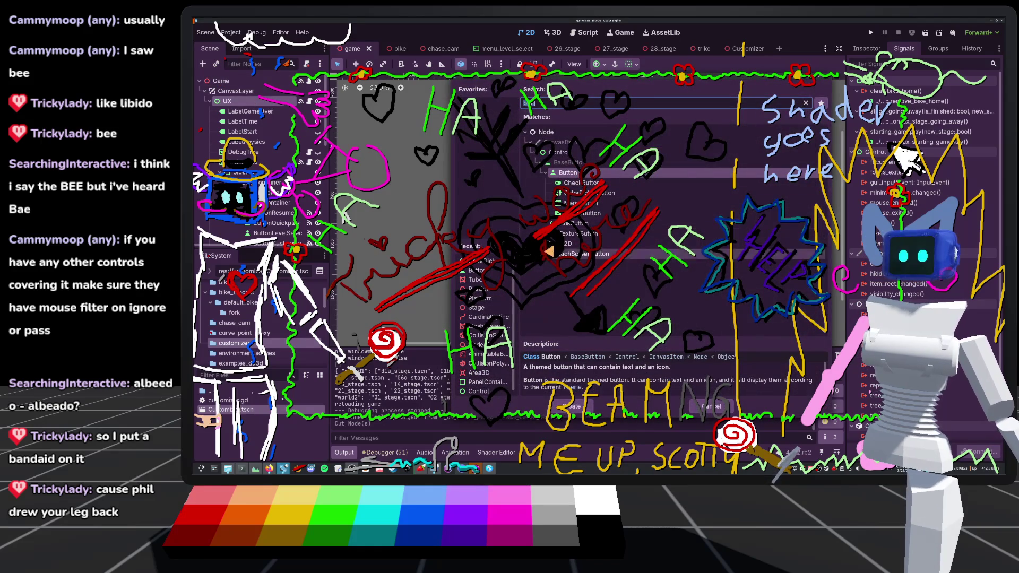
pyautogui.doubleClick(557, 152)
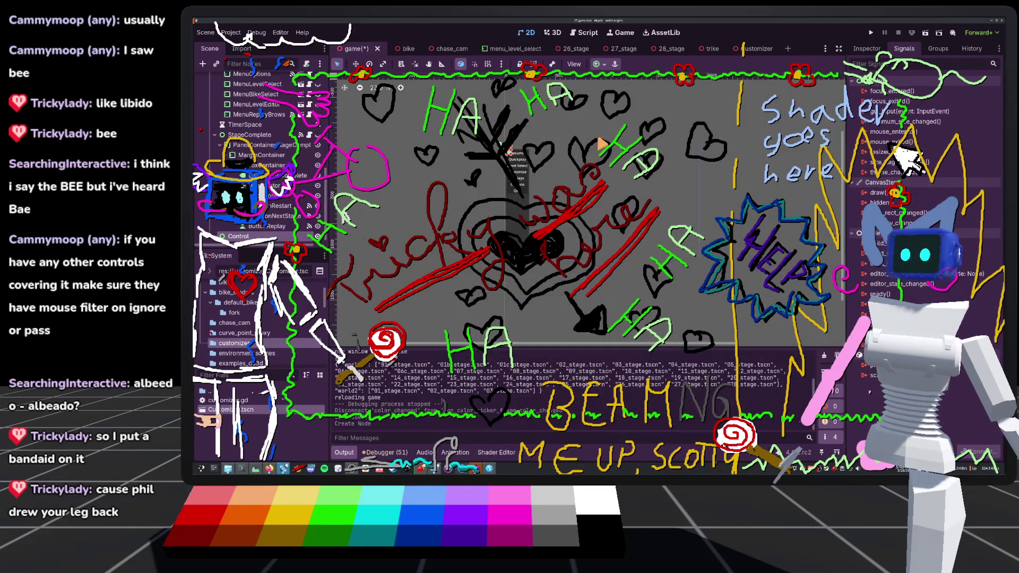
pyautogui.click(597, 64)
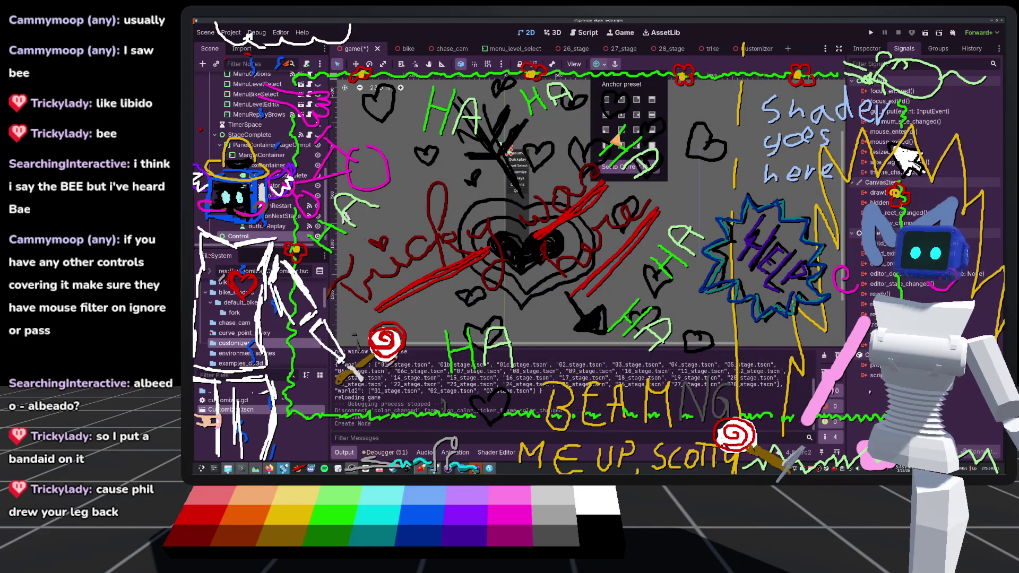
pyautogui.click(651, 133)
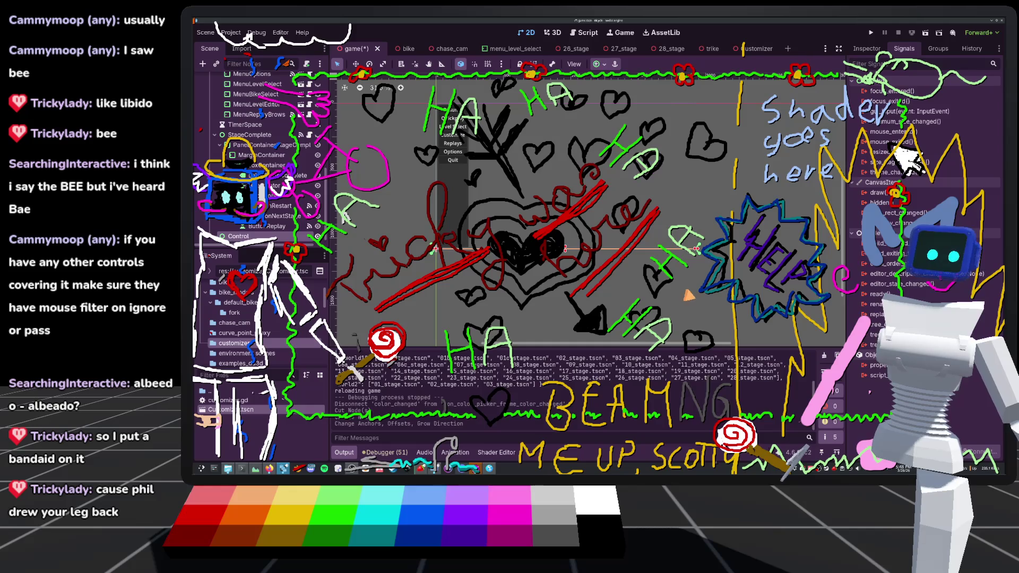
# Step: Rename the new node to Customization and save the game scene
pyautogui.click(866, 49)
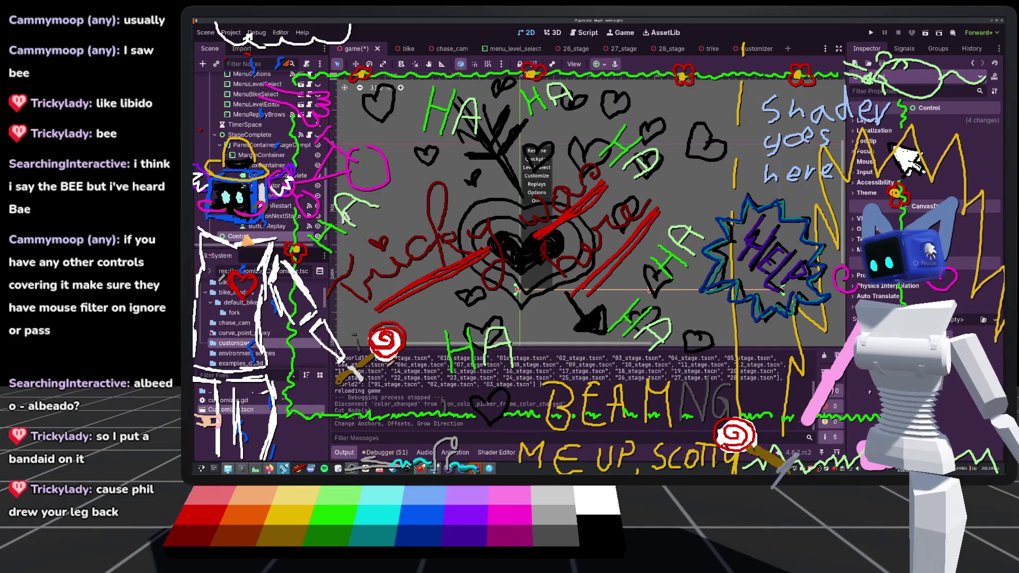
pyautogui.doubleClick(250, 236)
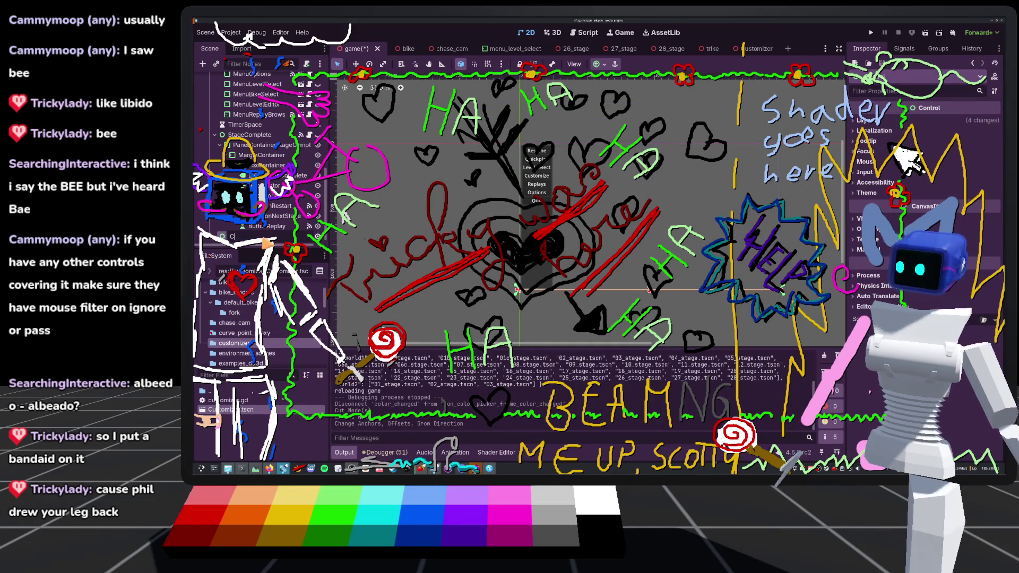
pyautogui.write('Customization')
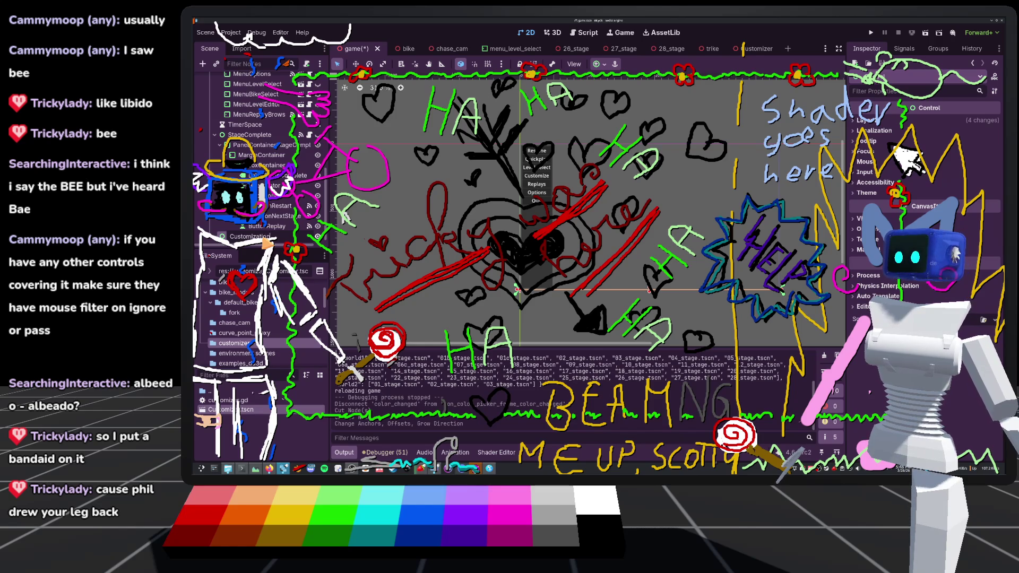
pyautogui.press('Return')
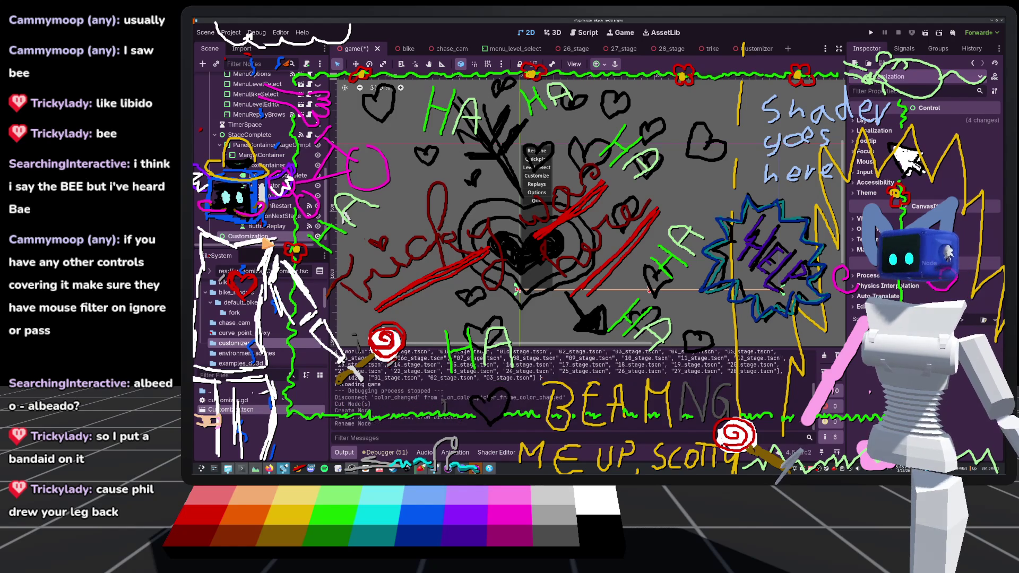
pyautogui.hotkey('ctrl', 's')
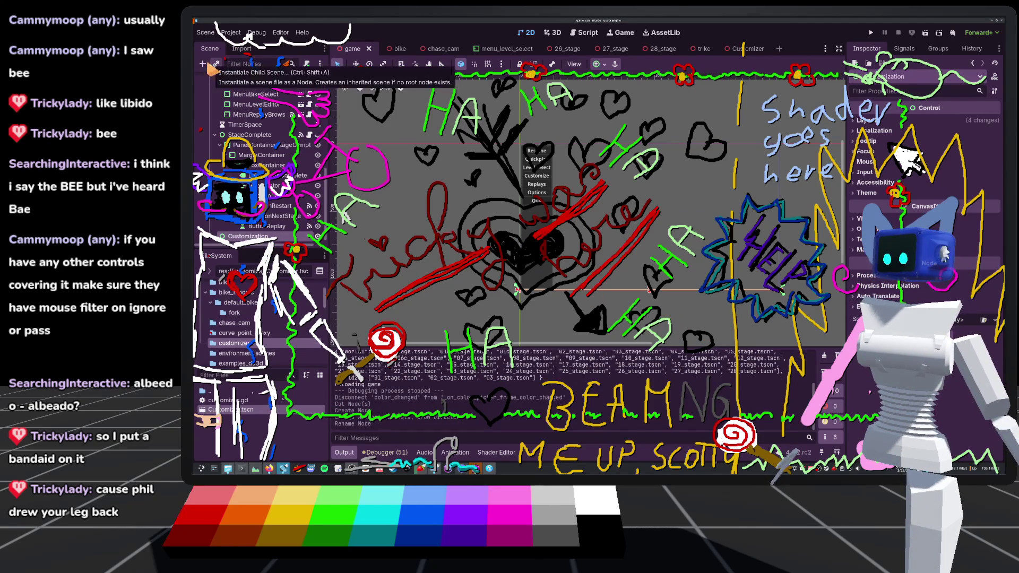
# Step: Attach a new customization.gd script, saved in the customizer folder, to Customization
pyautogui.click(305, 63)
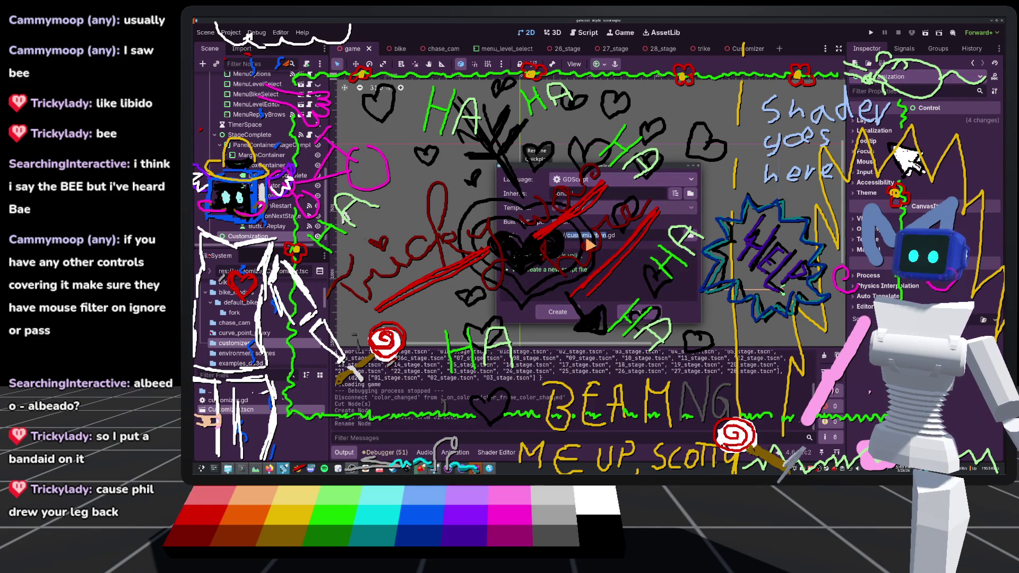
pyautogui.moveTo(515, 238); pyautogui.dragTo(647, 240)
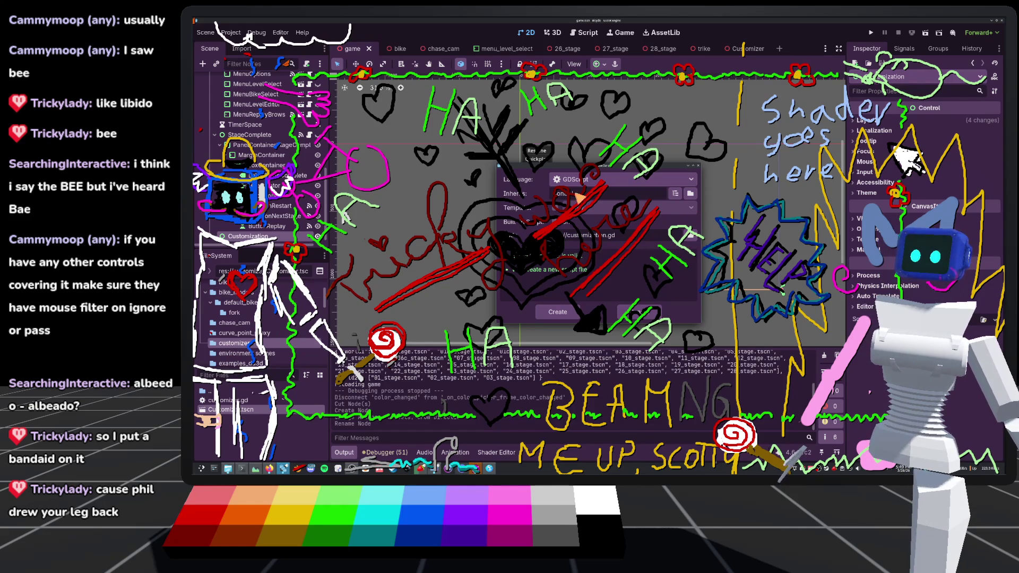
pyautogui.click(690, 193)
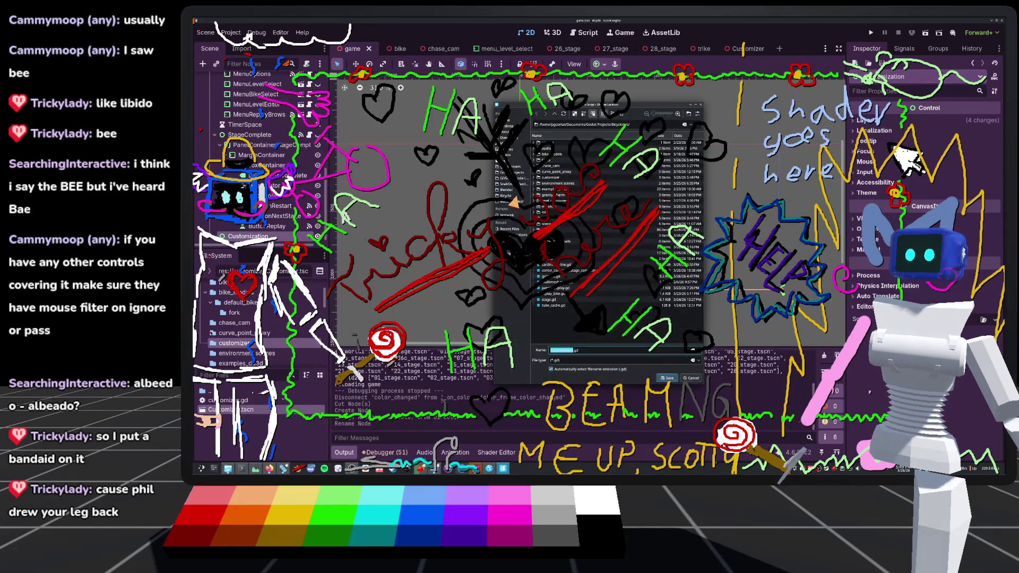
pyautogui.doubleClick(559, 178)
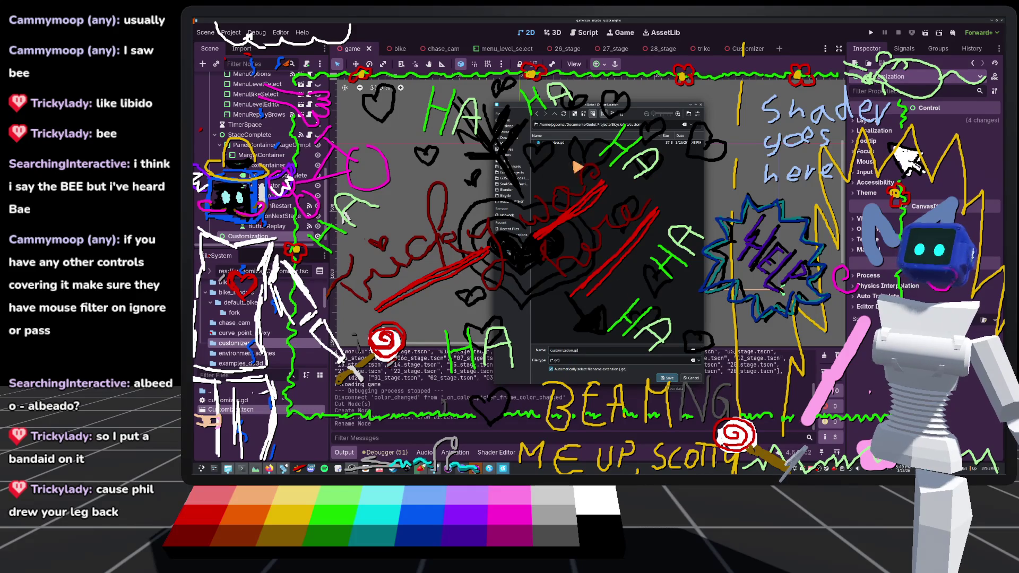
pyautogui.click(668, 378)
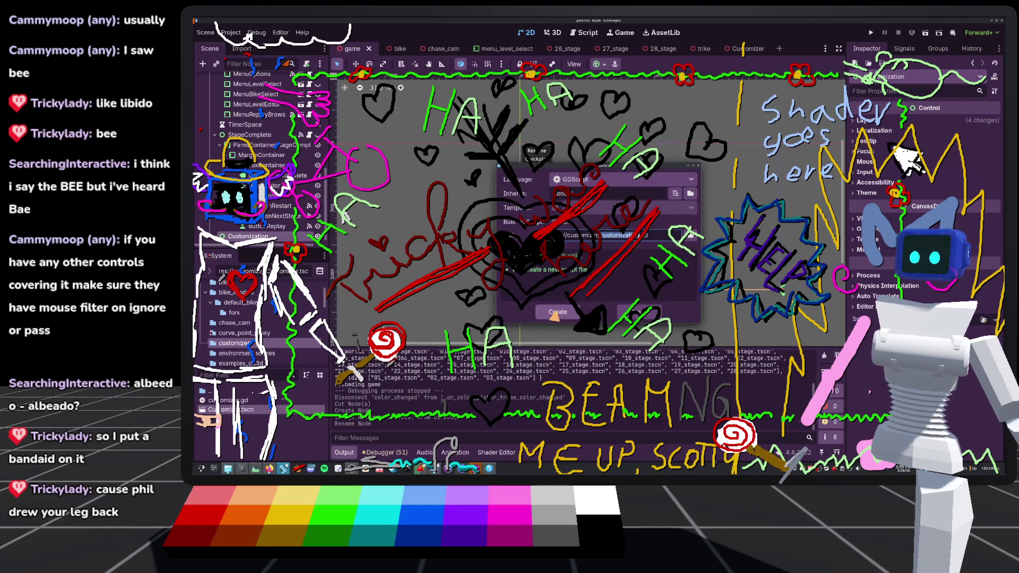
pyautogui.click(558, 315)
pyautogui.click(695, 91)
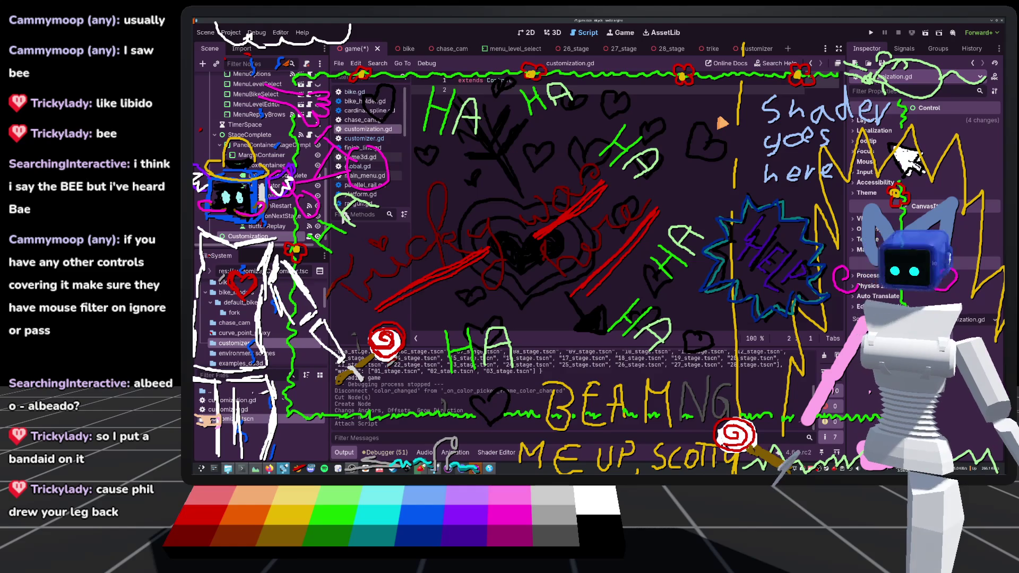
# Step: Add a class_name declaration on line 2 of customization.gd, save, and return to 2D
pyautogui.click(751, 48)
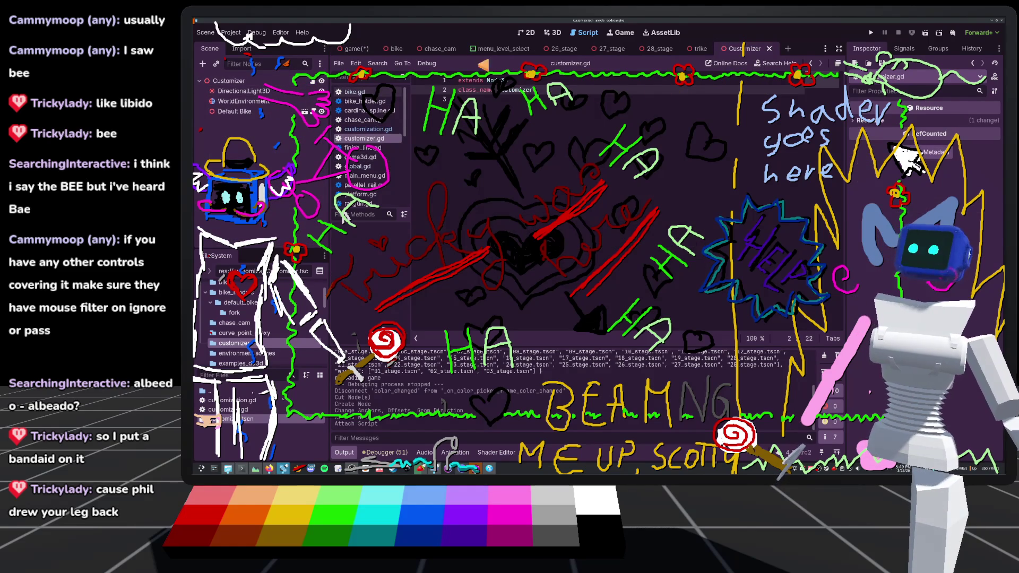
pyautogui.click(353, 49)
pyautogui.click(371, 129)
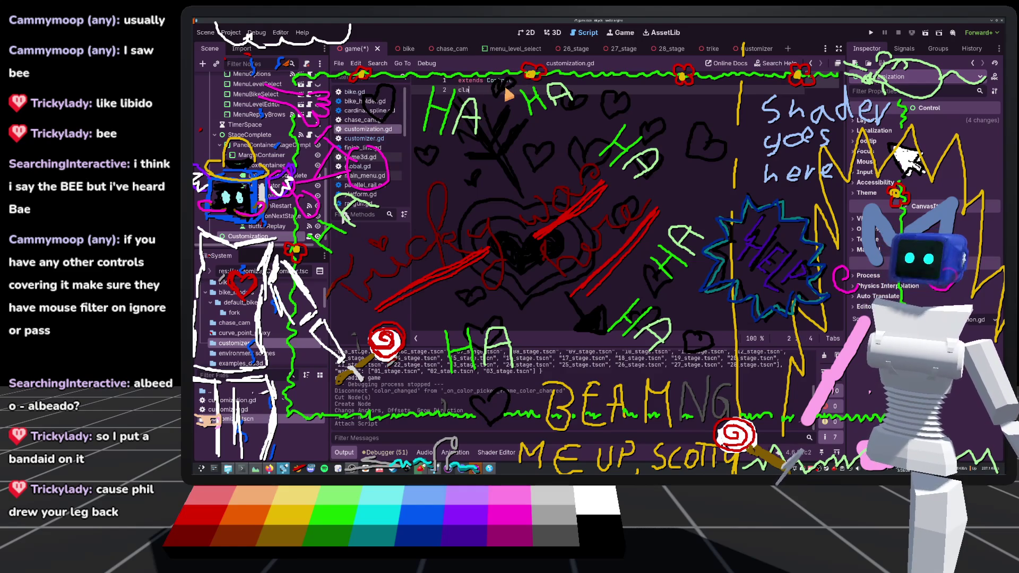
pyautogui.write('ss_name CustomizationUI')
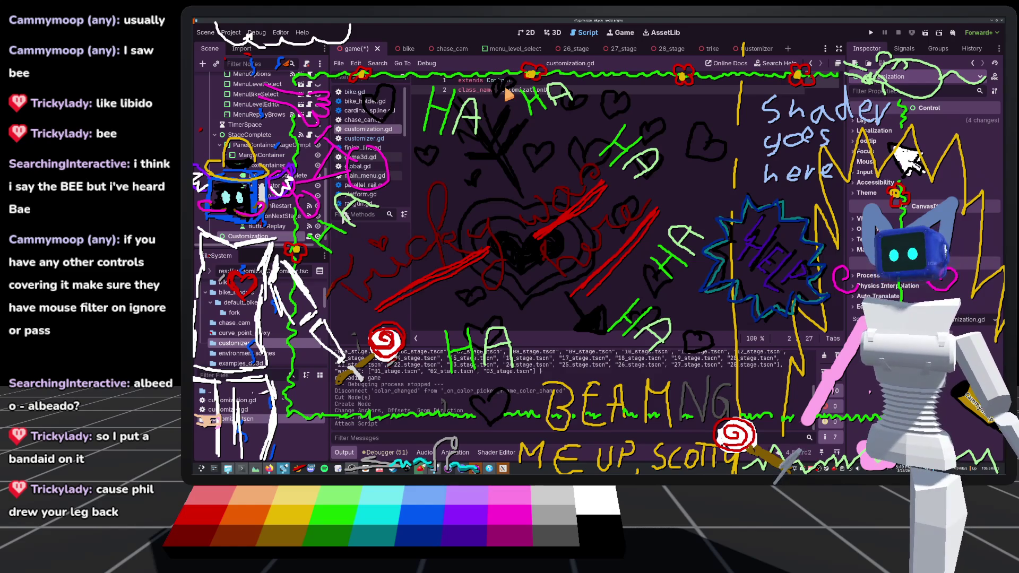
pyautogui.press('Return')
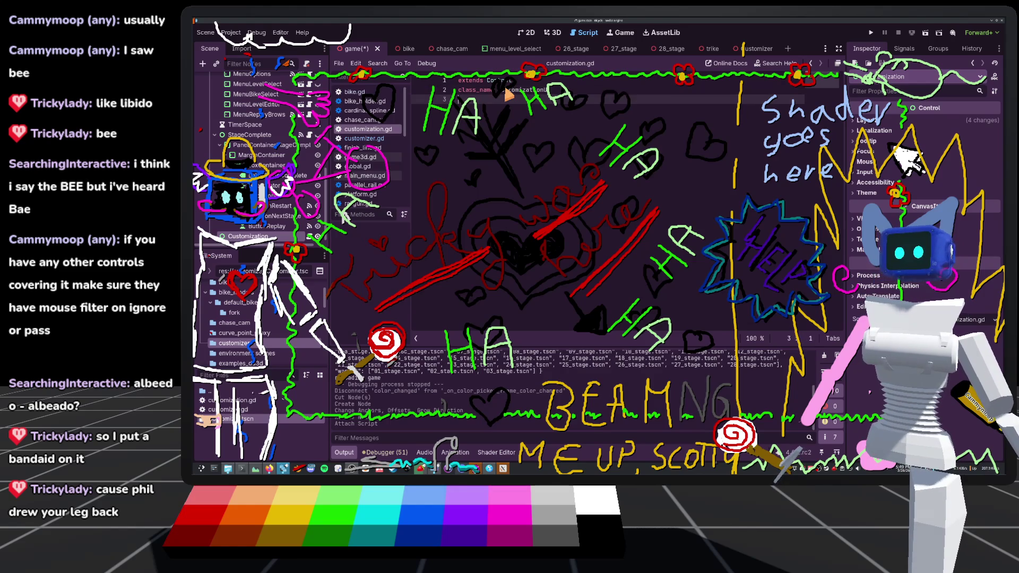
pyautogui.hotkey('ctrl', 's')
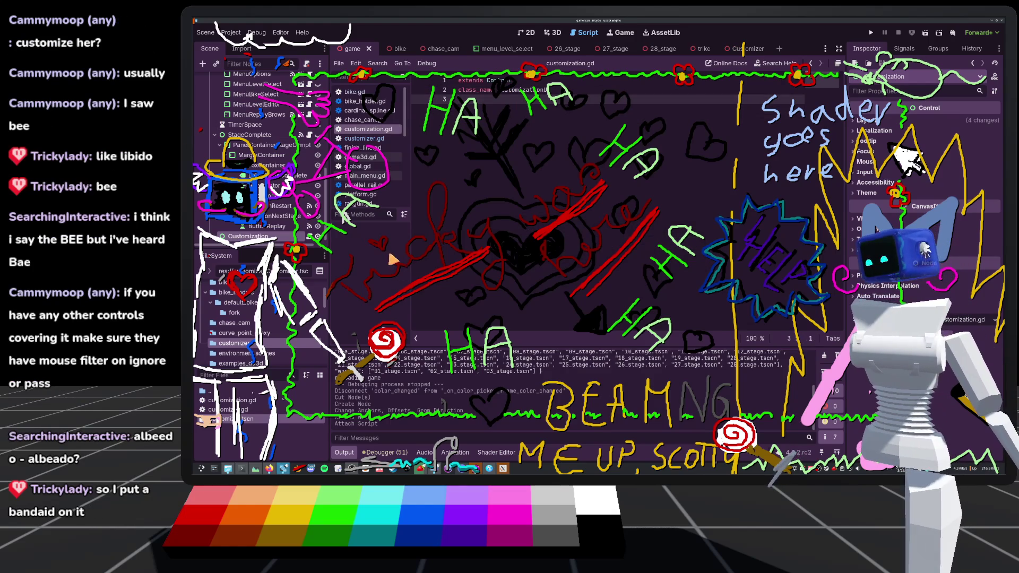
pyautogui.click(527, 34)
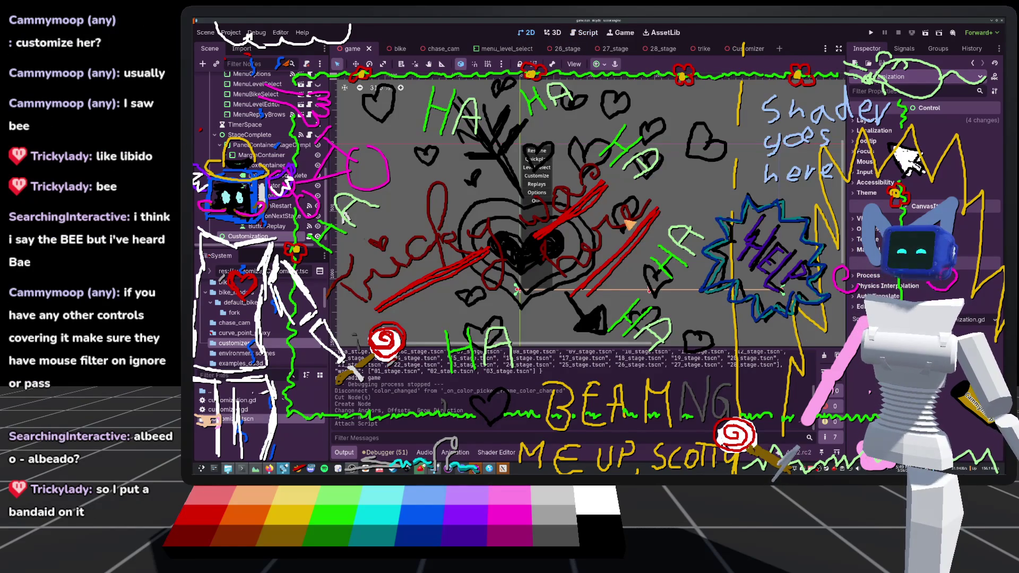
# Step: Paste ColorPickerFrame under Customization, save, and connect its color_changed signal to customization.gd
pyautogui.rightClick(247, 239)
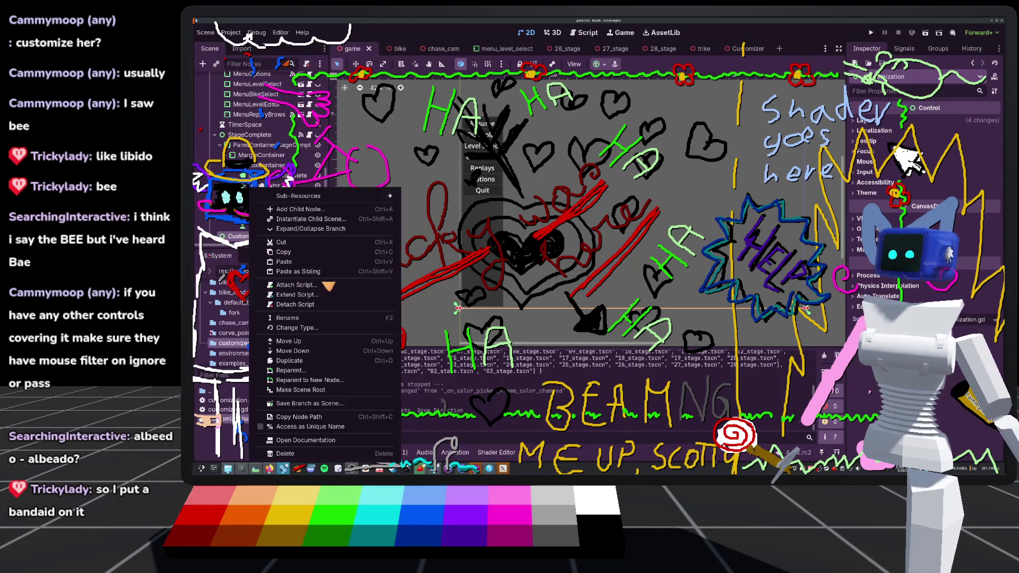
pyautogui.click(286, 262)
pyautogui.hotkey('ctrl', 's')
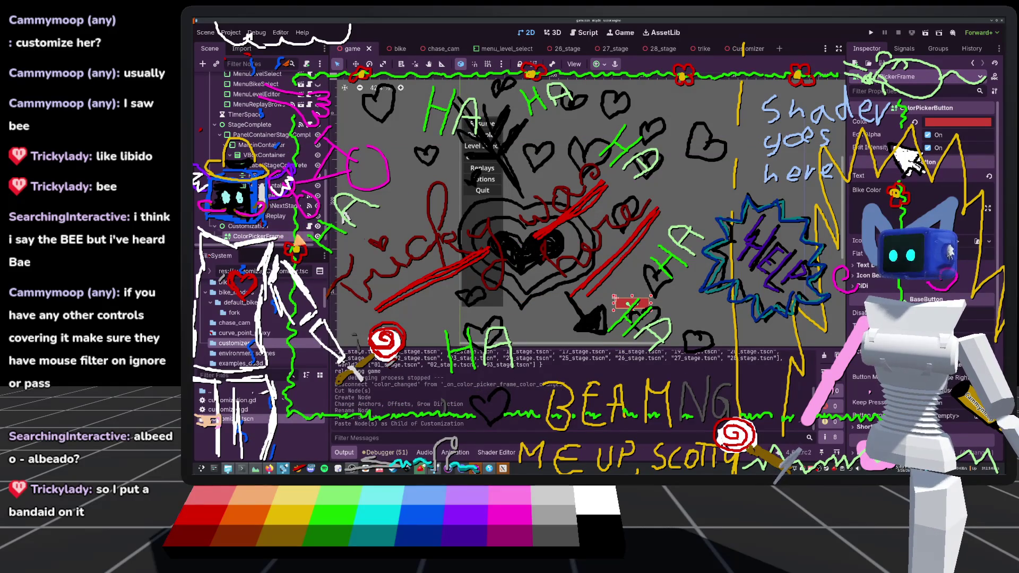
pyautogui.click(904, 49)
pyautogui.doubleClick(897, 90)
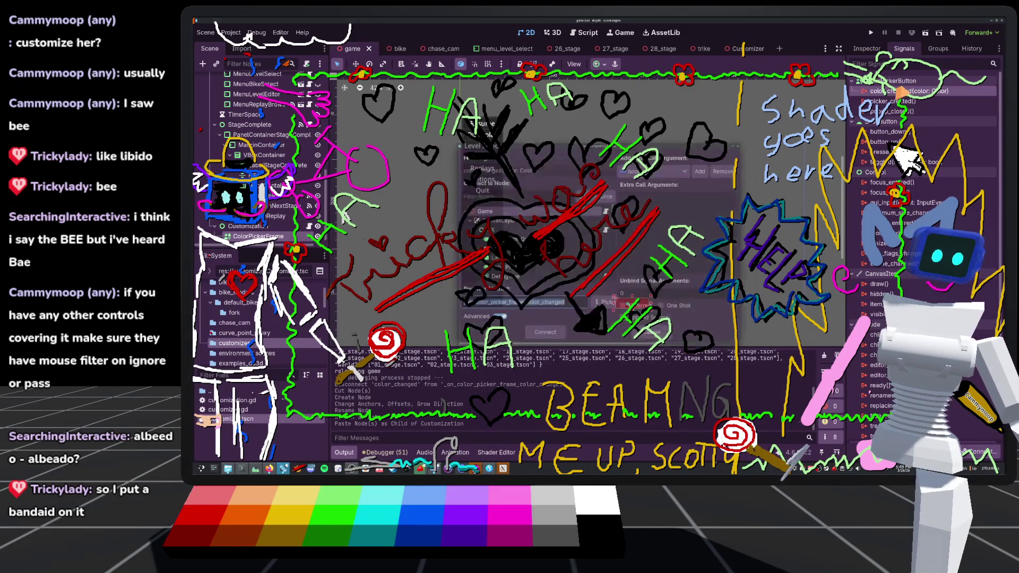
pyautogui.scroll(-5, 531, 250)
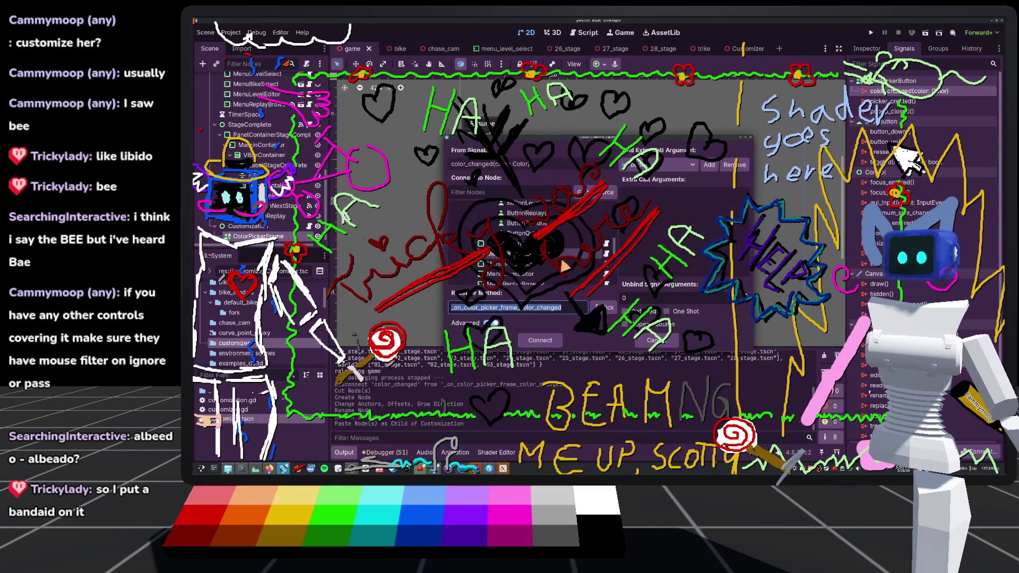
pyautogui.doubleClick(525, 276)
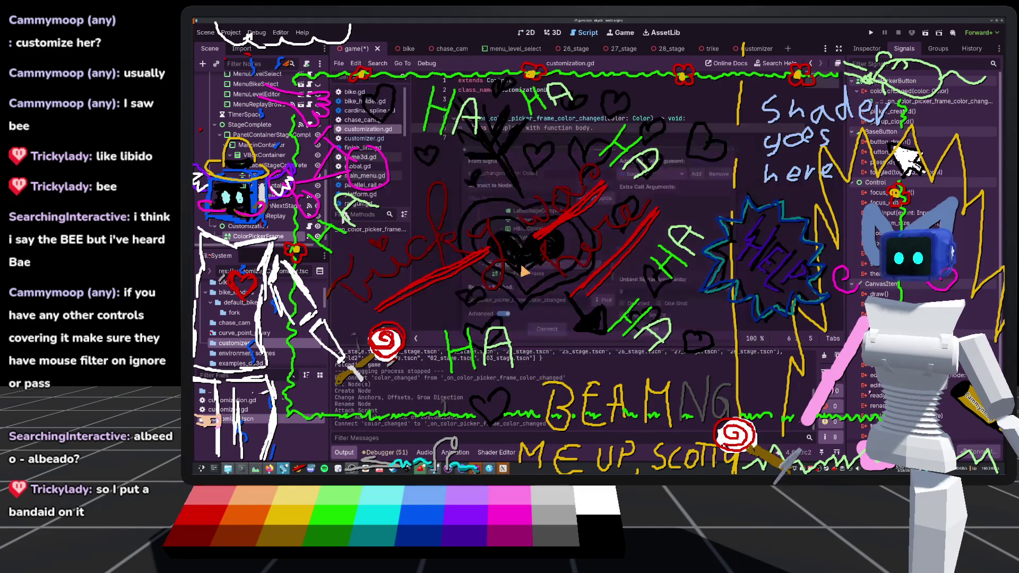
# Step: Replace pass with assigning color to the bike's albedo, save, and run the game
pyautogui.moveTo(593, 129); pyautogui.dragTo(472, 135)
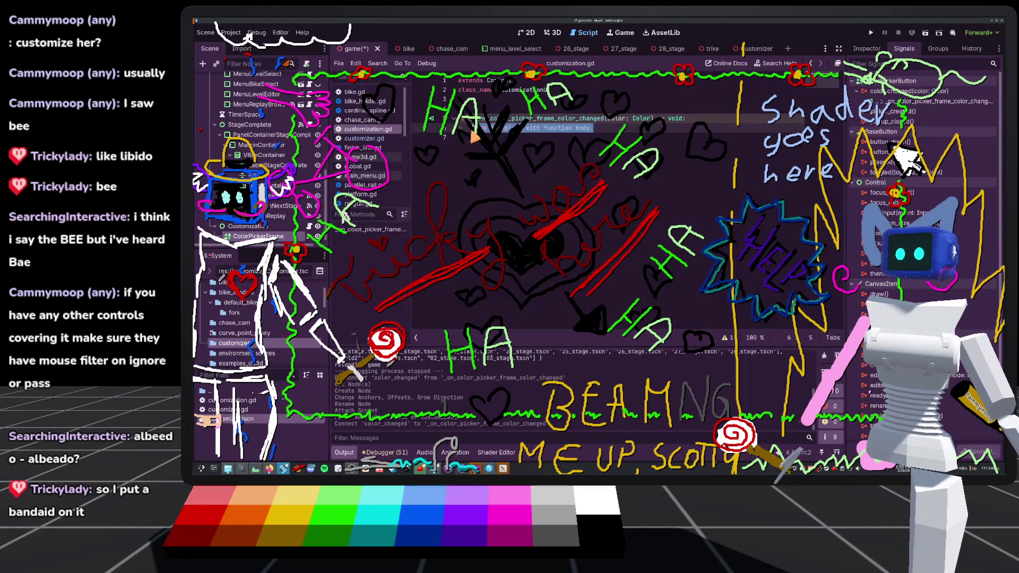
pyautogui.write('prin')
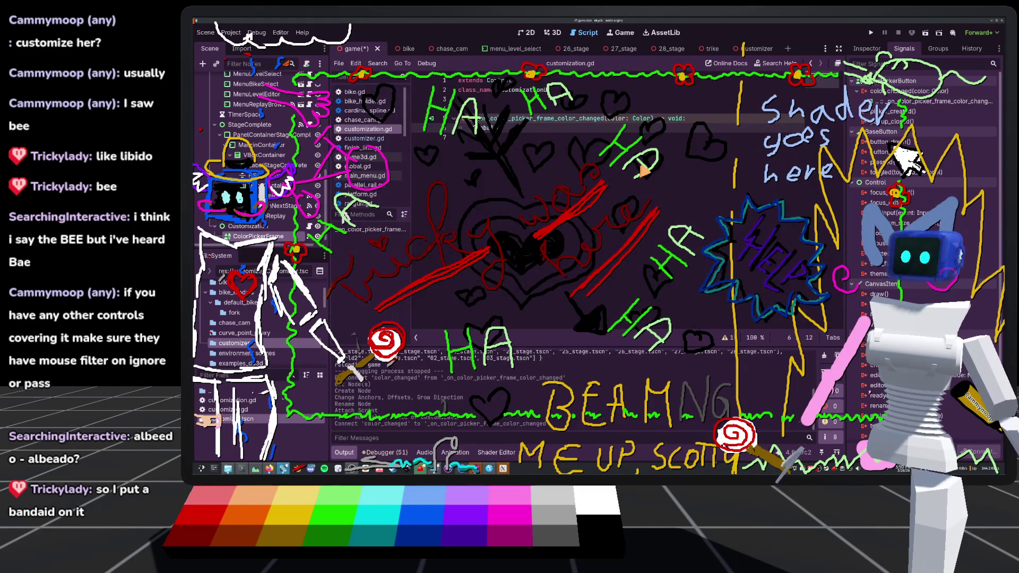
pyautogui.press('Return')
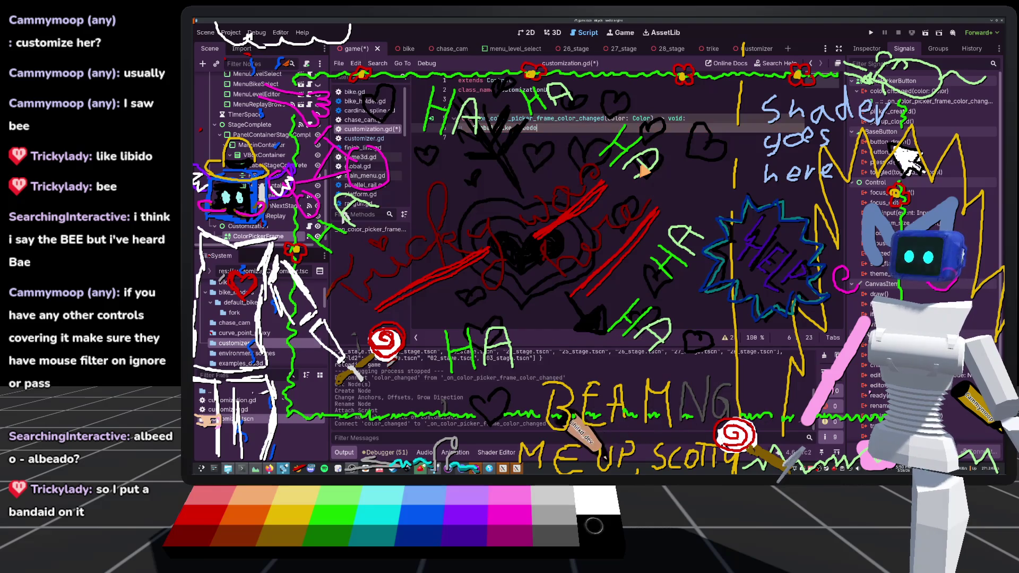
pyautogui.press('BackSpace')
pyautogui.press('BackSpace')
pyautogui.write('olor')
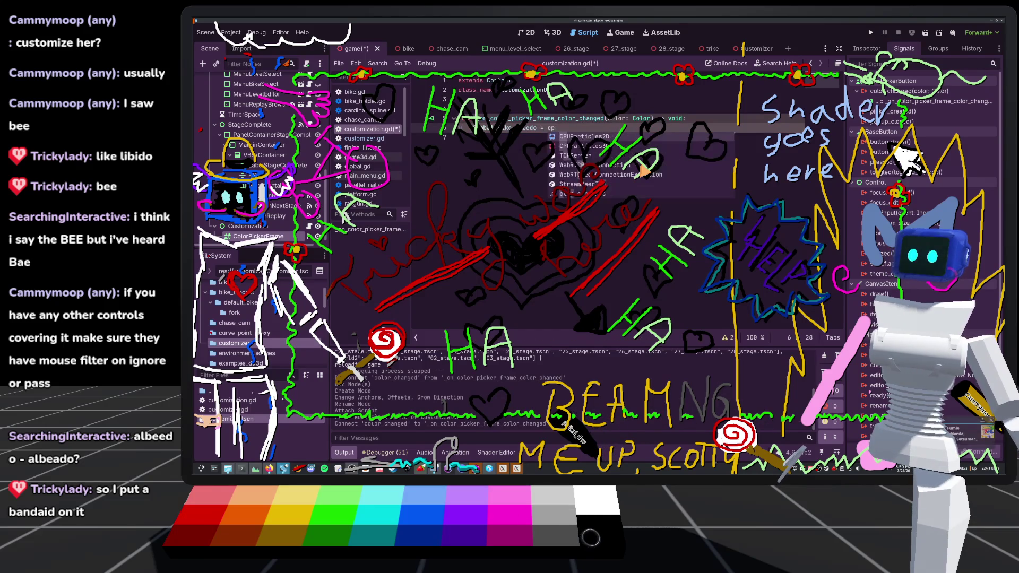
pyautogui.hotkey('ctrl', 's')
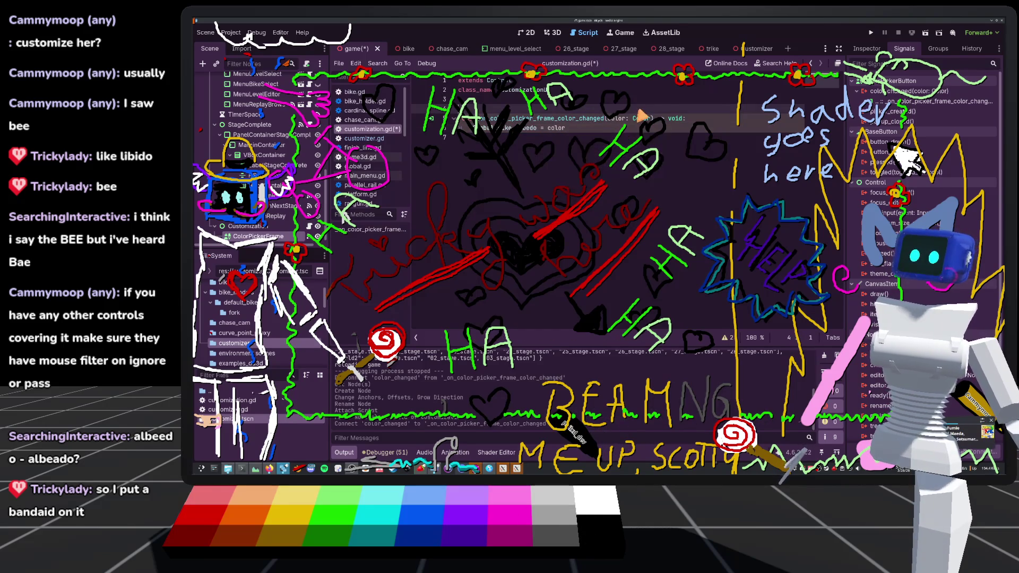
pyautogui.click(710, 96)
pyautogui.click(871, 33)
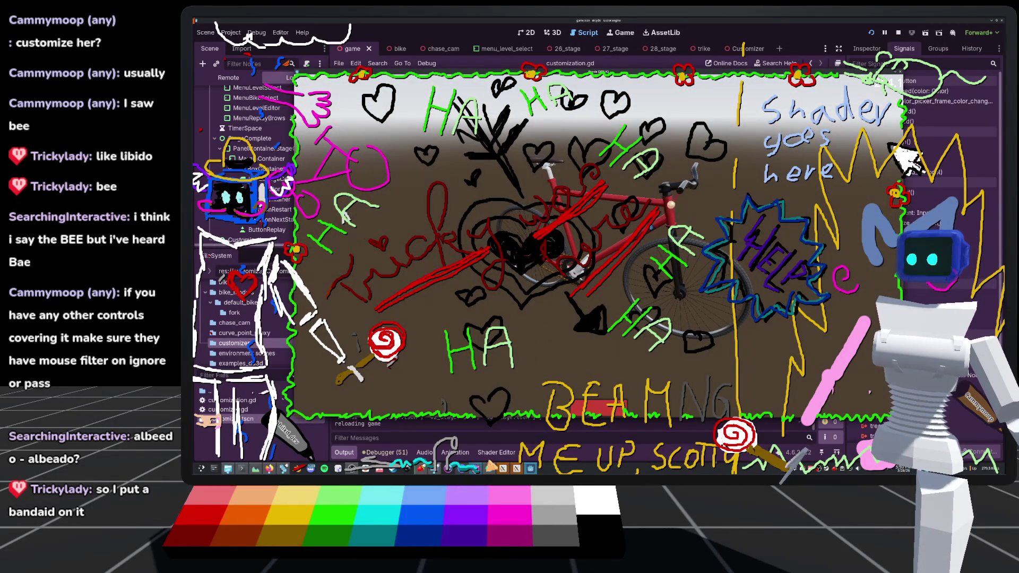
# Step: Recolour the bike from red to green with the in-game colour picker
pyautogui.click(619, 416)
pyautogui.moveTo(648, 203)
pyautogui.mouseDown()
pyautogui.moveTo(648, 159)
pyautogui.moveTo(648, 167)
pyautogui.mouseUp()
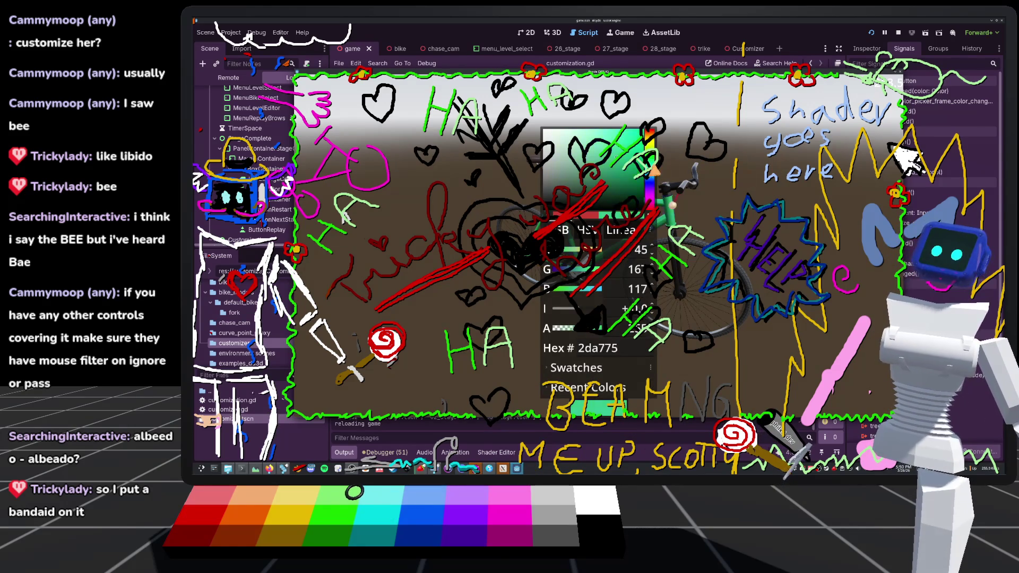
pyautogui.click(602, 254)
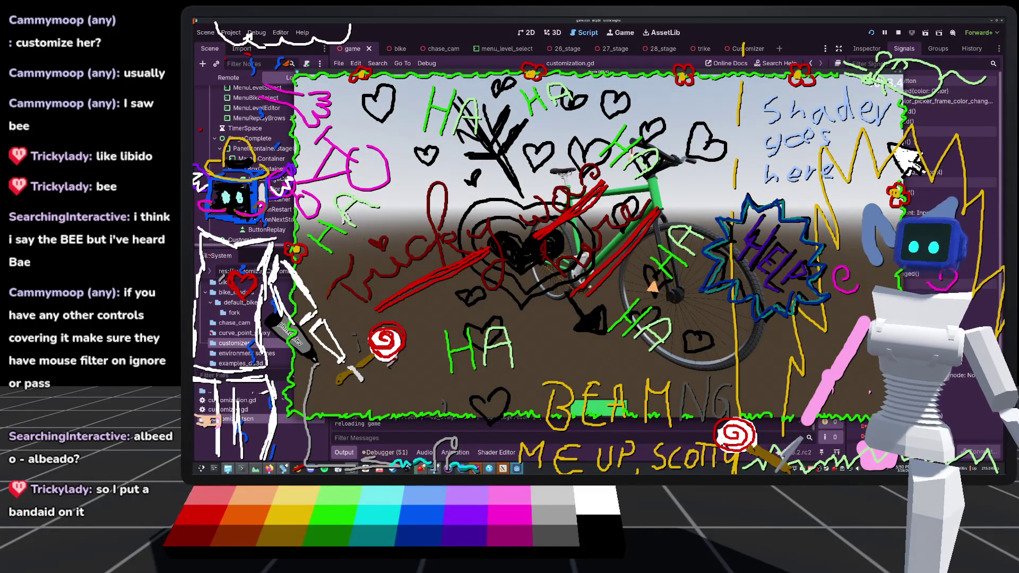
# Step: Desaturate the bike to grey, view it from above, and reopen the picker
pyautogui.click(598, 417)
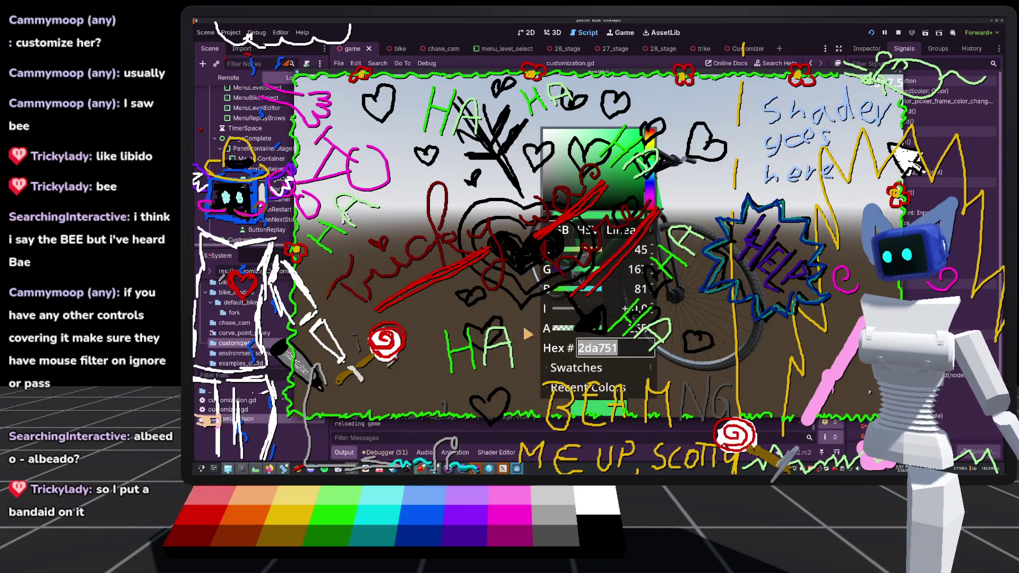
pyautogui.moveTo(620, 165)
pyautogui.mouseDown()
pyautogui.moveTo(551, 173)
pyautogui.moveTo(574, 143)
pyautogui.moveTo(556, 188)
pyautogui.moveTo(602, 158)
pyautogui.moveTo(445, 267)
pyautogui.mouseUp()
pyautogui.click(715, 158)
pyautogui.moveTo(632, 200); pyautogui.dragTo(599, 251)
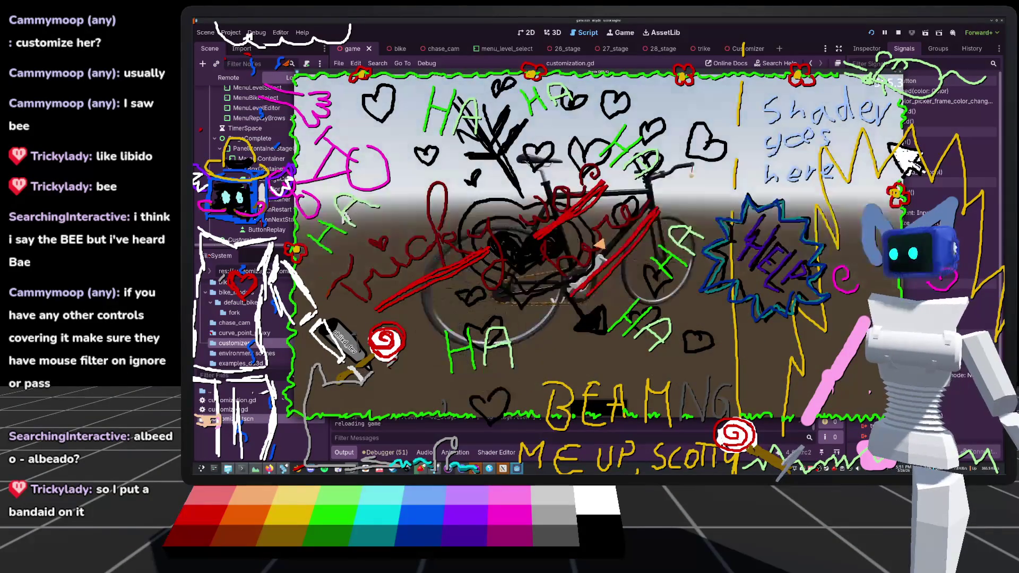
pyautogui.click(588, 417)
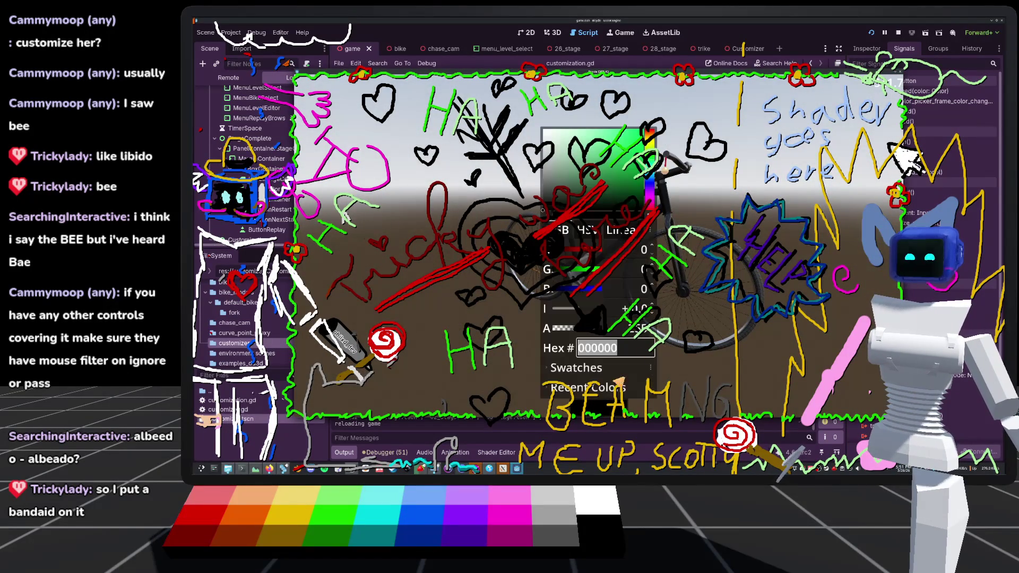
pyautogui.click(695, 176)
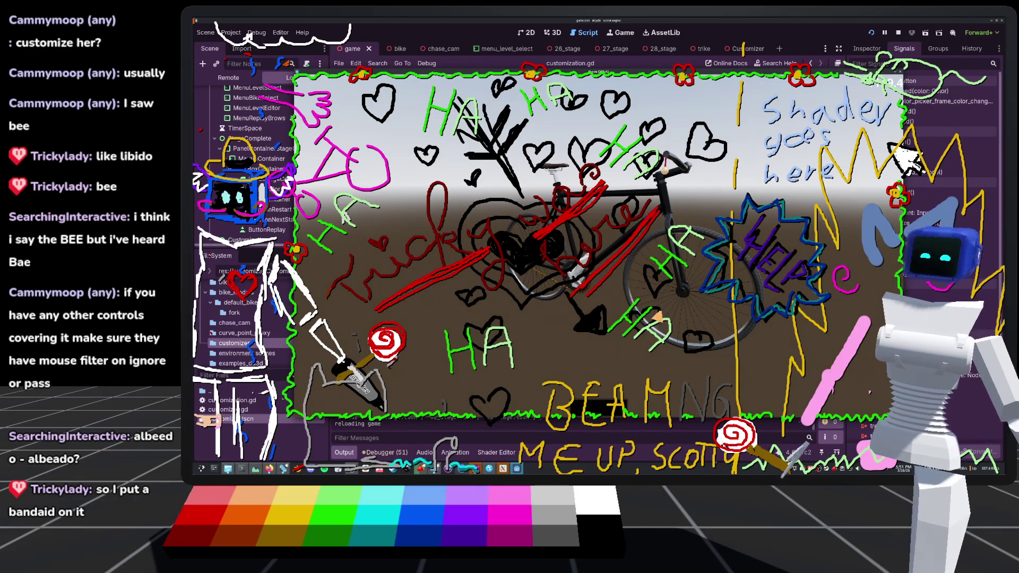
pyautogui.click(600, 418)
# Step: Set the bike colour to white, then to dark yellow
pyautogui.click(542, 129)
pyautogui.click(543, 105)
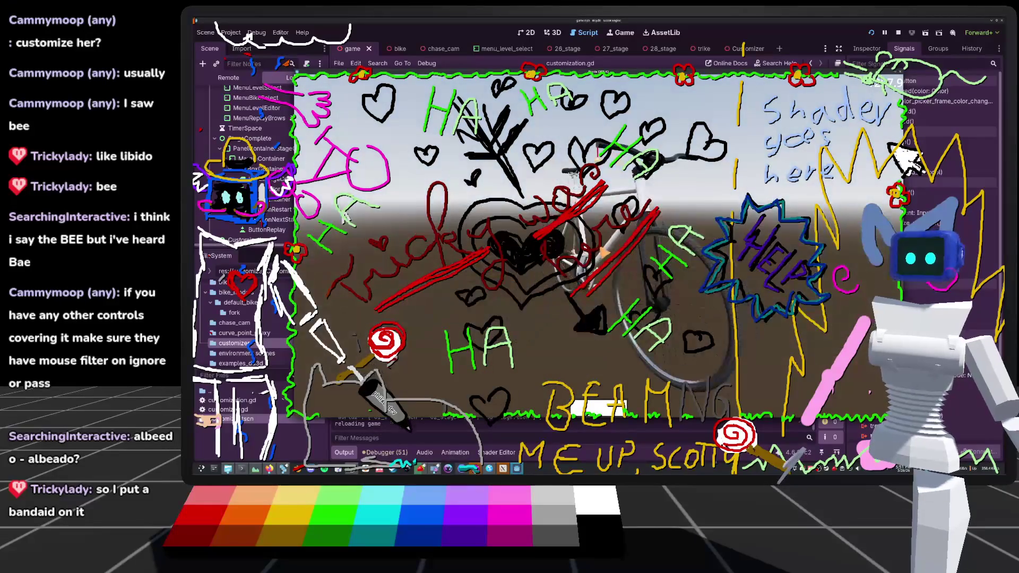
pyautogui.click(598, 409)
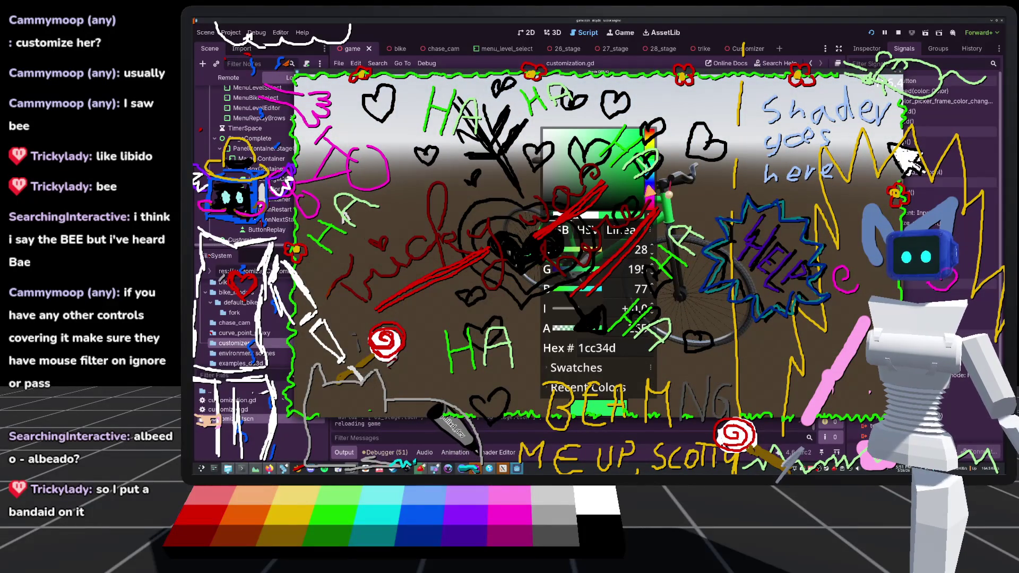
pyautogui.moveTo(657, 154)
pyautogui.mouseDown()
pyautogui.moveTo(641, 165)
pyautogui.moveTo(656, 145)
pyautogui.mouseUp()
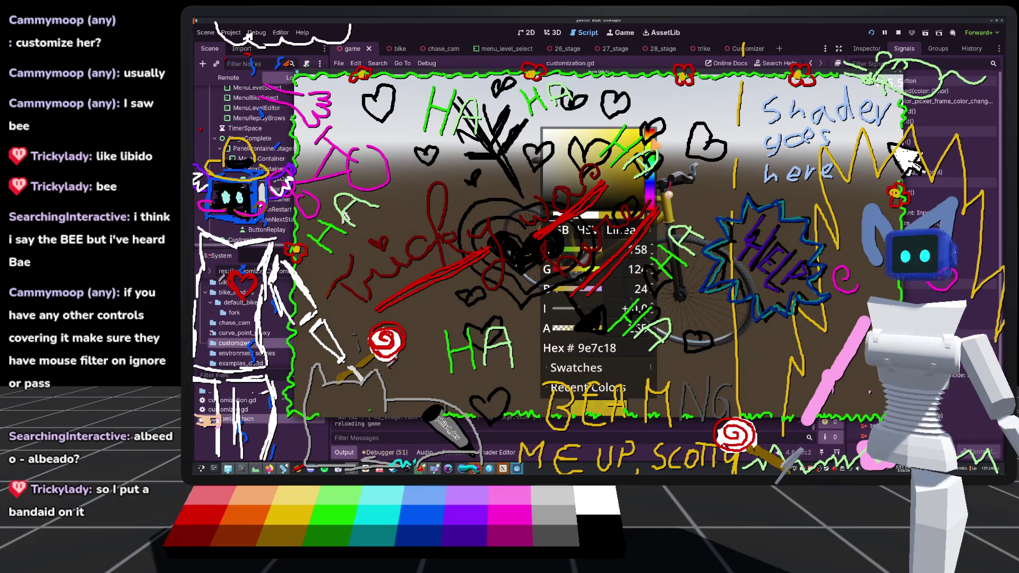
pyautogui.press('Escape')
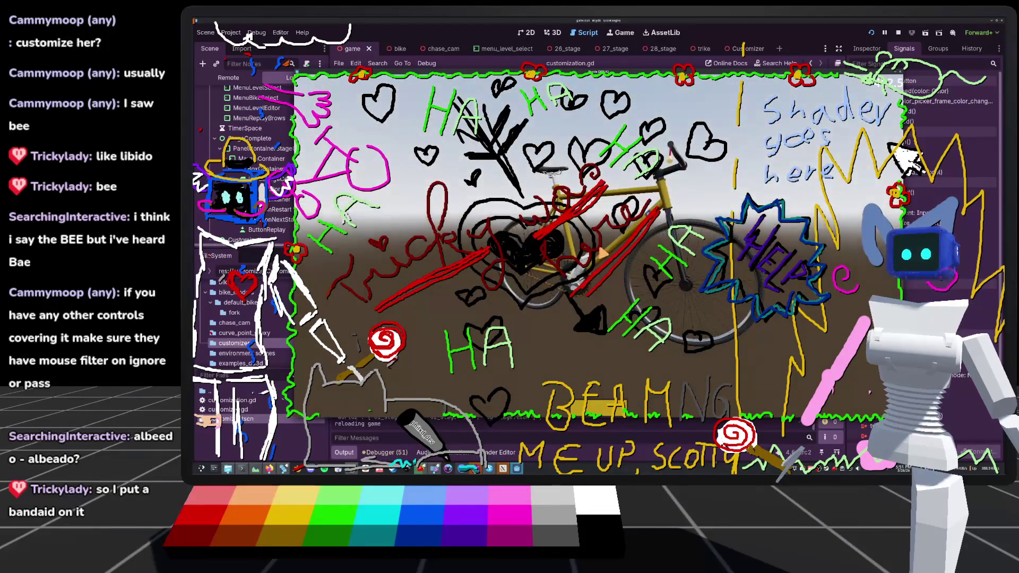
# Step: Make the bike bright magenta, start a Quickplay ride, and stop the game with F8
pyautogui.click(590, 413)
pyautogui.moveTo(650, 176)
pyautogui.mouseDown()
pyautogui.moveTo(650, 202)
pyautogui.moveTo(642, 136)
pyautogui.mouseUp()
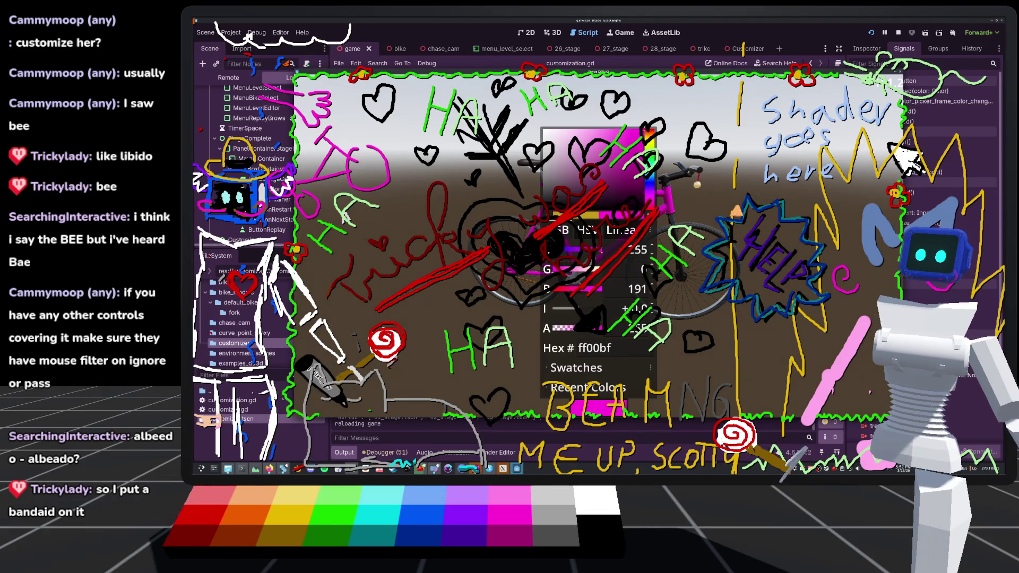
pyautogui.click(605, 241)
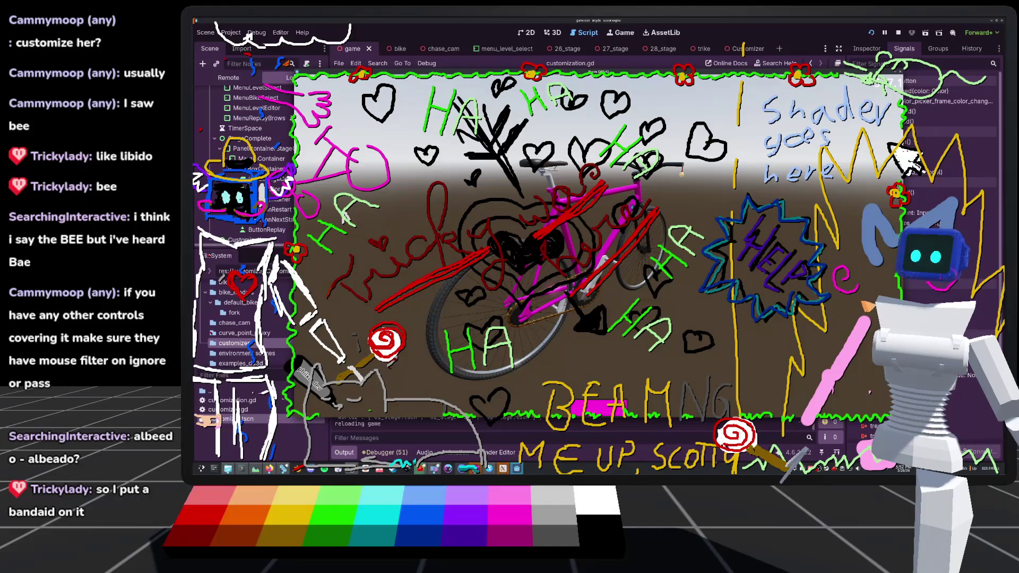
pyautogui.press('Escape')
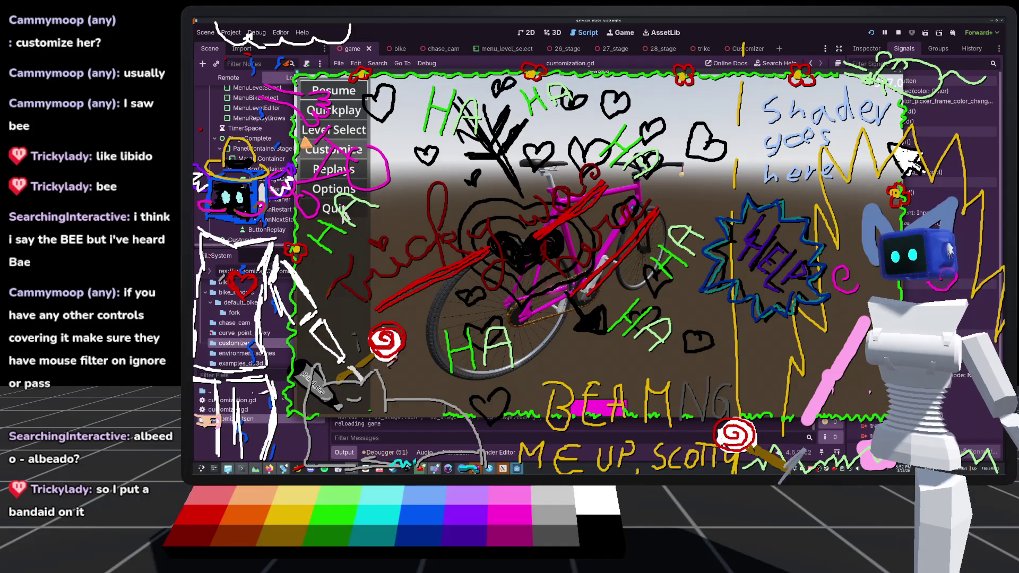
pyautogui.click(333, 110)
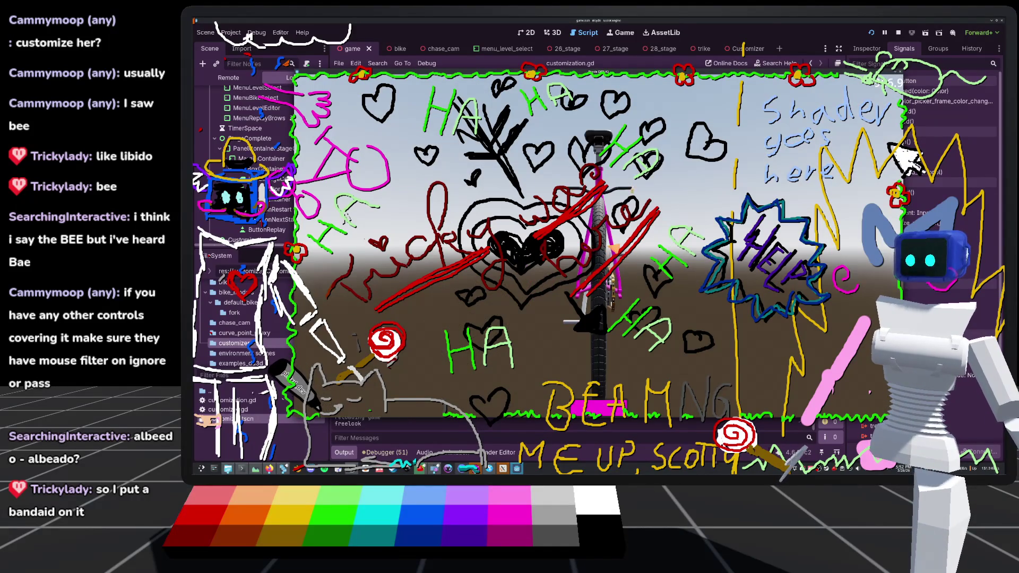
pyautogui.press('F8')
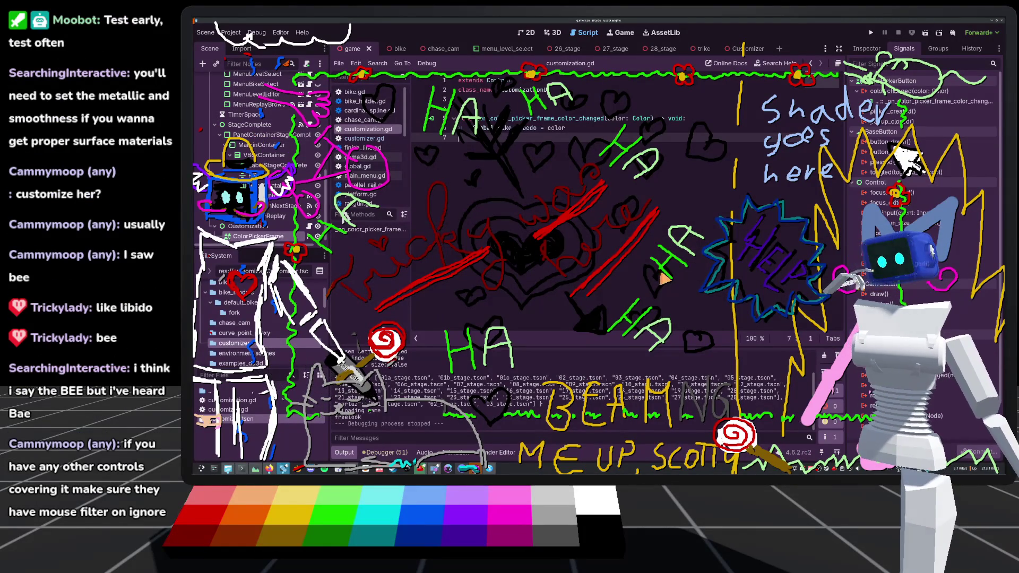
# Step: Switch to the 3D workspace and orbit the viewport
pyautogui.click(554, 32)
pyautogui.moveTo(621, 149); pyautogui.dragTo(630, 163)
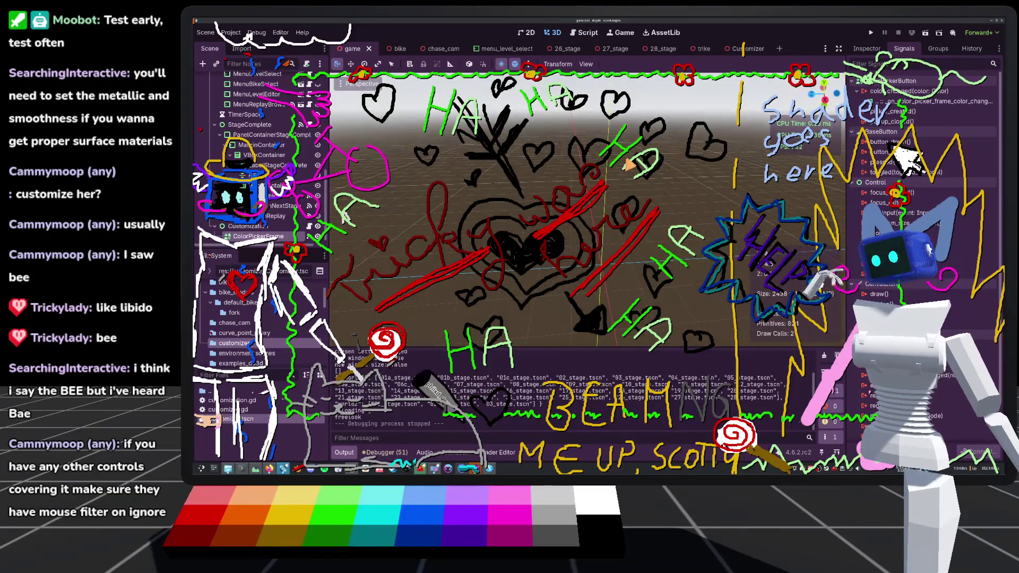
pyautogui.scroll(3, 625, 169)
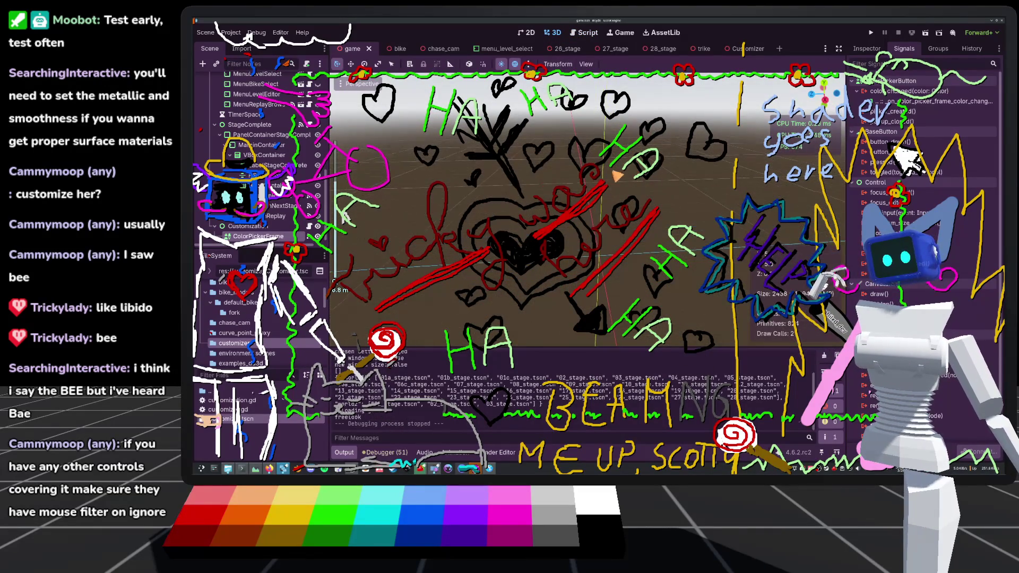
pyautogui.moveTo(624, 181)
pyautogui.mouseDown()
pyautogui.moveTo(658, 181)
pyautogui.moveTo(618, 185)
pyautogui.moveTo(461, 125)
pyautogui.mouseUp()
# Step: Open the bike scene and show the Default Bike's properties beside the red bicycle
pyautogui.click(398, 48)
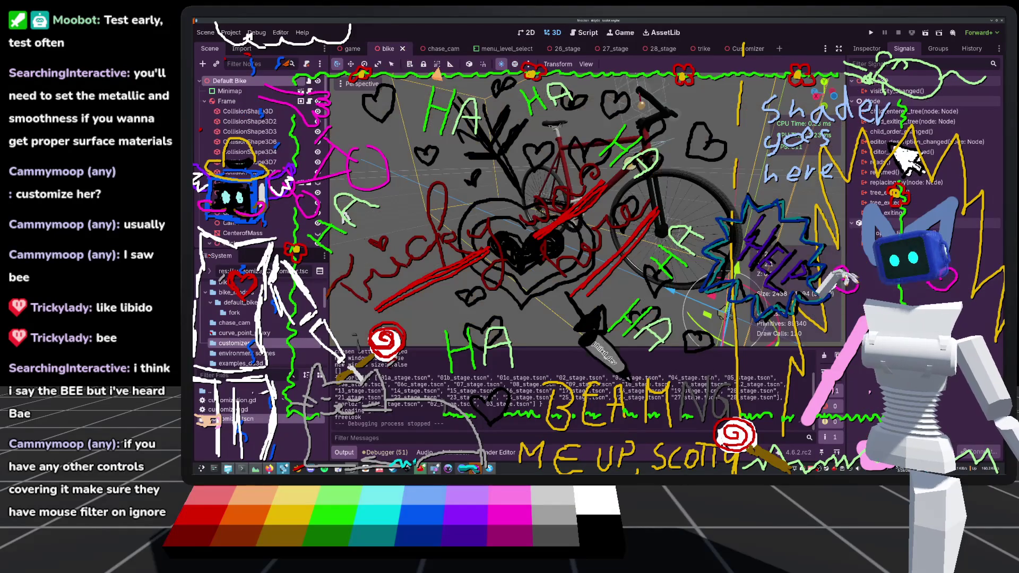
pyautogui.moveTo(531, 213); pyautogui.dragTo(595, 213)
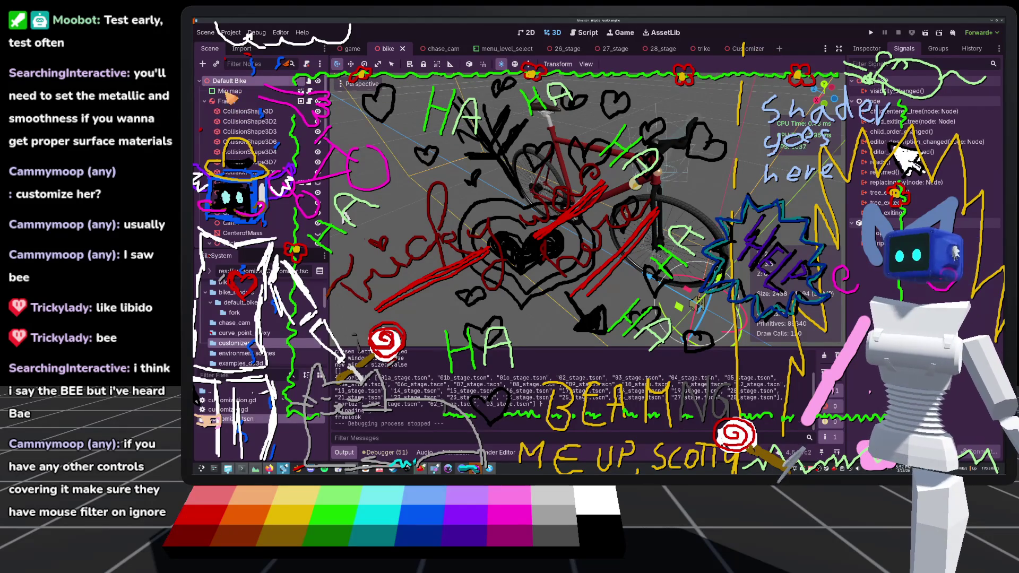
pyautogui.click(866, 48)
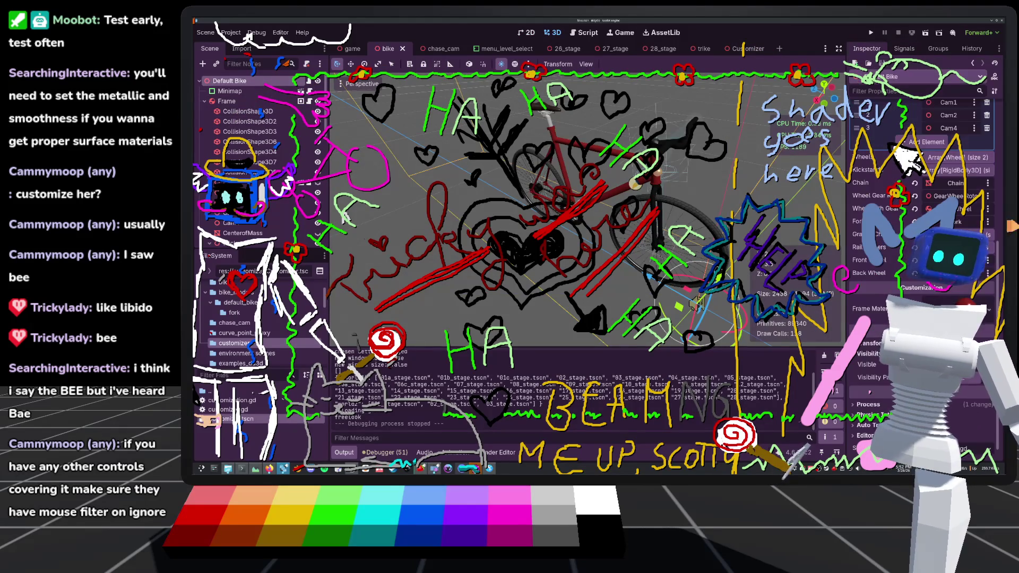
# Step: Scroll the Inspector to the Frame Material's Albedo, Metallic 0.57 and Roughness values
pyautogui.scroll(-5, 891, 144)
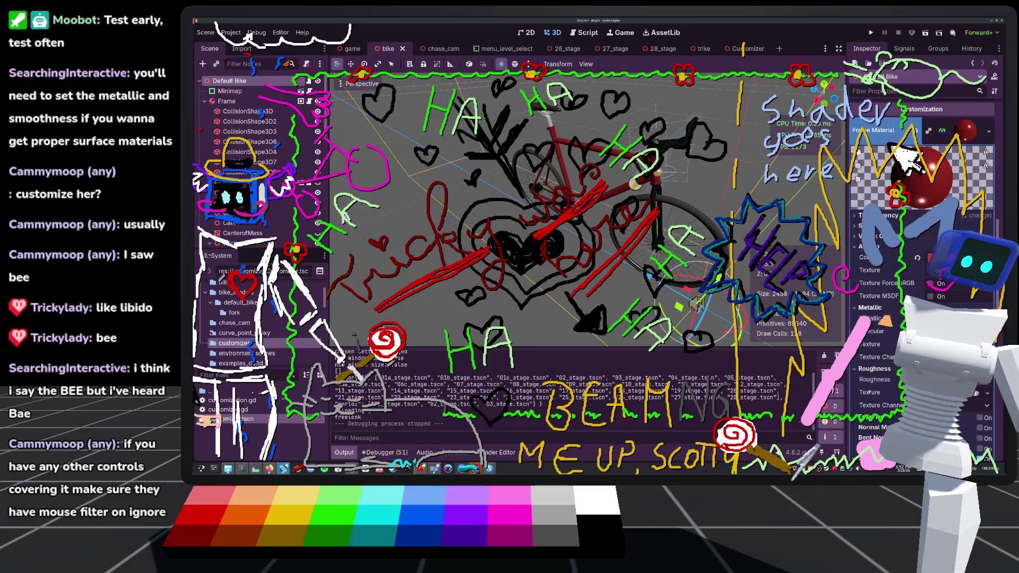
pyautogui.scroll(-2, 899, 154)
pyautogui.scroll(-2, 905, 155)
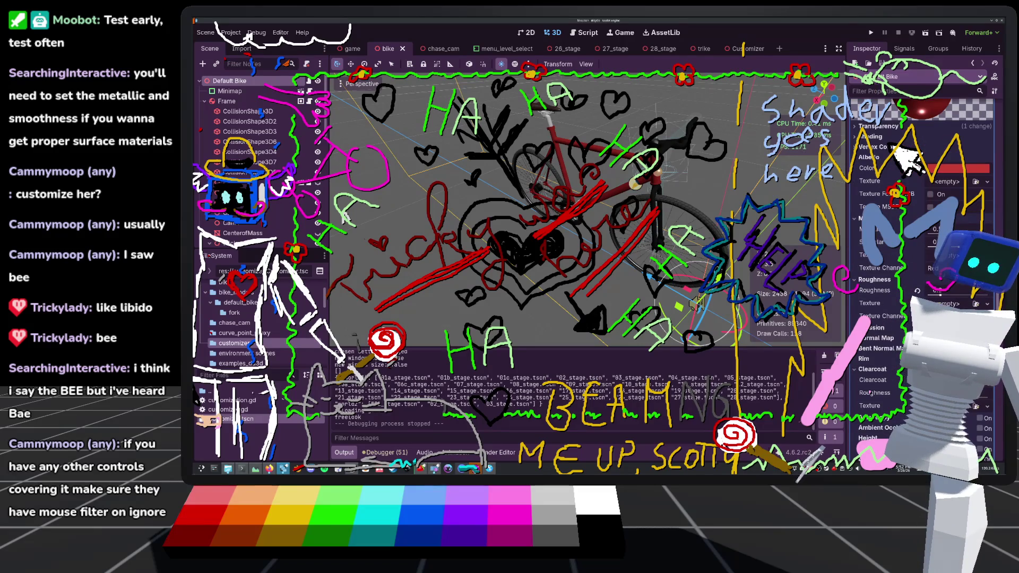
pyautogui.scroll(2, 897, 149)
pyautogui.scroll(-3, 902, 153)
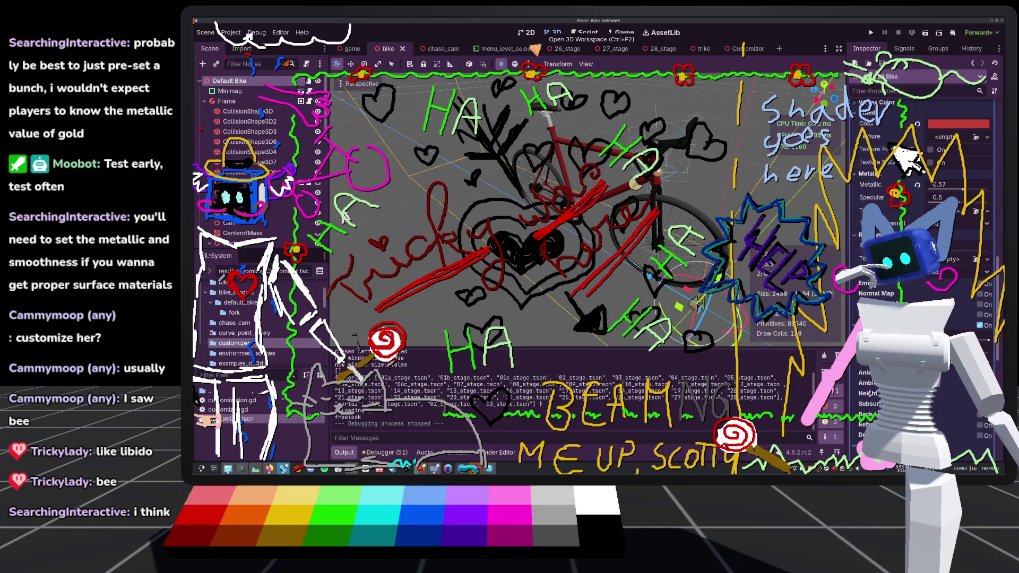
pyautogui.scroll(5, 678, 179)
pyautogui.scroll(5, 678, 179)
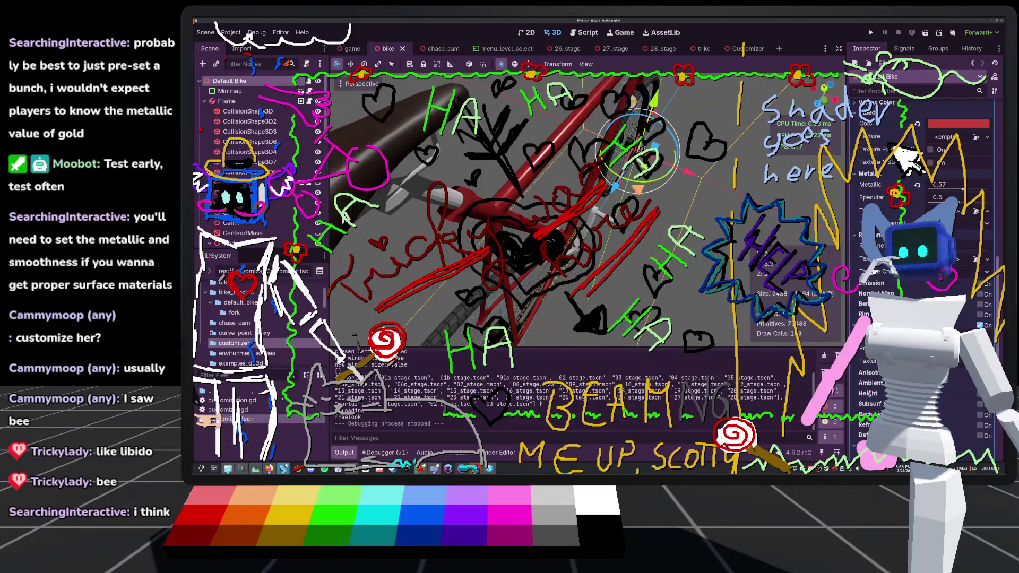
pyautogui.scroll(3, 902, 157)
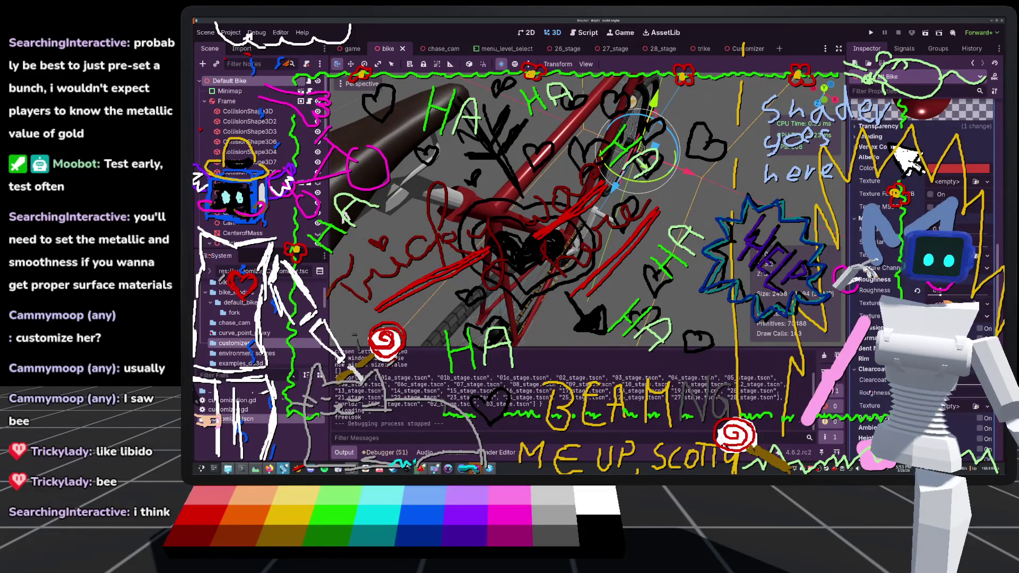
pyautogui.moveTo(939, 295)
pyautogui.mouseDown()
pyautogui.moveTo(982, 295)
pyautogui.moveTo(930, 295)
pyautogui.moveTo(943, 295)
pyautogui.mouseUp()
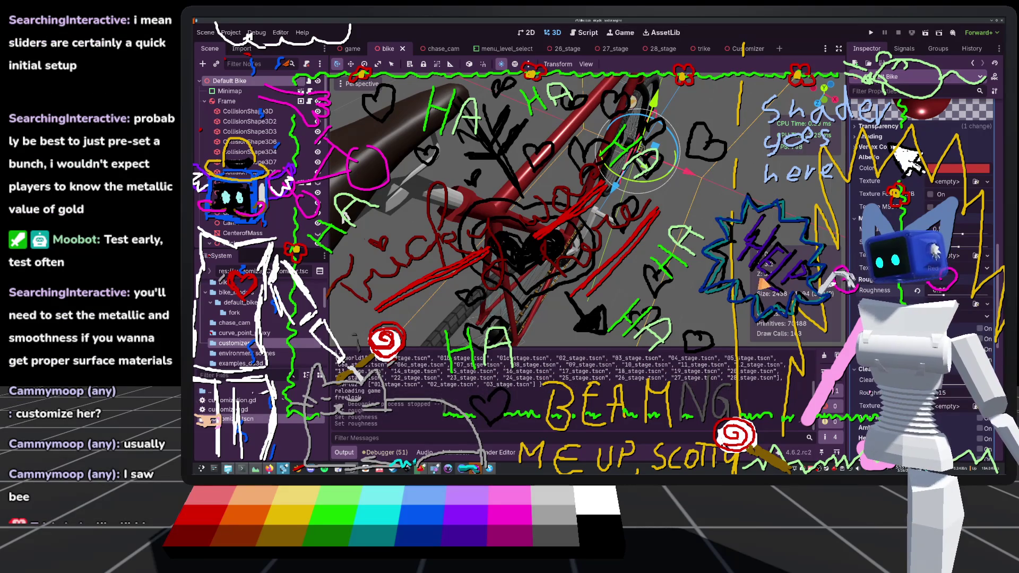
pyautogui.moveTo(718, 282)
pyautogui.mouseDown()
pyautogui.moveTo(633, 254)
pyautogui.moveTo(680, 244)
pyautogui.mouseUp()
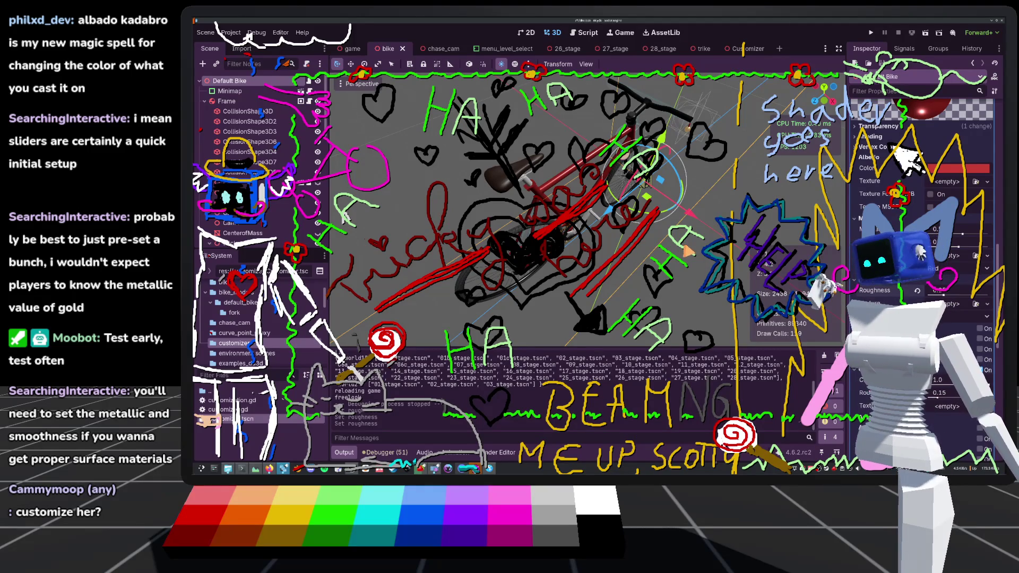
pyautogui.moveTo(644, 182)
pyautogui.mouseDown()
pyautogui.moveTo(635, 270)
pyautogui.moveTo(609, 236)
pyautogui.mouseUp()
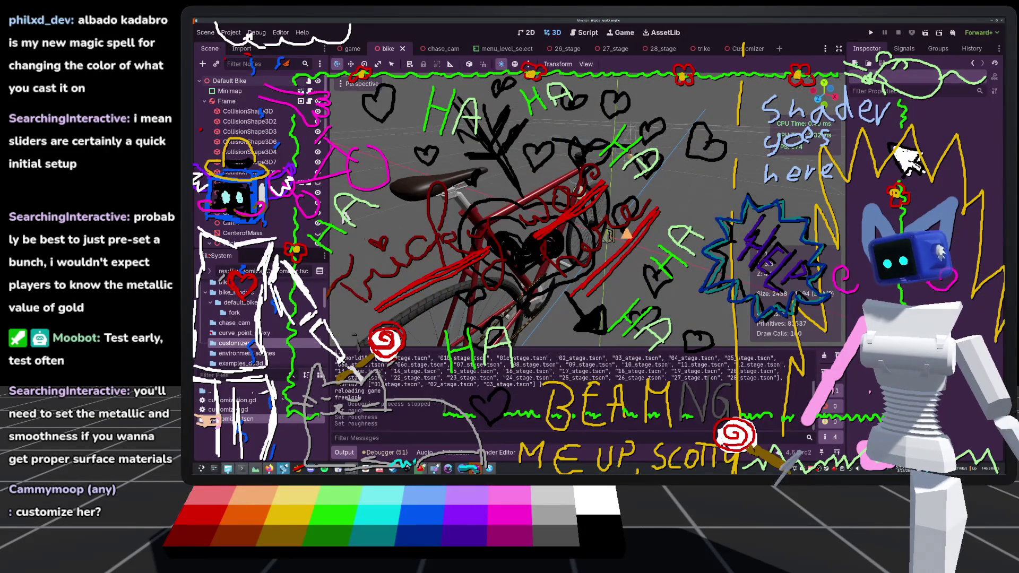
pyautogui.scroll(6, 610, 236)
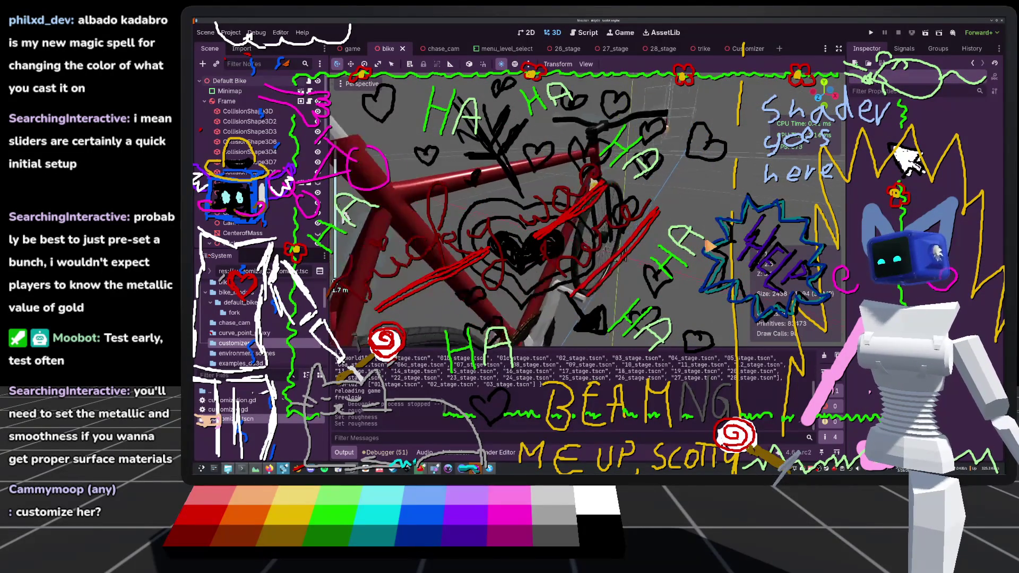
pyautogui.scroll(-5, 690, 229)
pyautogui.moveTo(690, 230); pyautogui.dragTo(348, 231)
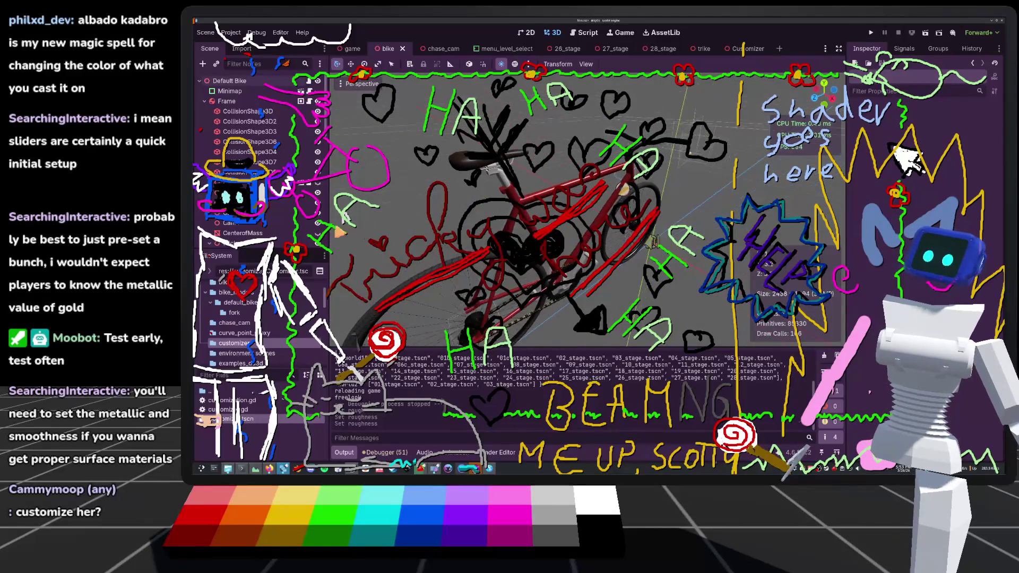
pyautogui.moveTo(634, 241); pyautogui.dragTo(572, 240)
# Step: Select FrontWheel in the Scene tree and scroll to its Wheel, tire and rim settings
pyautogui.scroll(-6, 250, 159)
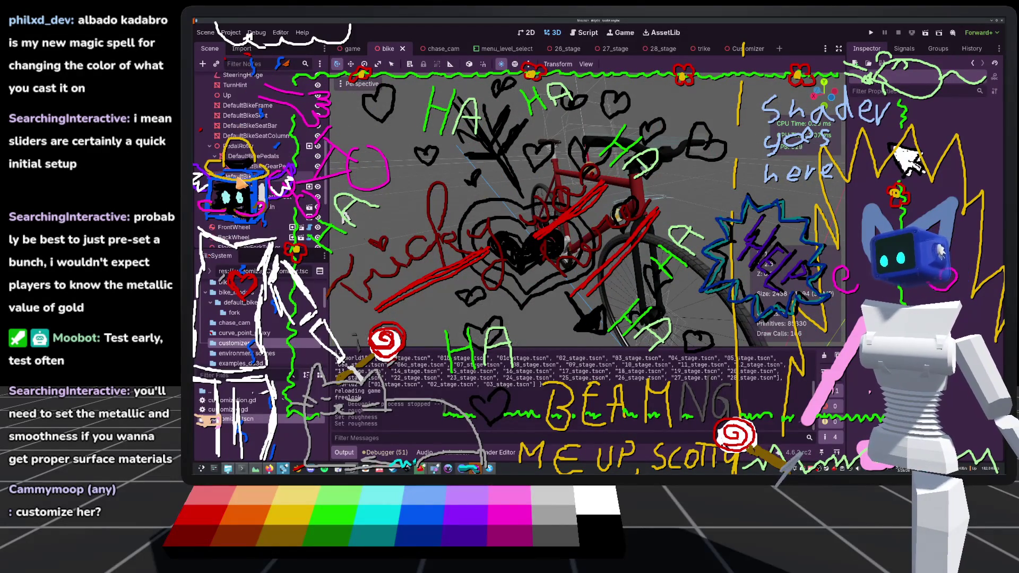
pyautogui.scroll(-5, 274, 114)
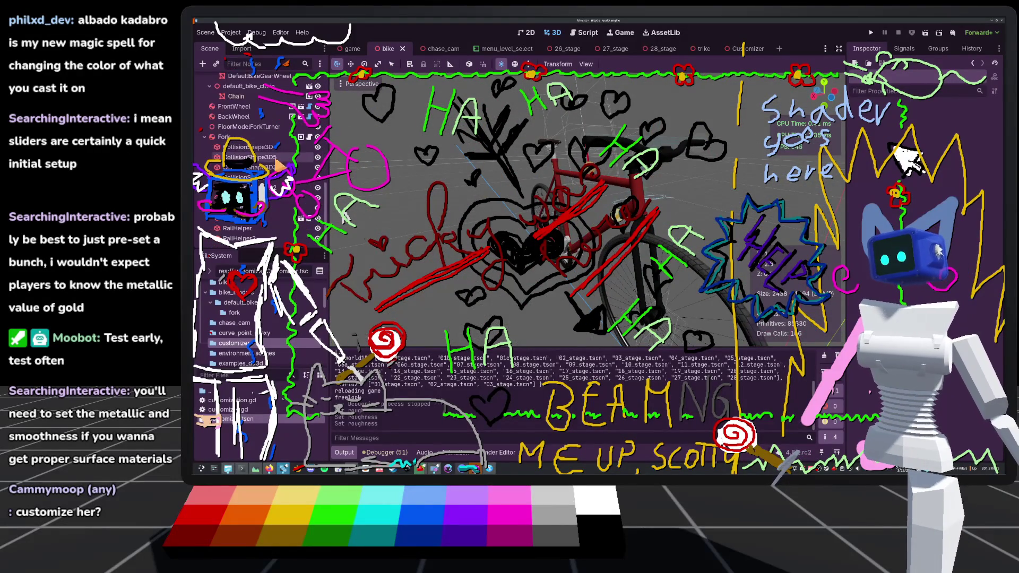
pyautogui.click(262, 108)
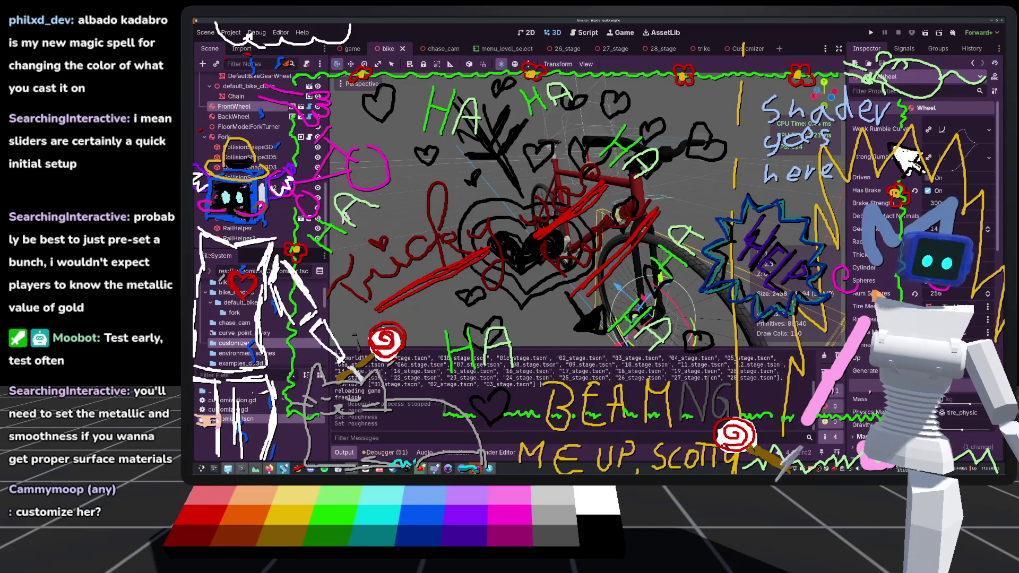
pyautogui.scroll(-3, 905, 159)
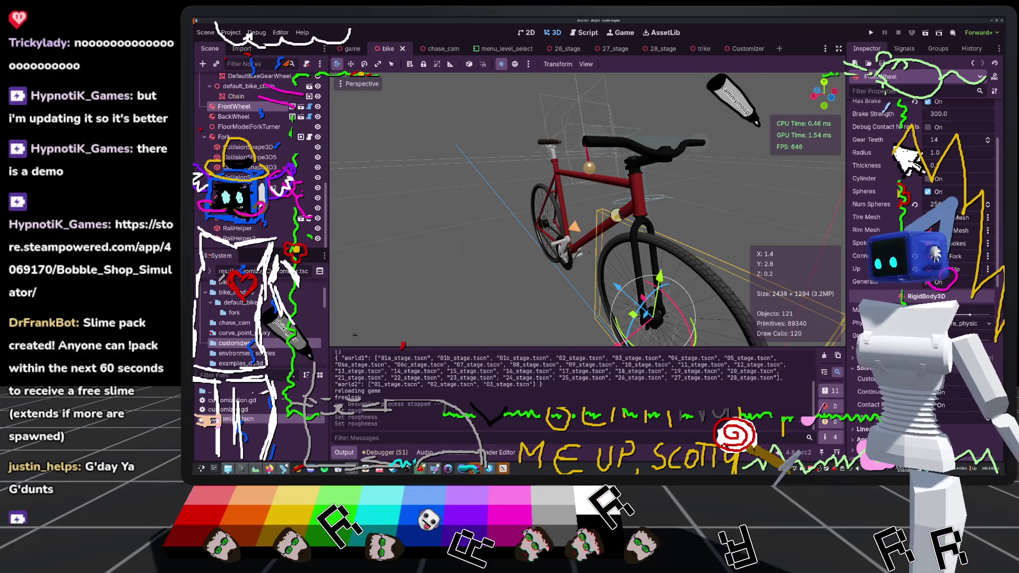
pyautogui.scroll(-3, 584, 212)
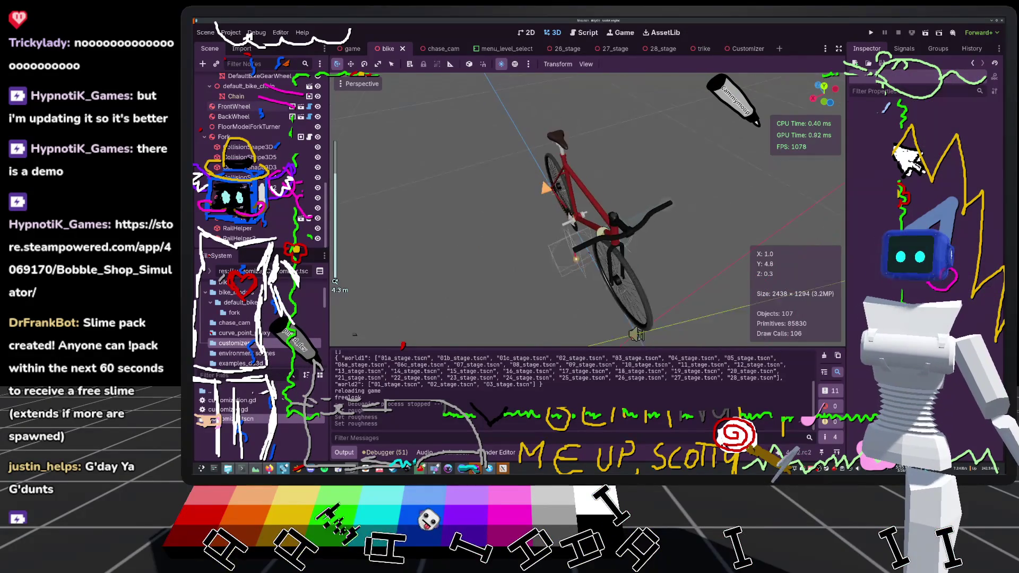
pyautogui.moveTo(584, 213); pyautogui.dragTo(584, 165)
pyautogui.moveTo(583, 212)
pyautogui.mouseDown()
pyautogui.moveTo(552, 212)
pyautogui.moveTo(573, 207)
pyautogui.moveTo(557, 201)
pyautogui.mouseUp()
pyautogui.scroll(2, 583, 212)
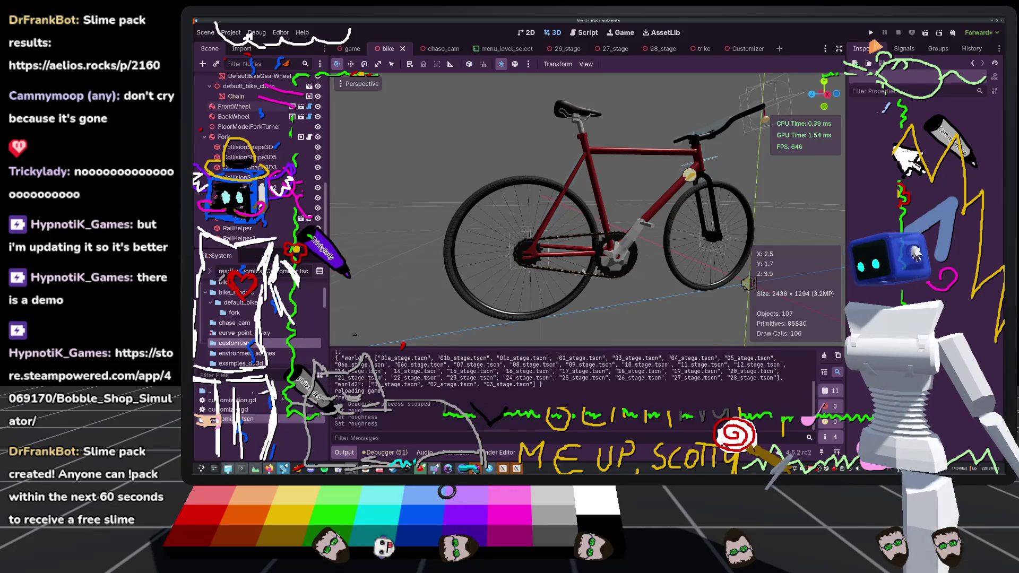
# Step: Run the project, choose Customize from the main menu, then bring up the pause menu
pyautogui.click(871, 33)
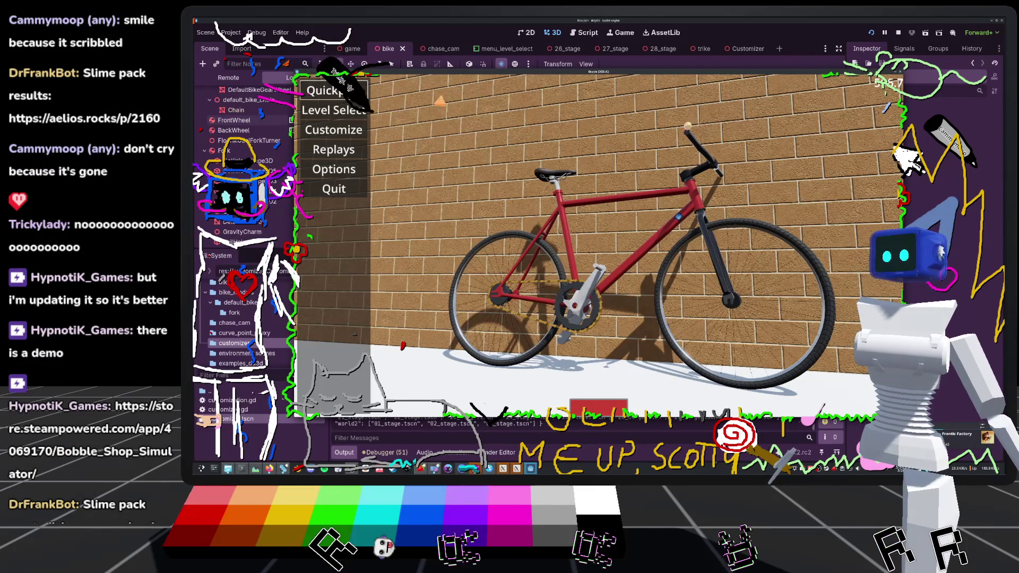
pyautogui.click(332, 137)
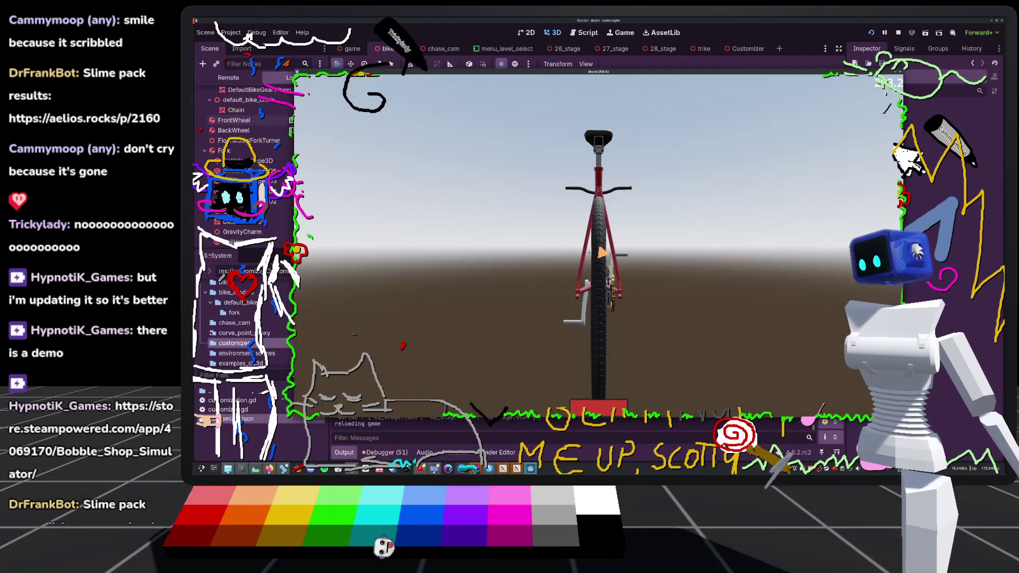
pyautogui.press('Escape')
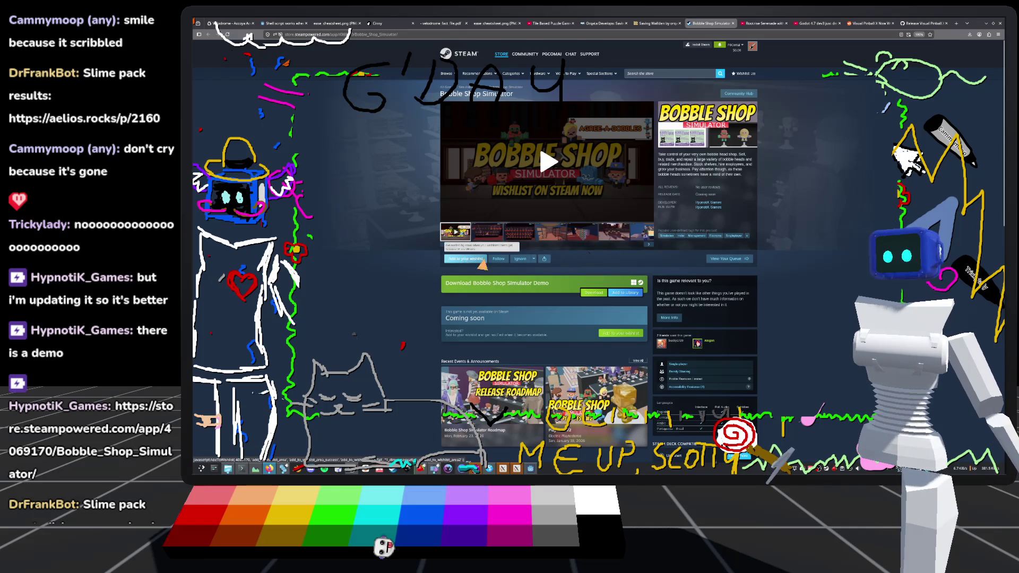
# Step: Add Bobble Shop Simulator to the Steam wishlist and play its trailer full screen
pyautogui.click(463, 259)
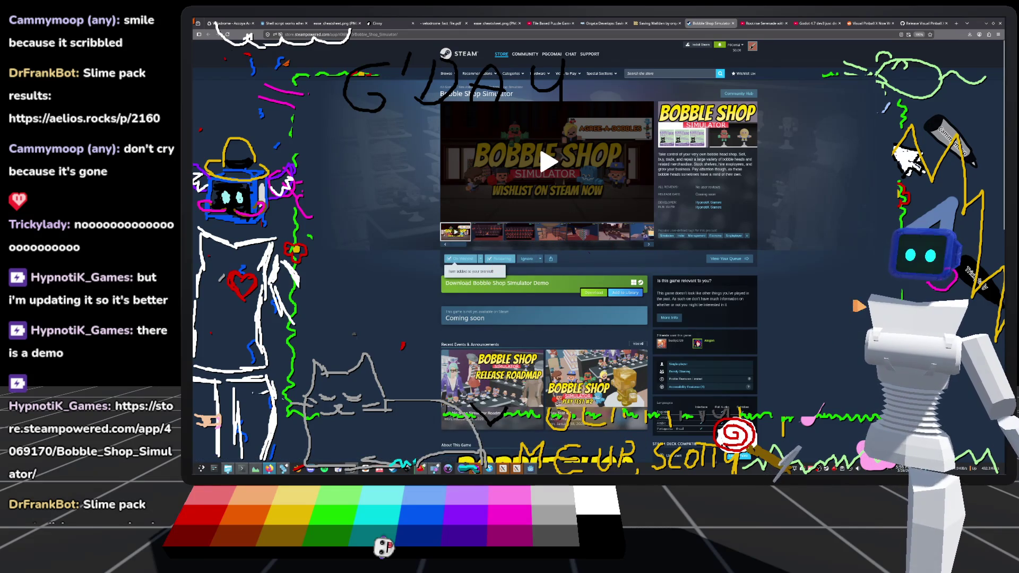
pyautogui.scroll(-1, 589, 253)
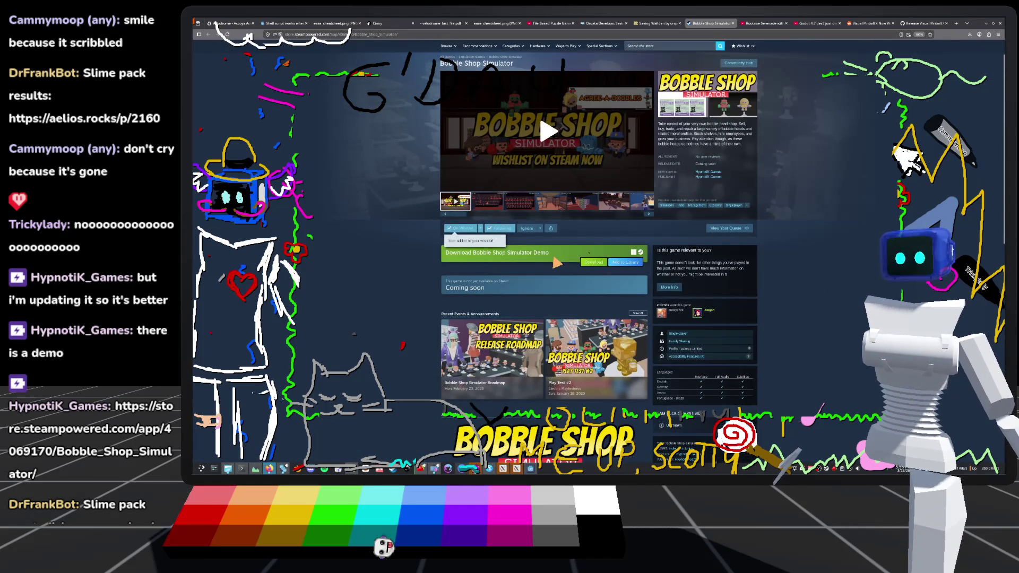
pyautogui.scroll(1, 525, 259)
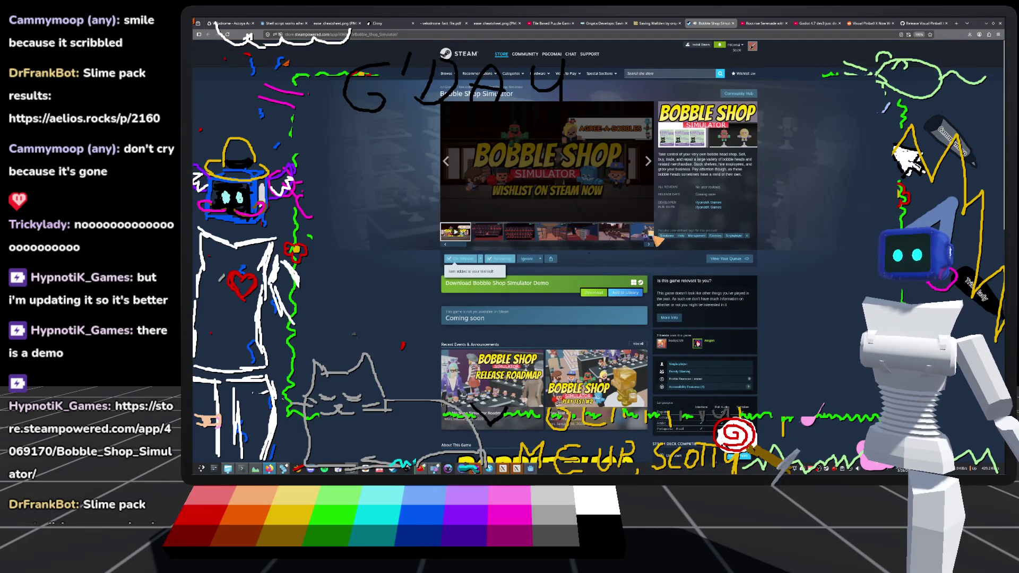
pyautogui.click(546, 159)
pyautogui.doubleClick(546, 159)
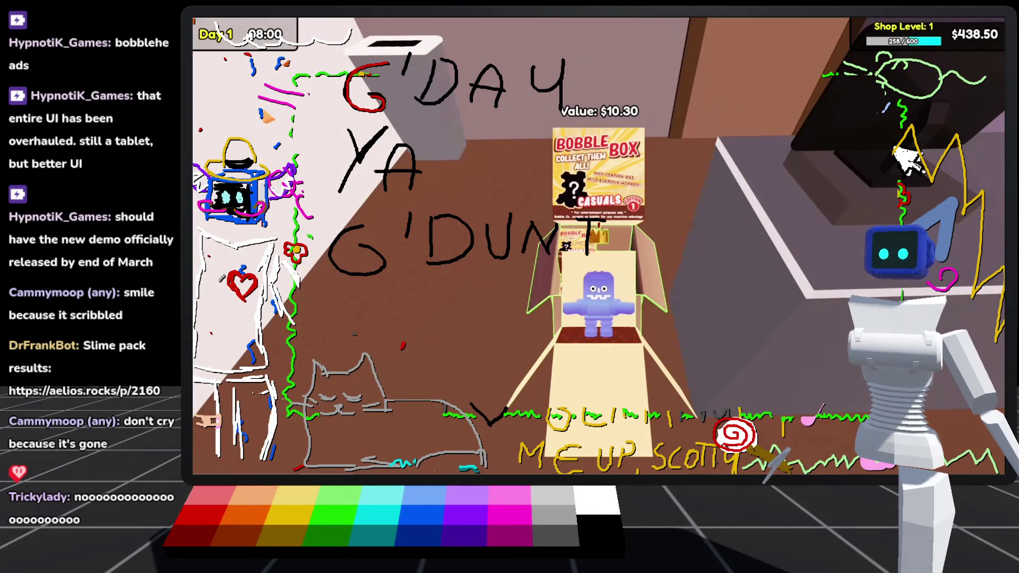
# Step: Exit the full-screen Bobble Shop Simulator trailer back to its store page
pyautogui.moveTo(395, 205)
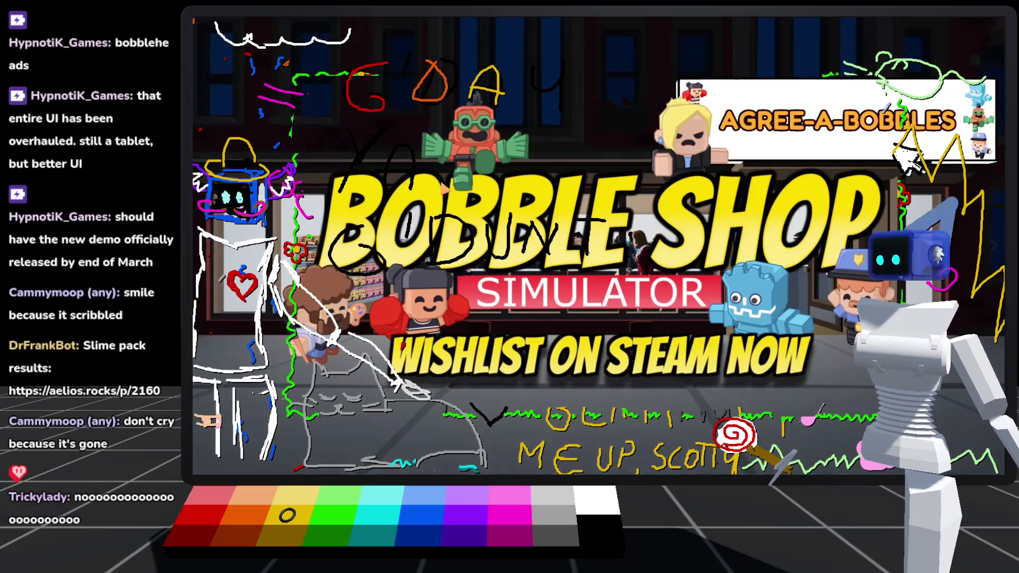
pyautogui.press('Escape')
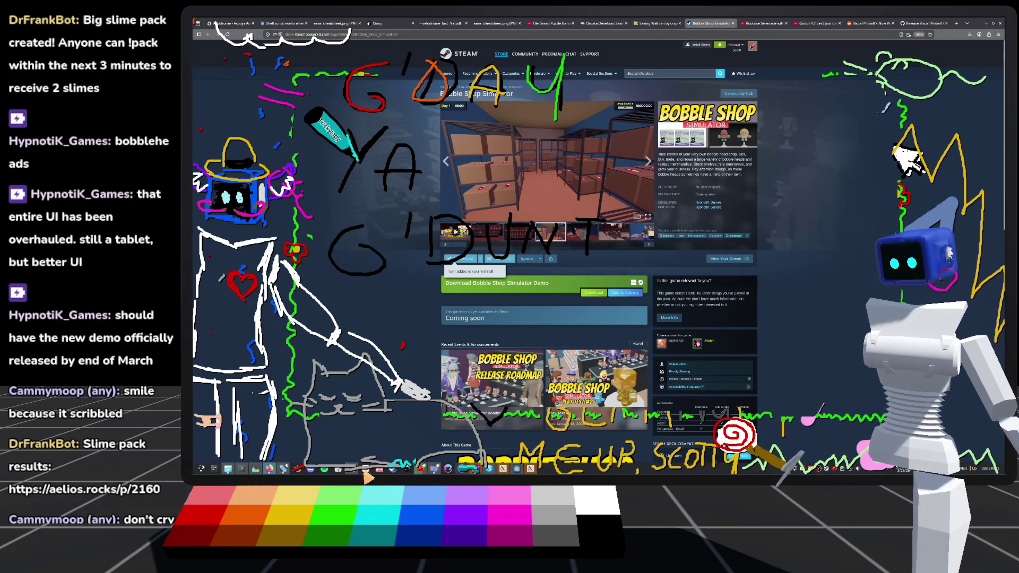
# Step: In the running game's Customize menu, recolour the bike frame orange (f2670e)
pyautogui.click(282, 469)
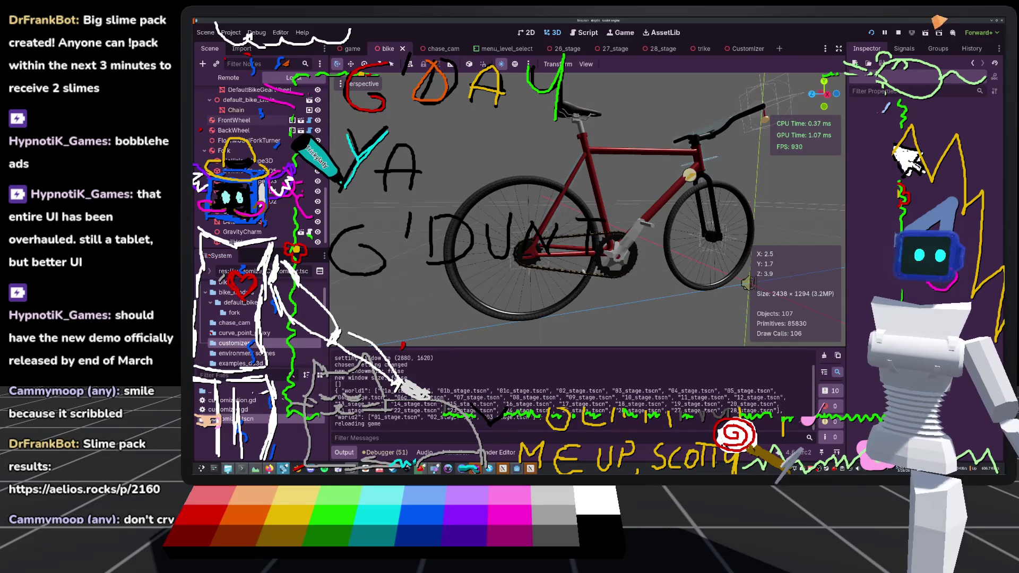
pyautogui.click(516, 469)
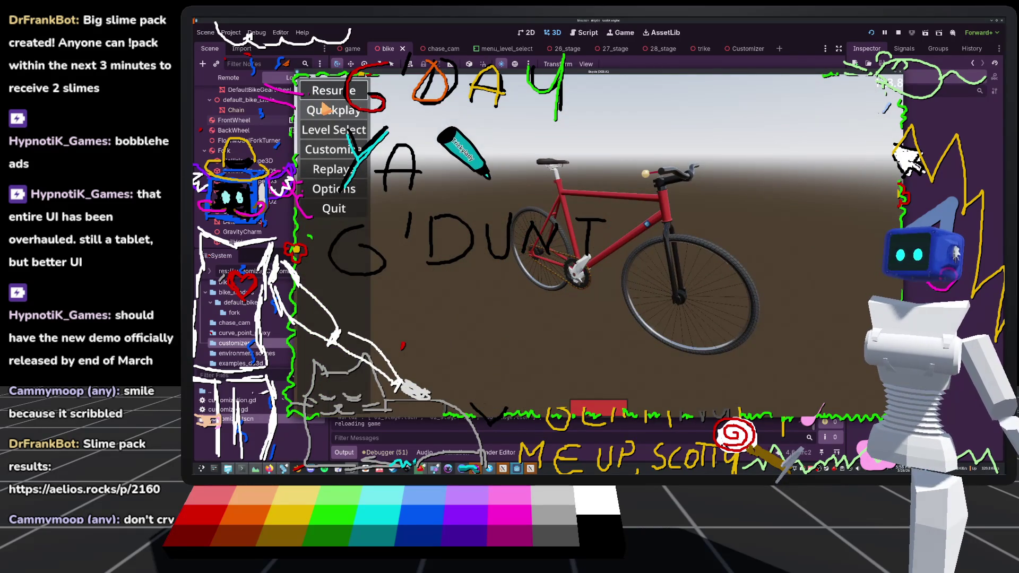
pyautogui.click(605, 404)
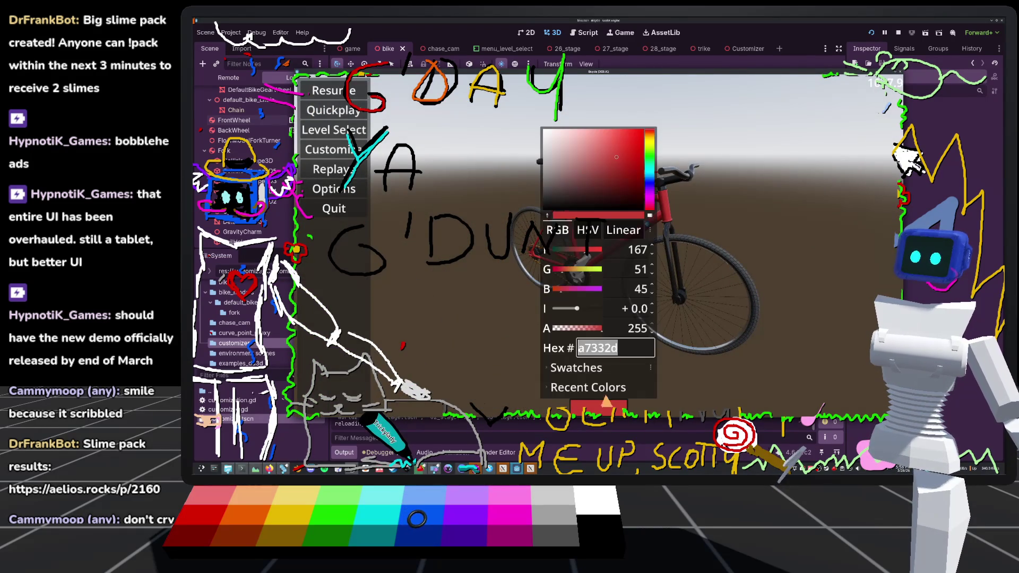
pyautogui.moveTo(652, 151)
pyautogui.mouseDown()
pyautogui.moveTo(636, 147)
pyautogui.moveTo(649, 134)
pyautogui.moveTo(639, 133)
pyautogui.mouseUp()
pyautogui.click(627, 162)
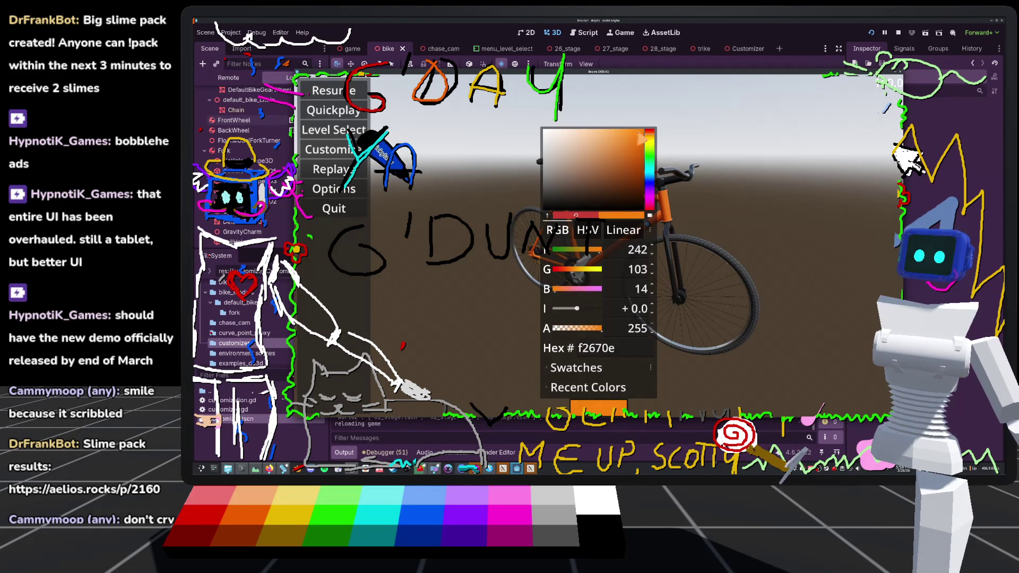
pyautogui.click(713, 121)
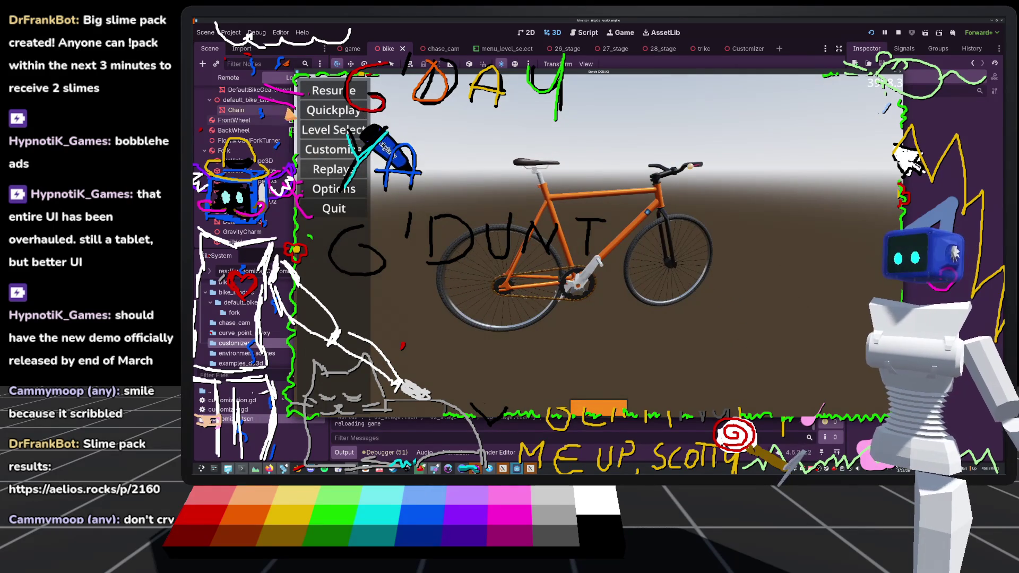
# Step: Load 27_stage from Level Select to ride the orange bike
pyautogui.click(338, 133)
pyautogui.scroll(-5, 575, 371)
pyautogui.click(575, 375)
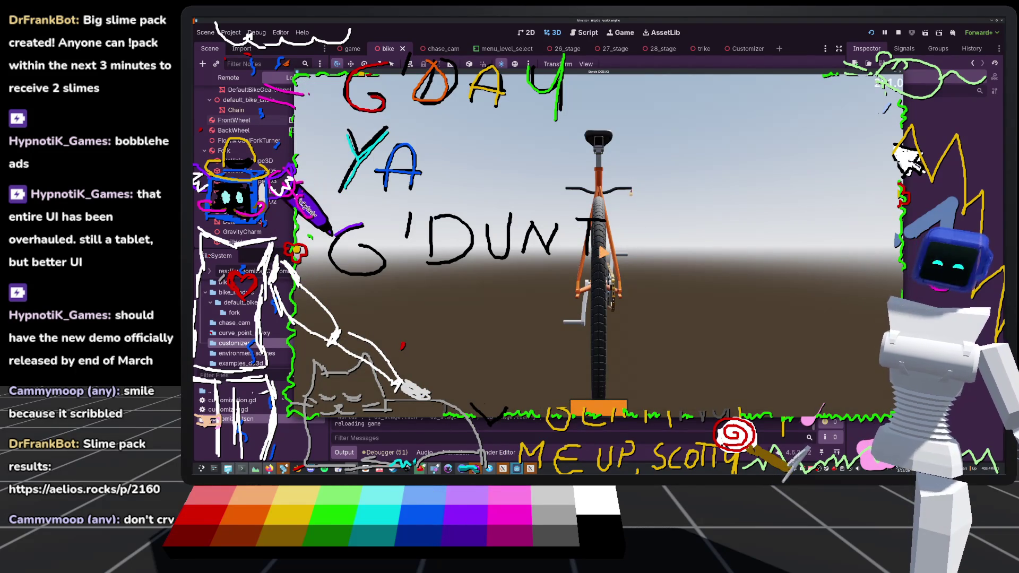
# Step: Stop and relaunch the game, then load 27_stage from Level Select
pyautogui.click(898, 32)
pyautogui.click(875, 33)
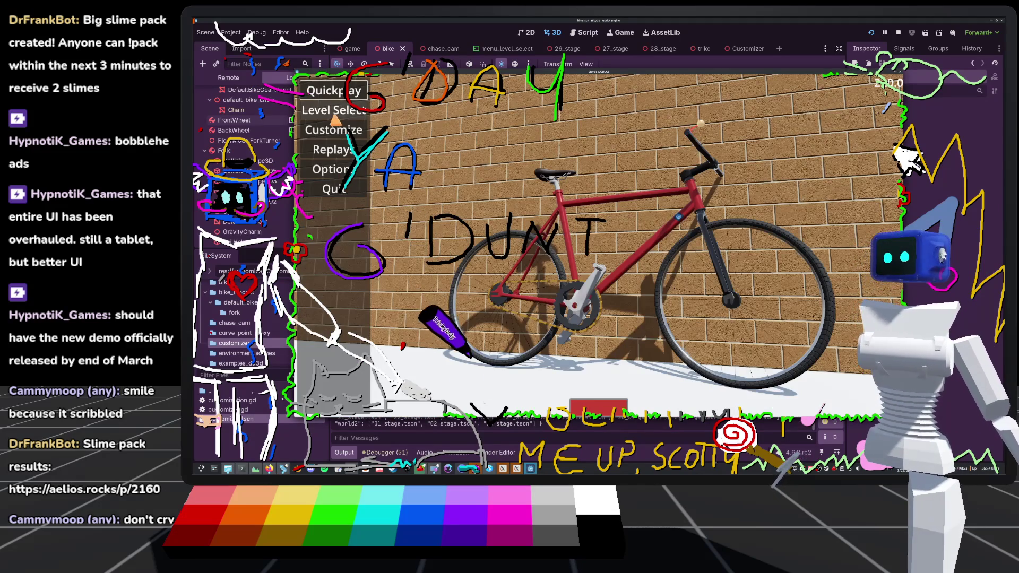
pyautogui.click(333, 110)
pyautogui.scroll(-5, 551, 363)
pyautogui.click(552, 362)
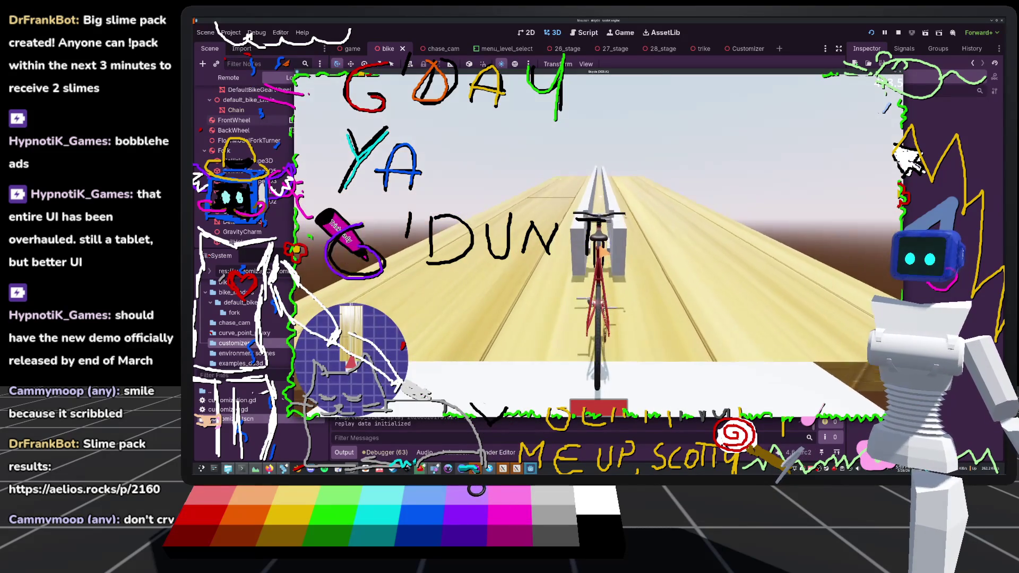
# Step: Ride 27_stage in free-look camera, reset the bike onto the track, then stop the game
pyautogui.press('f')
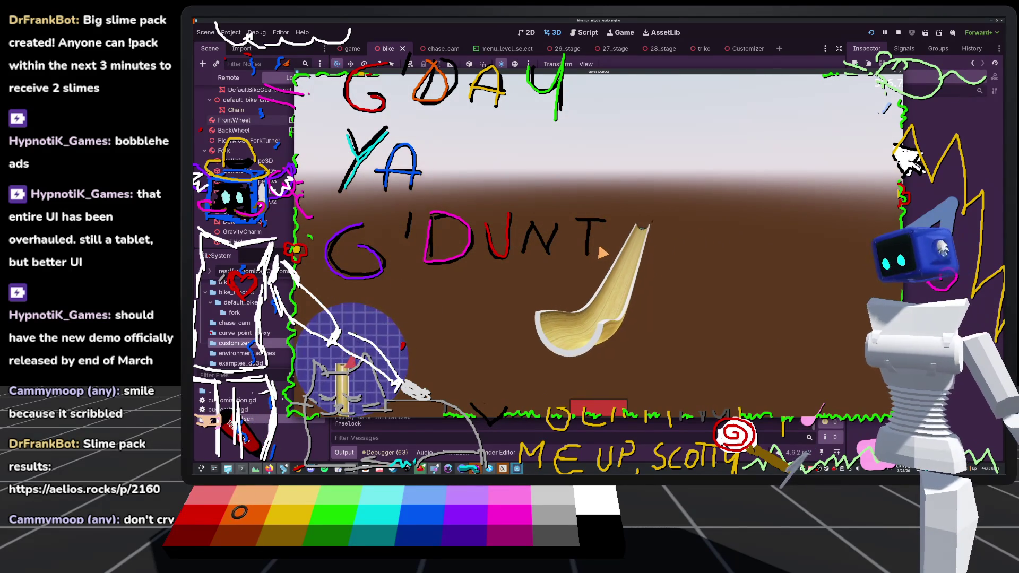
pyautogui.press('r')
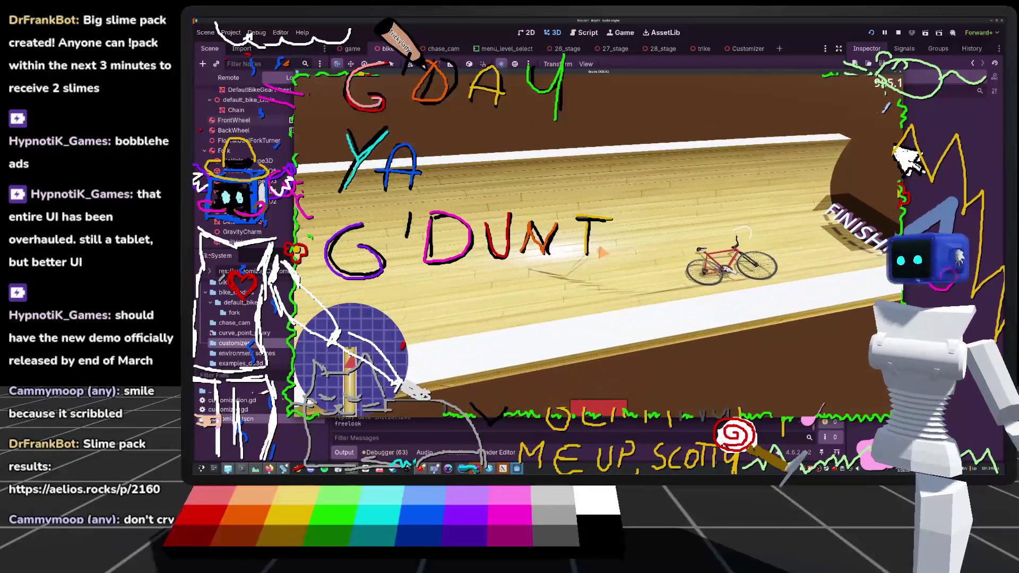
pyautogui.press('F8')
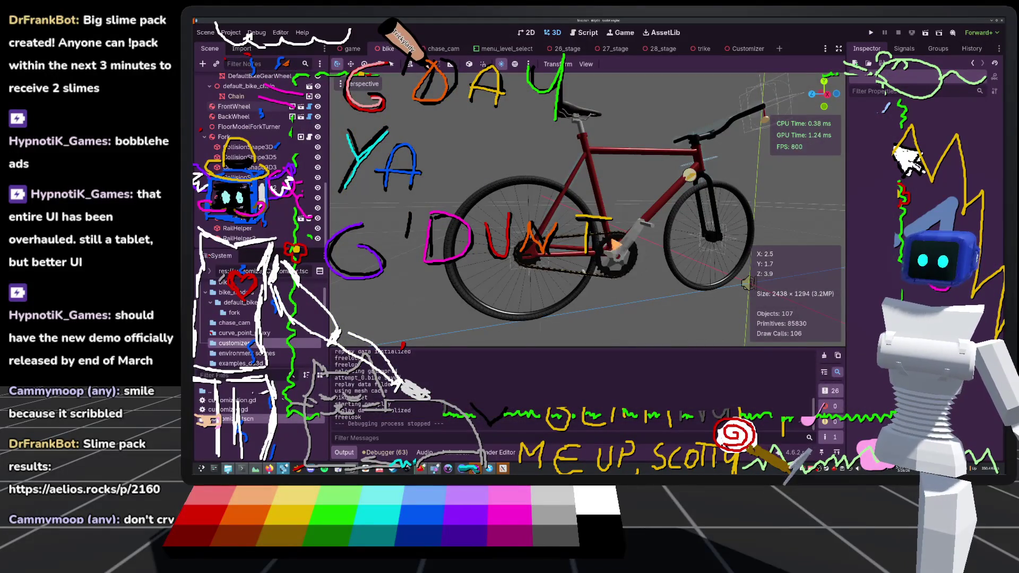
# Step: Open the Customizer scene and orbit the 3D view around the red Default Bike
pyautogui.moveTo(656, 178); pyautogui.dragTo(576, 209)
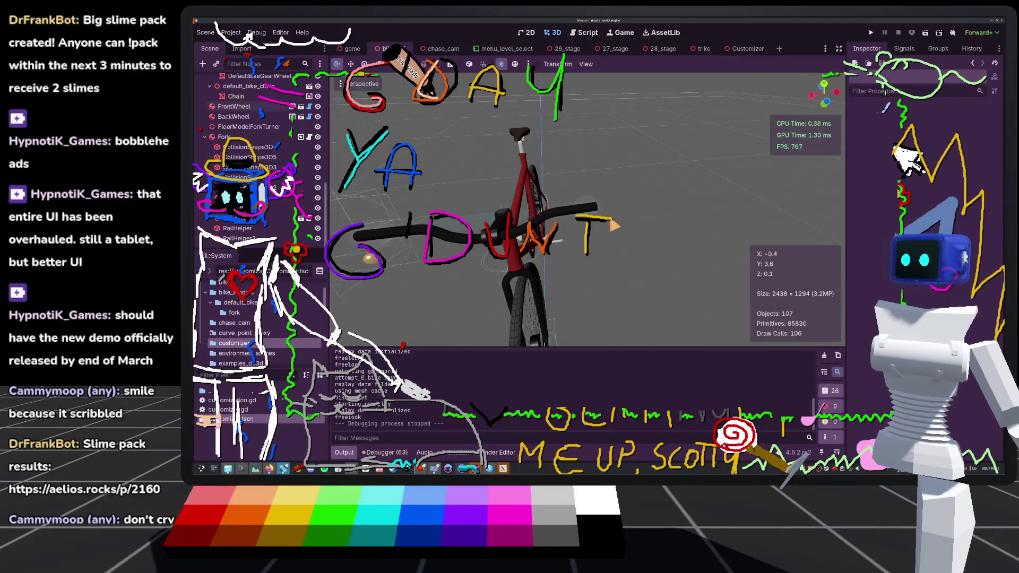
pyautogui.click(747, 48)
pyautogui.moveTo(583, 159); pyautogui.dragTo(584, 202)
pyautogui.scroll(2, 584, 212)
pyautogui.moveTo(583, 239)
pyautogui.mouseDown()
pyautogui.moveTo(658, 228)
pyautogui.moveTo(902, 246)
pyautogui.mouseUp()
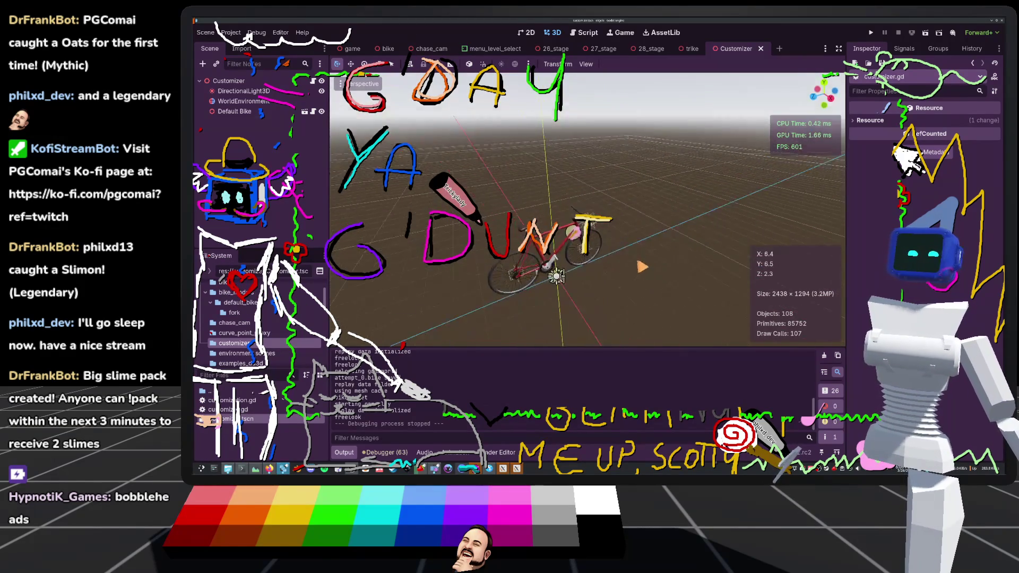
# Step: Switch to the game scene, select the Customization node and open its customization.gd script
pyautogui.scroll(5, 584, 238)
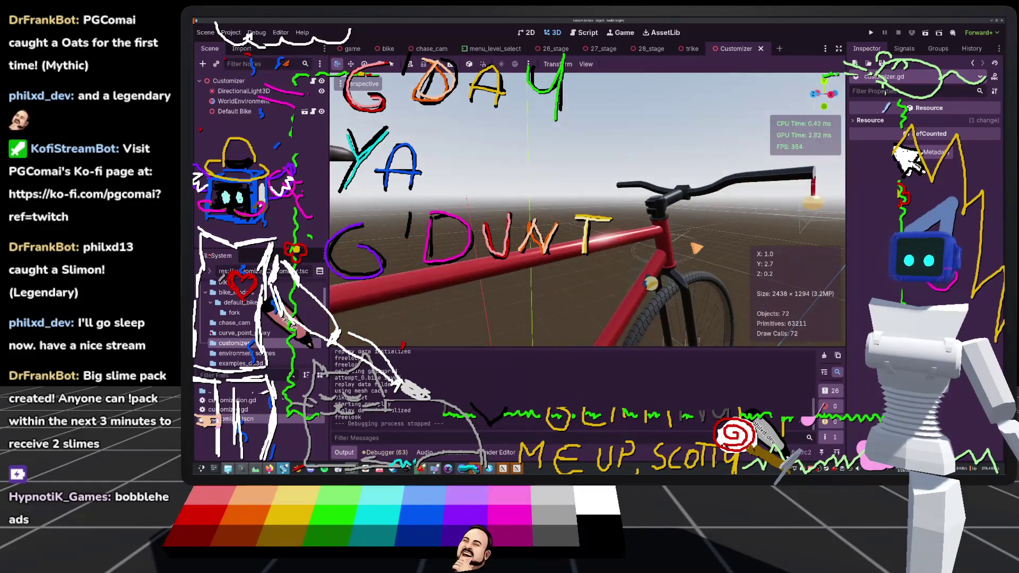
pyautogui.scroll(-4, 584, 238)
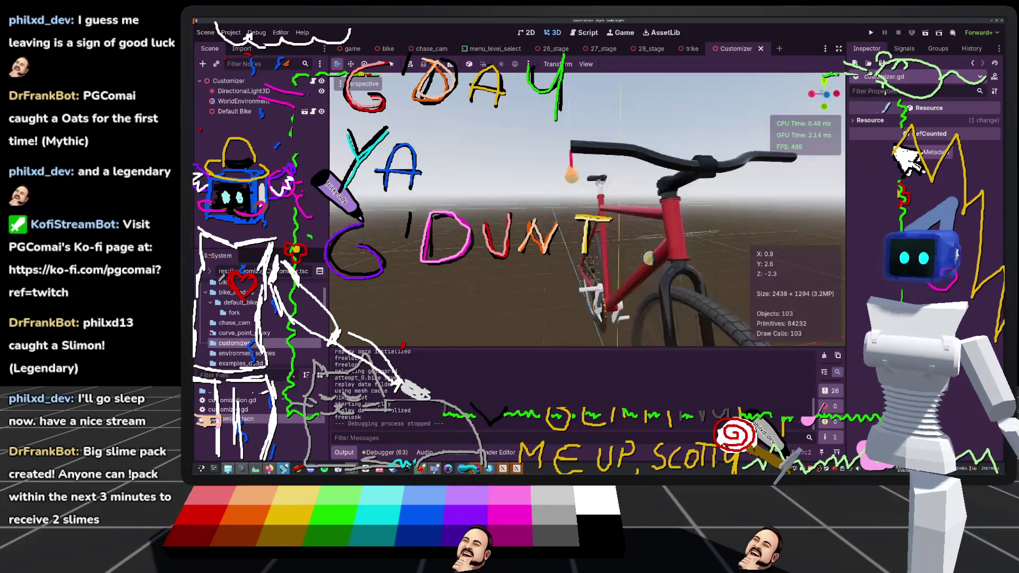
pyautogui.click(353, 48)
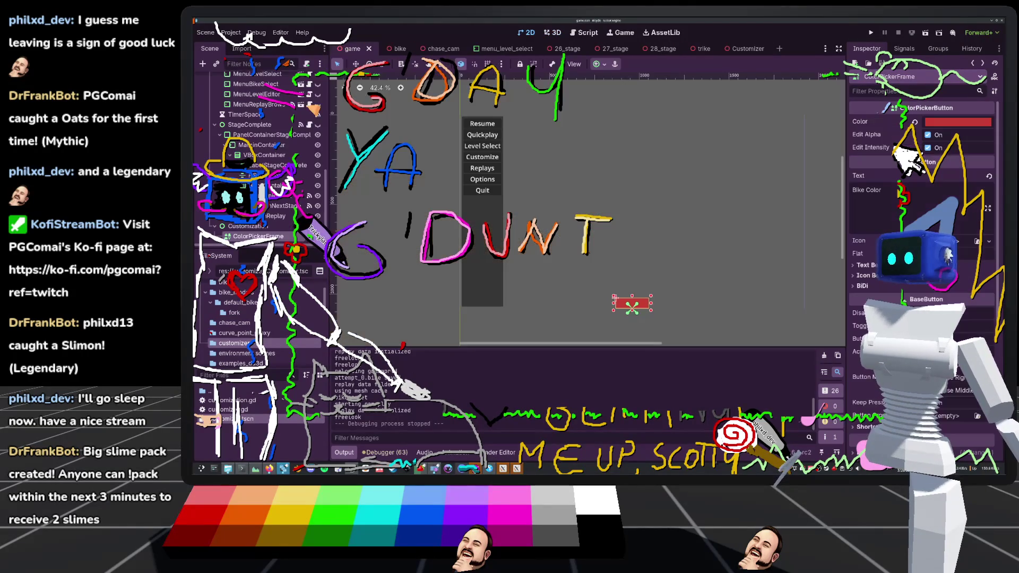
pyautogui.click(306, 223)
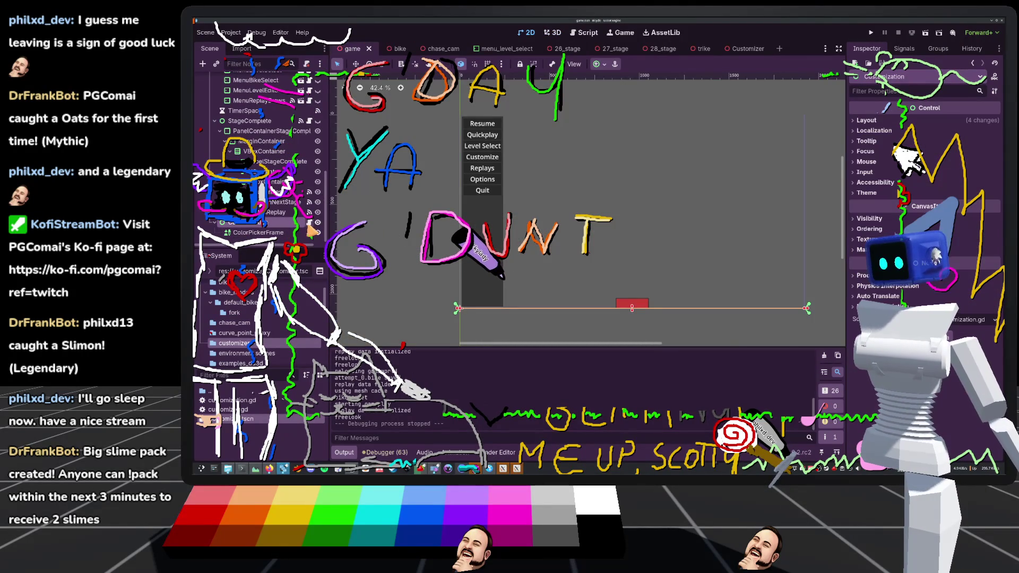
pyautogui.click(310, 223)
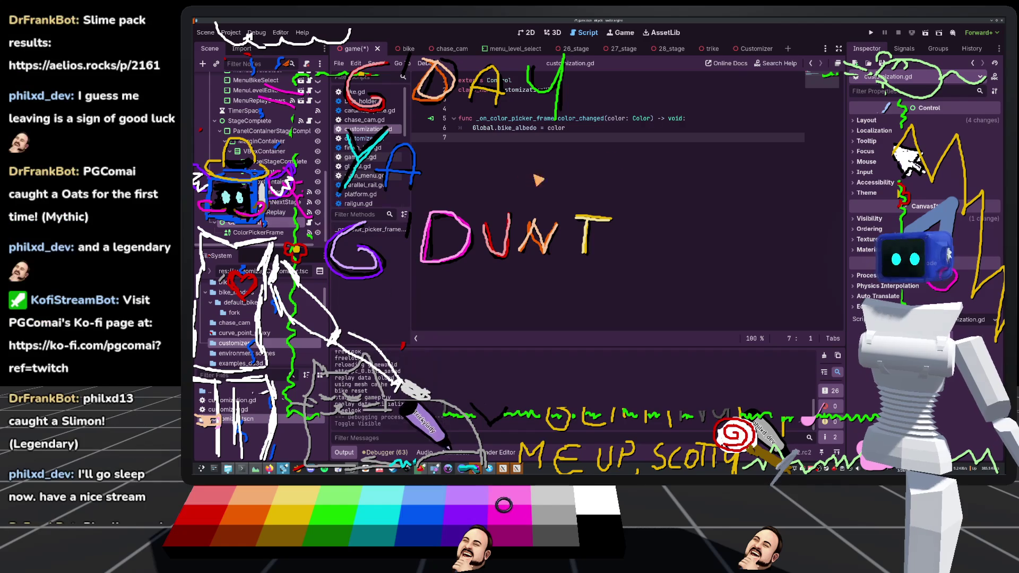
# Step: Turn on the Customization node's visibility so its colour picker shows beside the pause menu
pyautogui.click(318, 222)
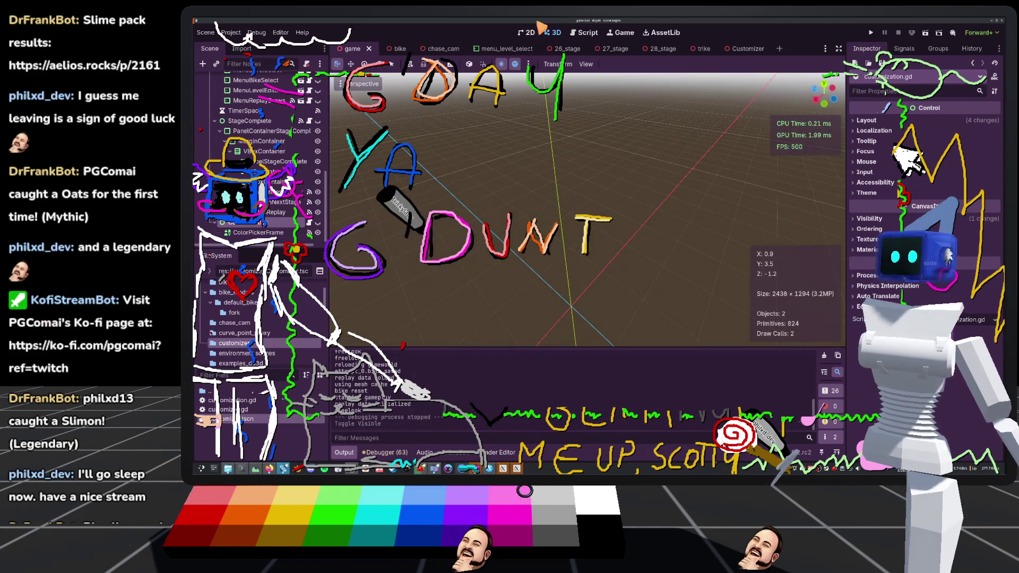
pyautogui.hotkey('ctrl', 'z')
pyautogui.click(318, 223)
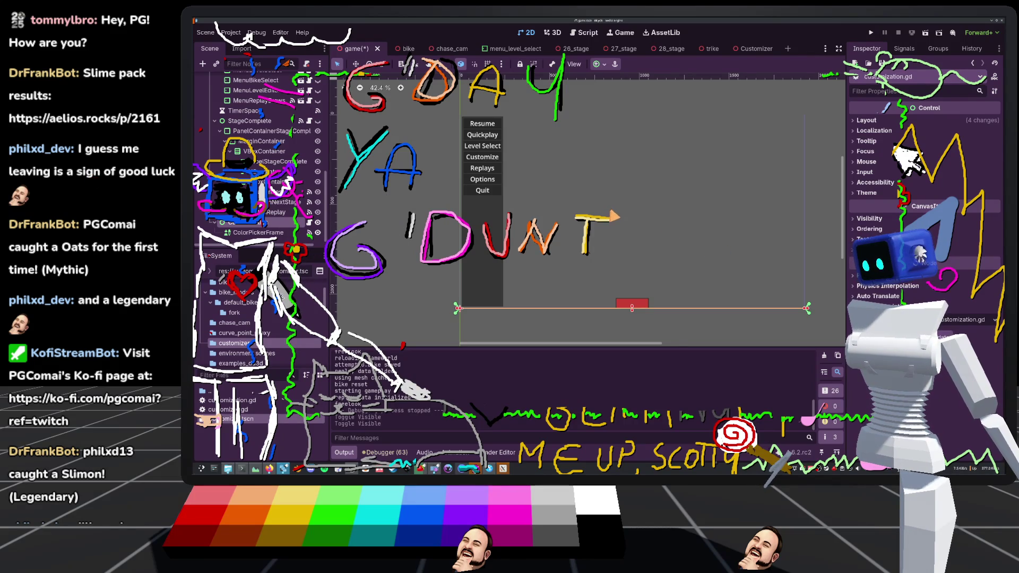
pyautogui.scroll(-2, 613, 216)
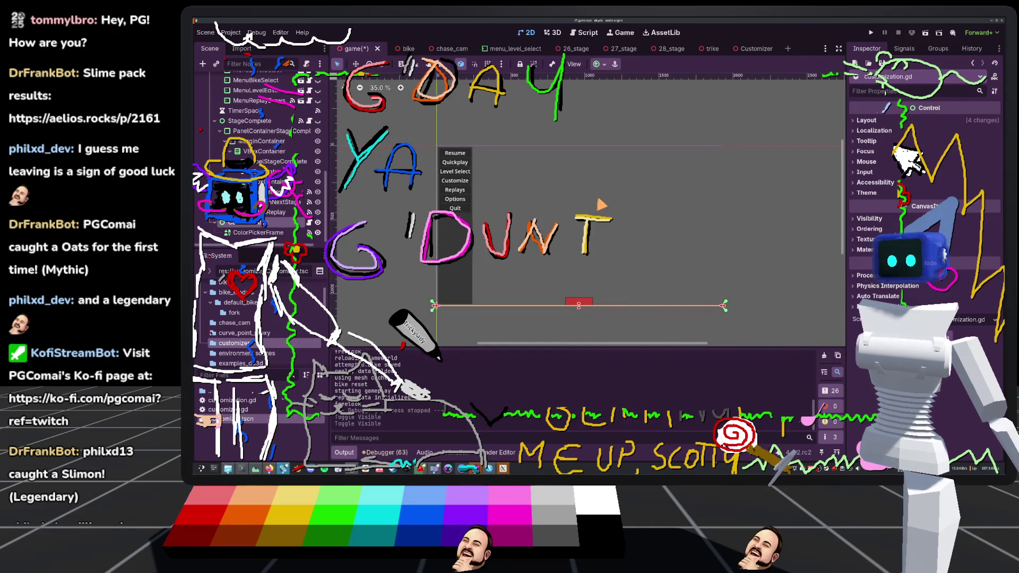
pyautogui.scroll(5, 281, 219)
pyautogui.scroll(5, 282, 218)
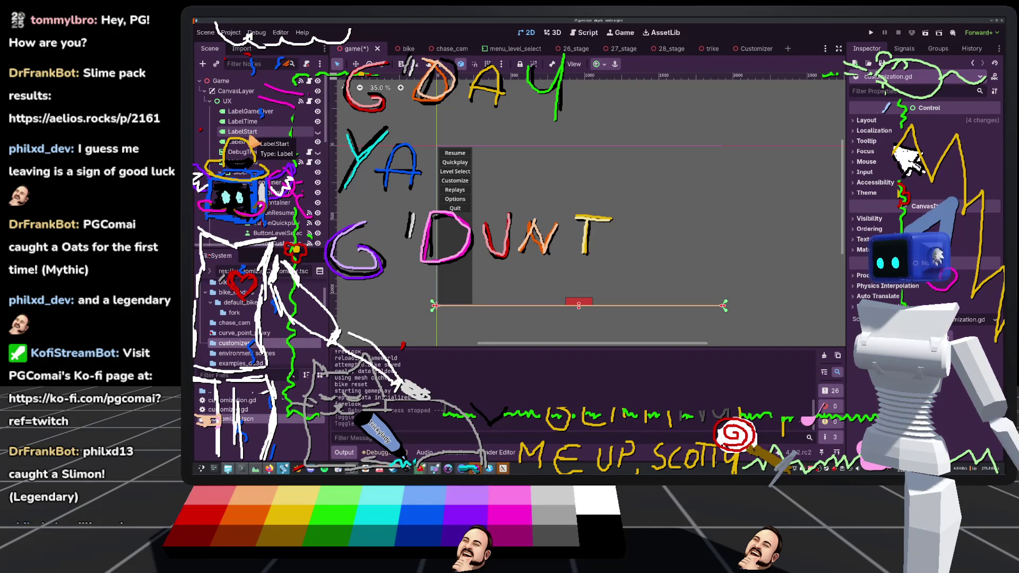
pyautogui.scroll(-10, 307, 106)
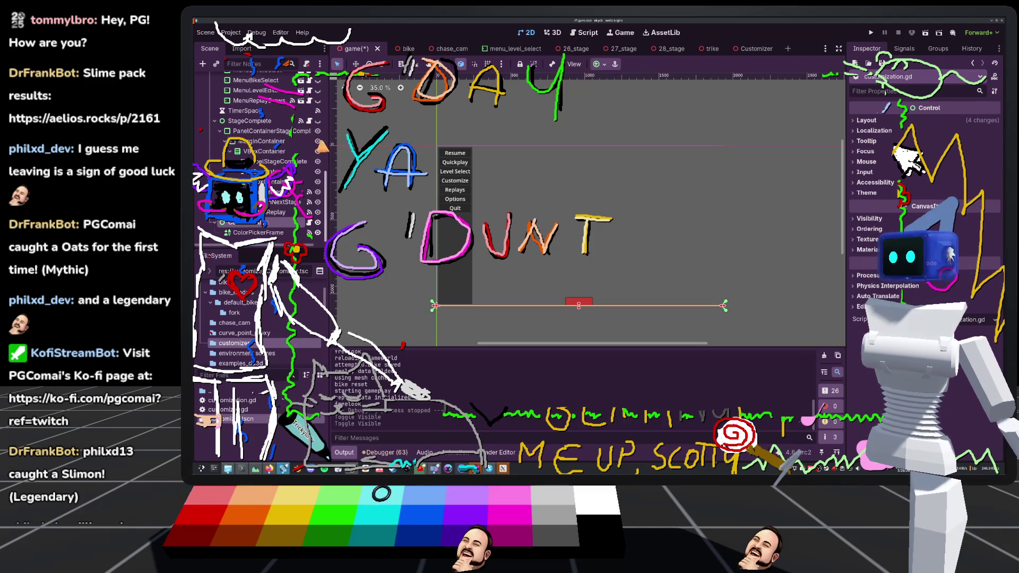
pyautogui.scroll(10, 260, 160)
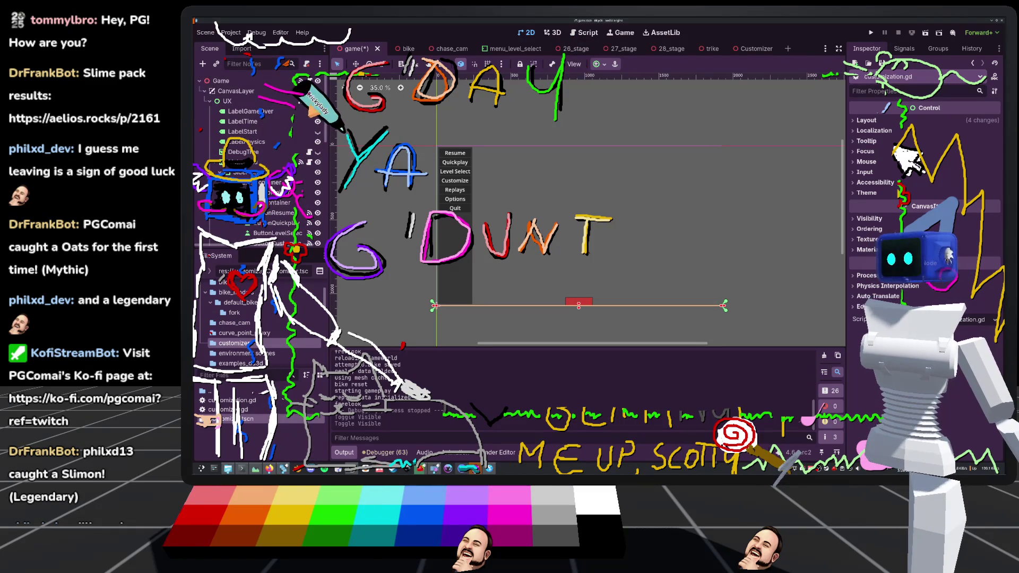
pyautogui.hotkey('ctrl', 'F3')
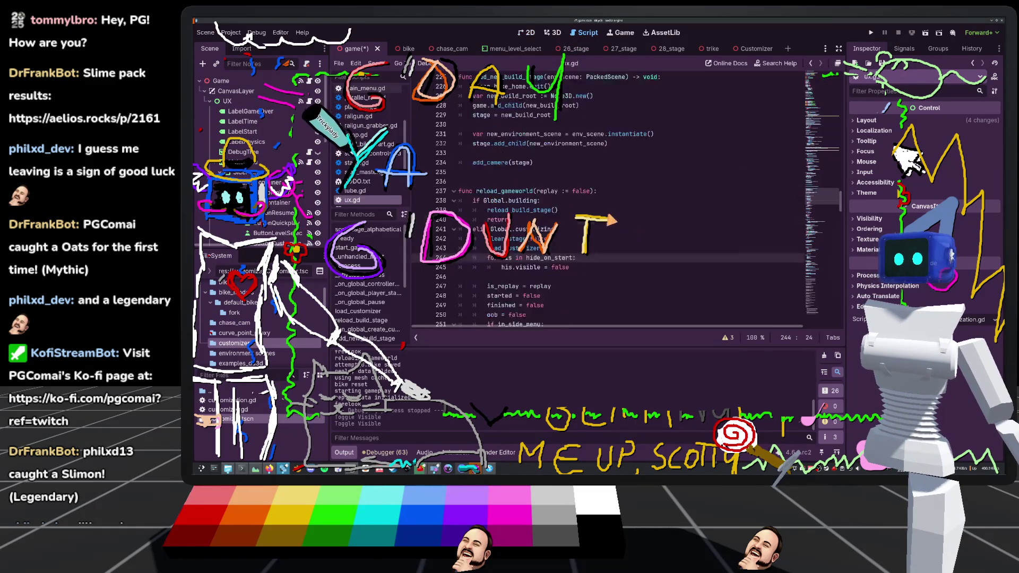
pyautogui.scroll(20, 610, 202)
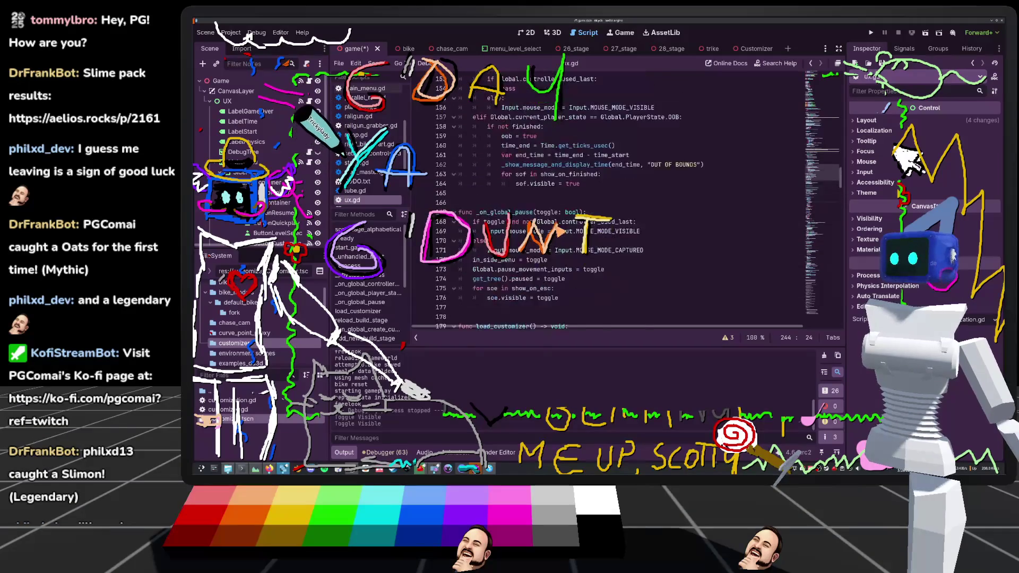
pyautogui.scroll(2, 610, 201)
pyautogui.scroll(-5, 260, 159)
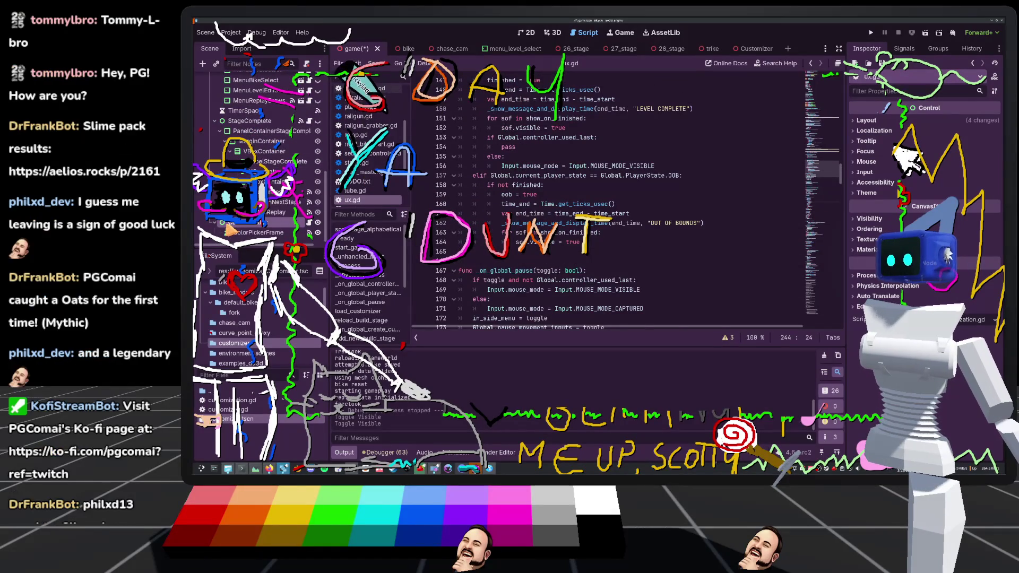
pyautogui.scroll(5, 587, 235)
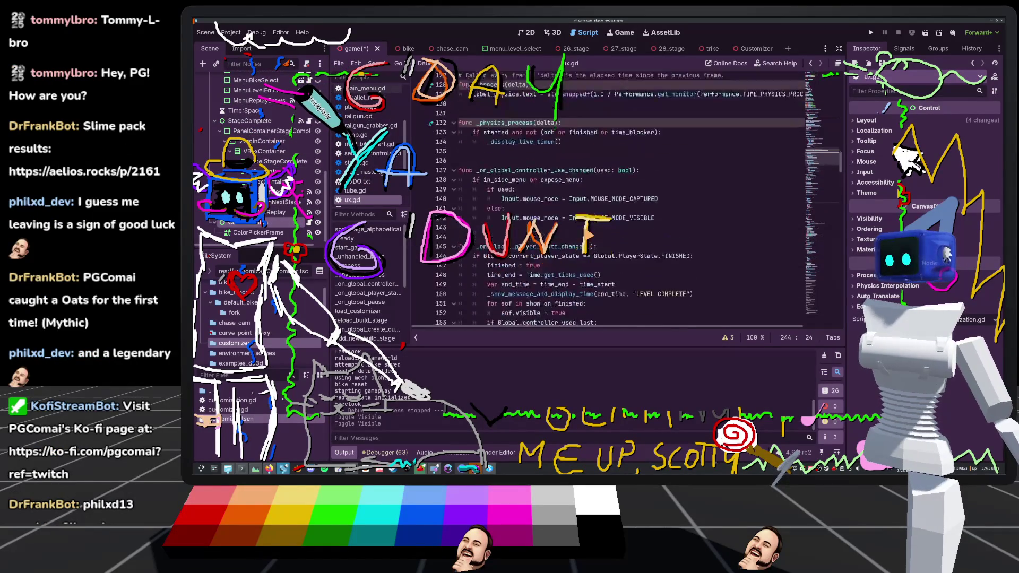
pyautogui.scroll(12, 583, 233)
pyautogui.scroll(15, 577, 229)
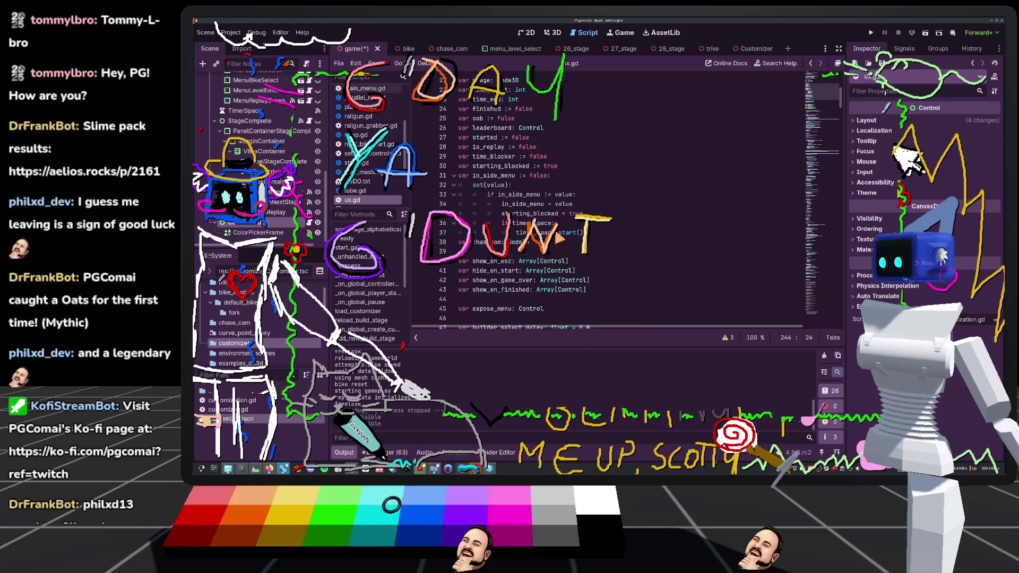
pyautogui.scroll(-7, 558, 239)
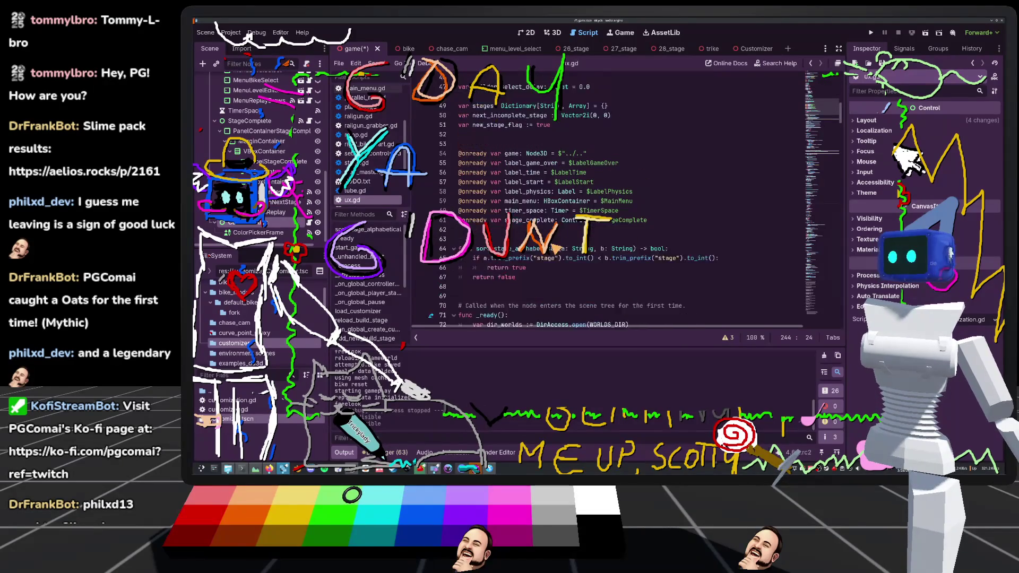
pyautogui.scroll(1, 531, 252)
pyautogui.moveTo(520, 245); pyautogui.dragTo(520, 245)
pyautogui.click(645, 187)
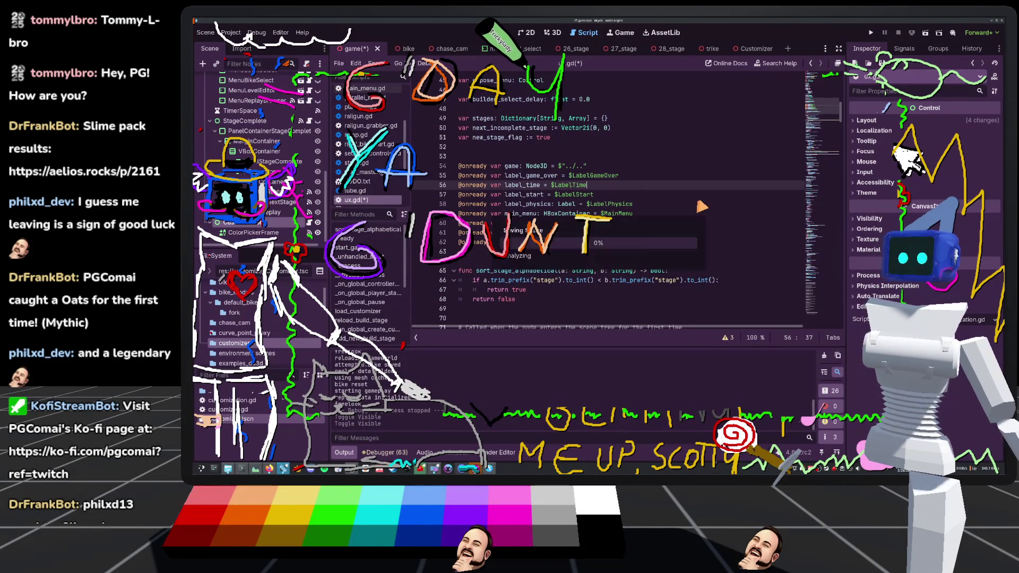
pyautogui.hotkey('ctrl', 's')
pyautogui.scroll(-5, 653, 222)
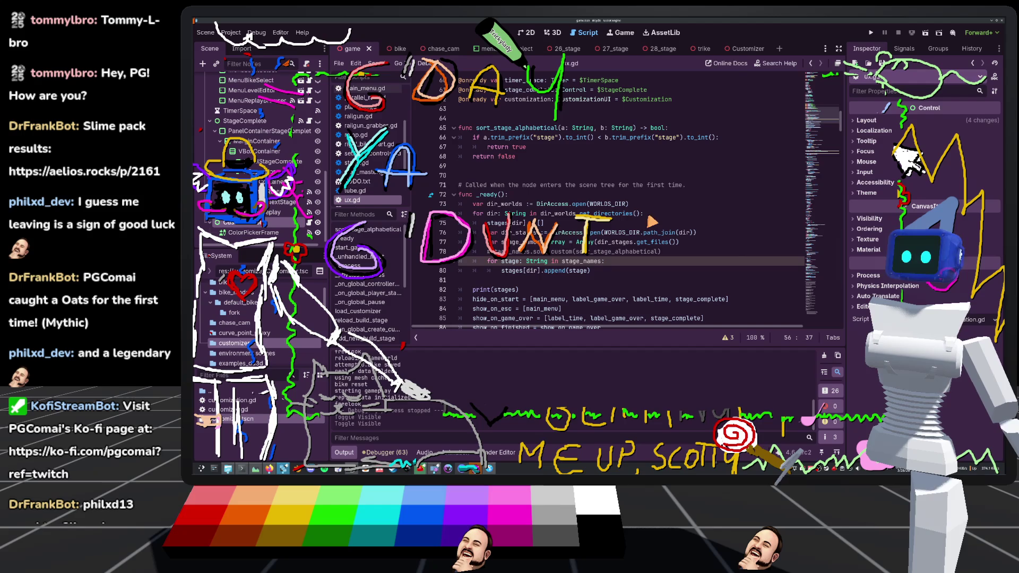
pyautogui.scroll(6, 652, 222)
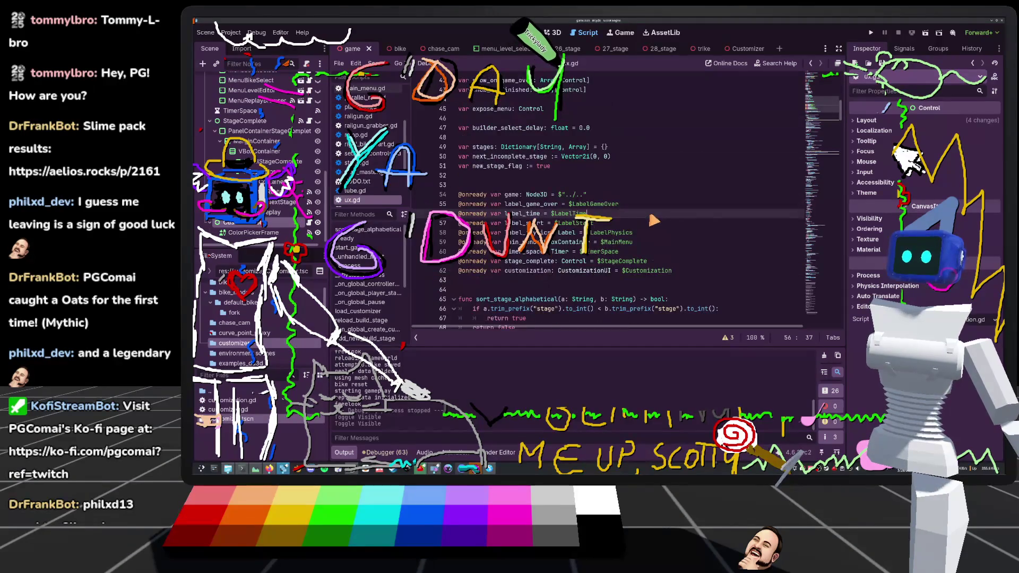
pyautogui.scroll(1, 657, 222)
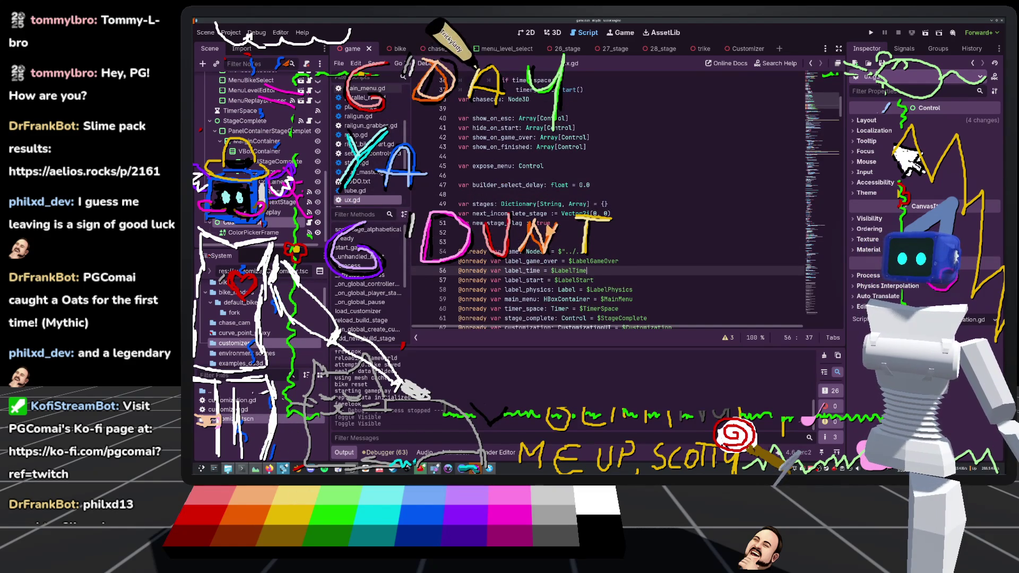
pyautogui.scroll(-5, 568, 228)
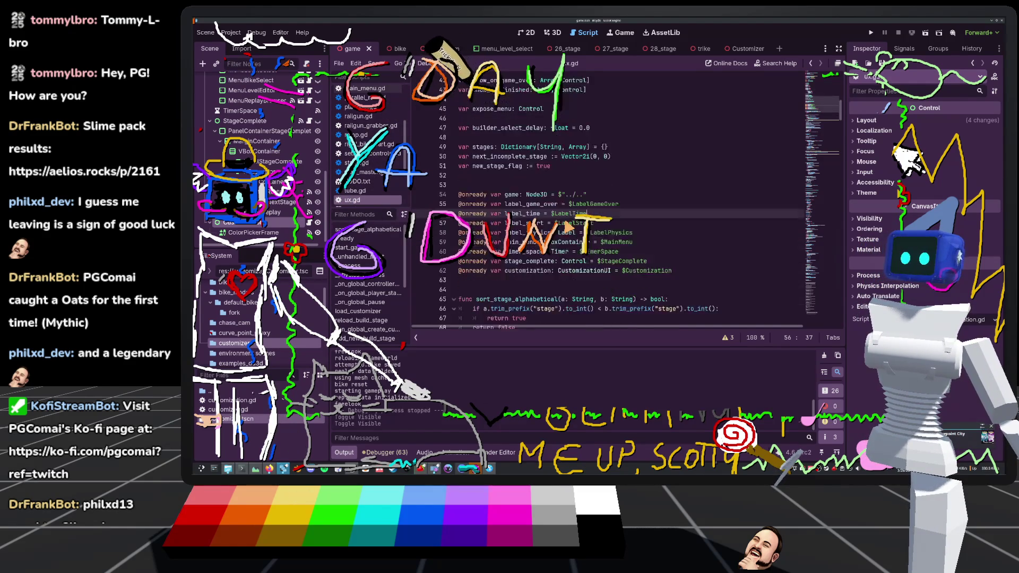
pyautogui.scroll(-4, 568, 229)
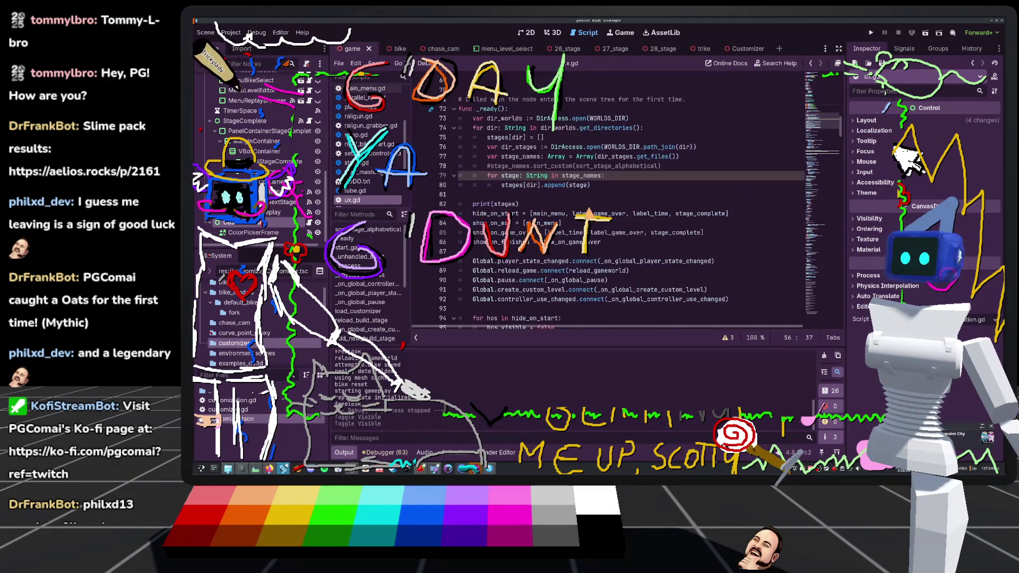
pyautogui.scroll(-4, 536, 210)
pyautogui.scroll(1, 502, 152)
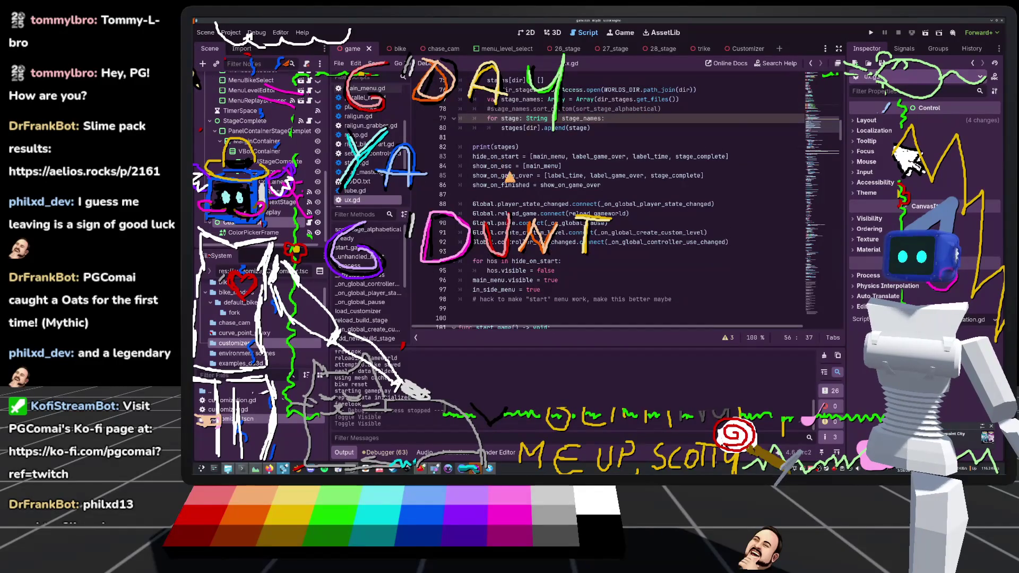
# Step: Append customization to ux.gd's hide_on_start list and save the script
pyautogui.click(728, 157)
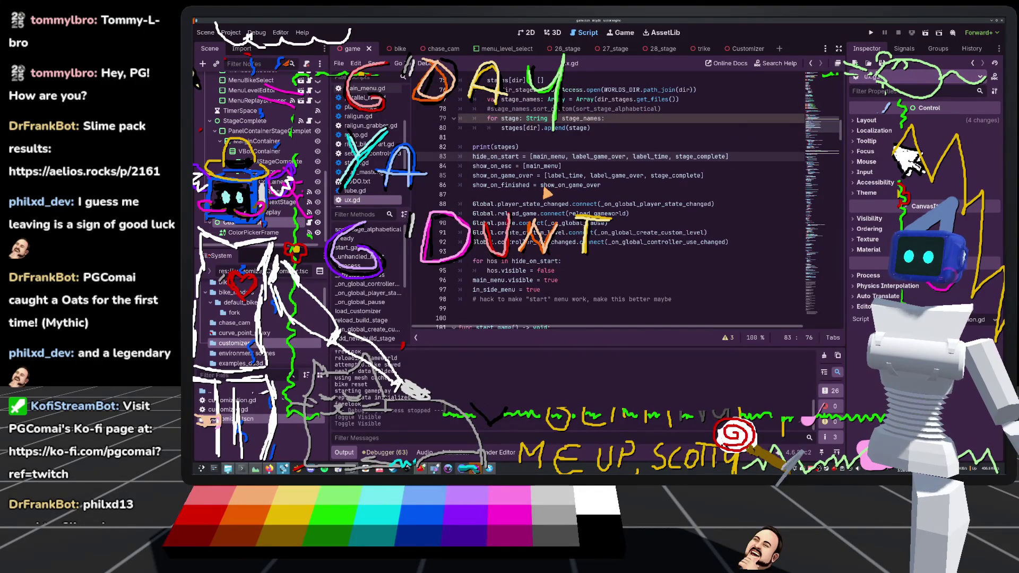
pyautogui.write(', c')
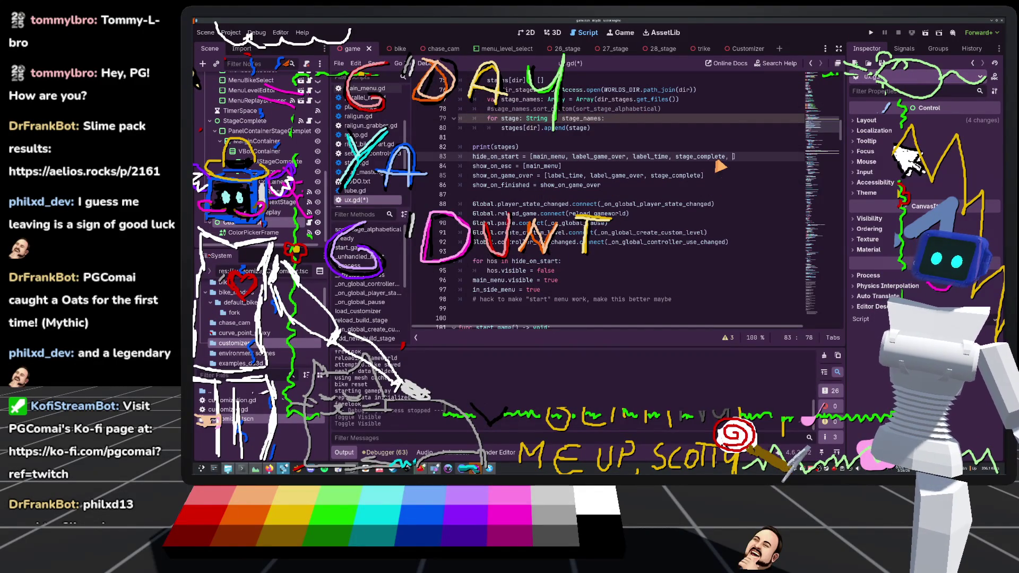
pyautogui.write('ustomization')
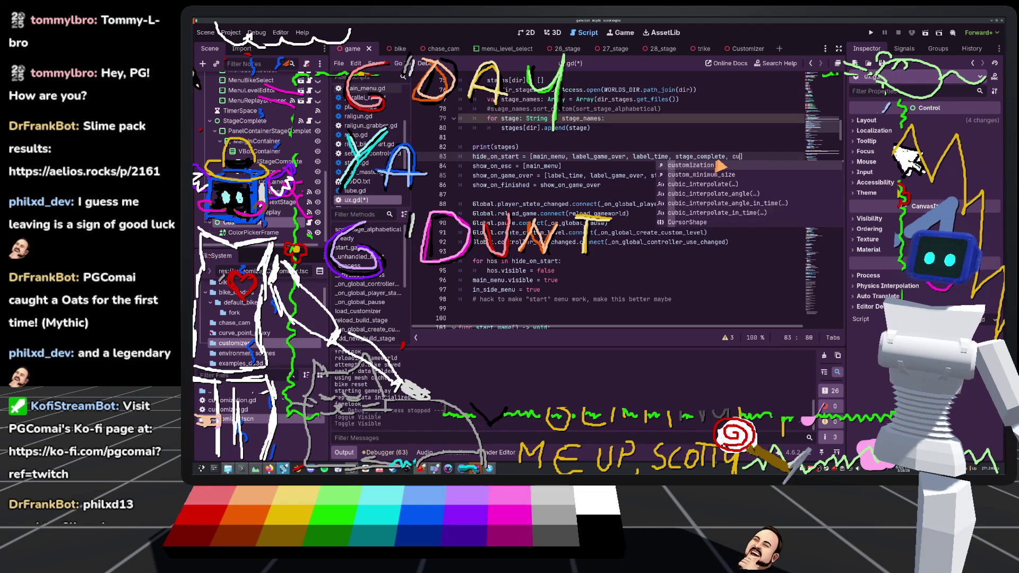
pyautogui.hotkey('ctrl', 's')
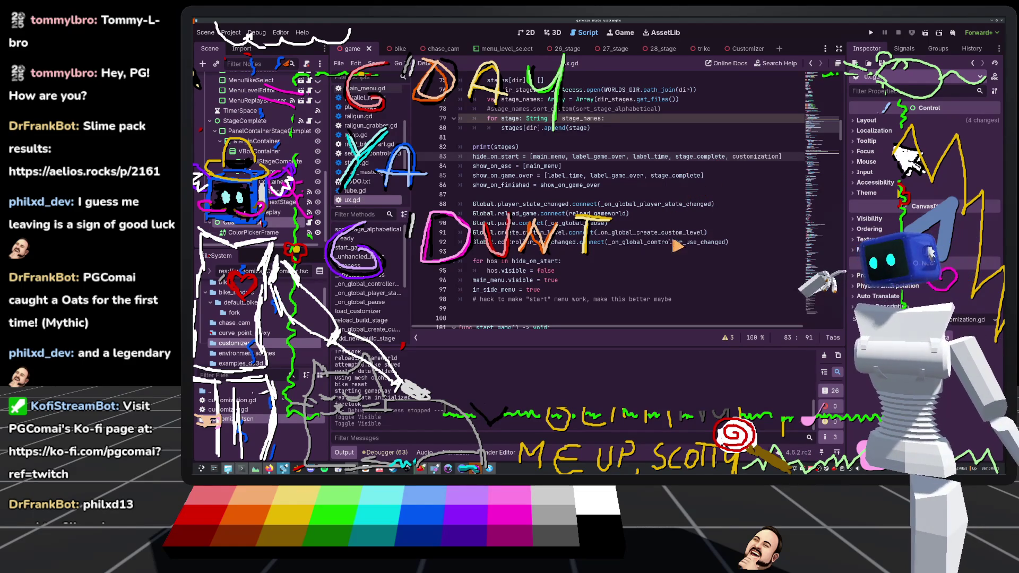
# Step: Close the slime pack results page in the browser and return to Godot
pyautogui.click(110, 142)
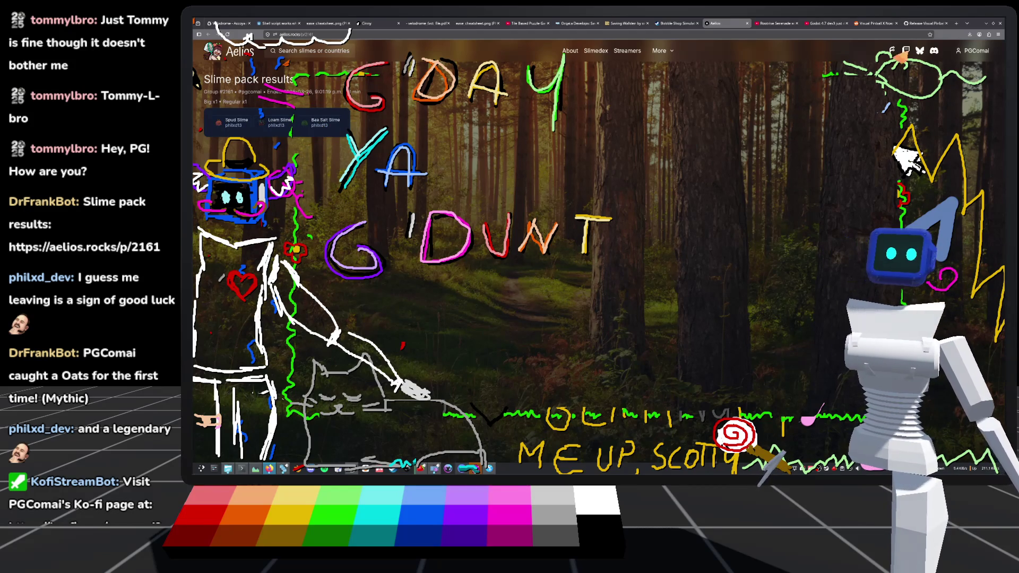
pyautogui.click(749, 24)
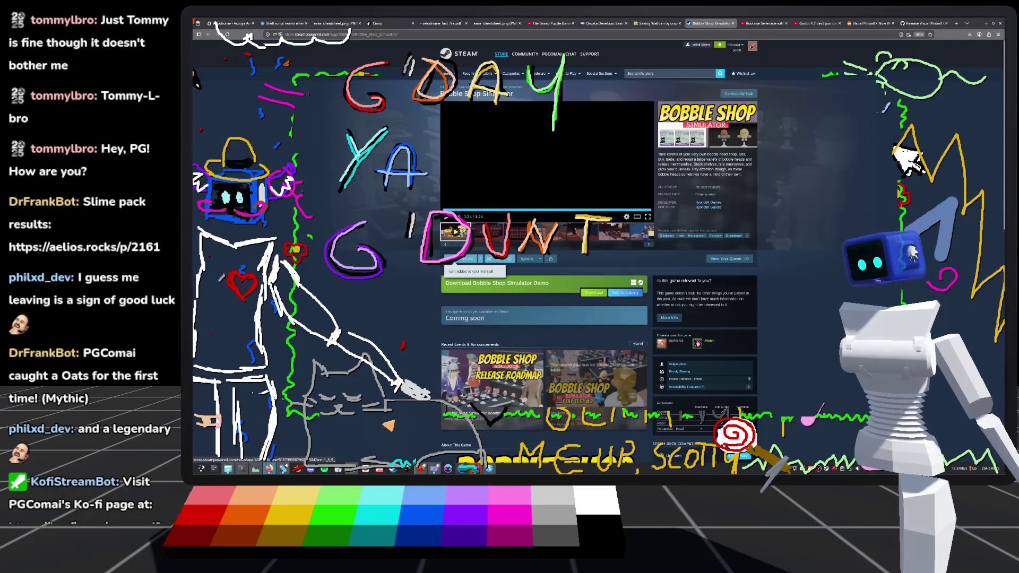
pyautogui.click(282, 469)
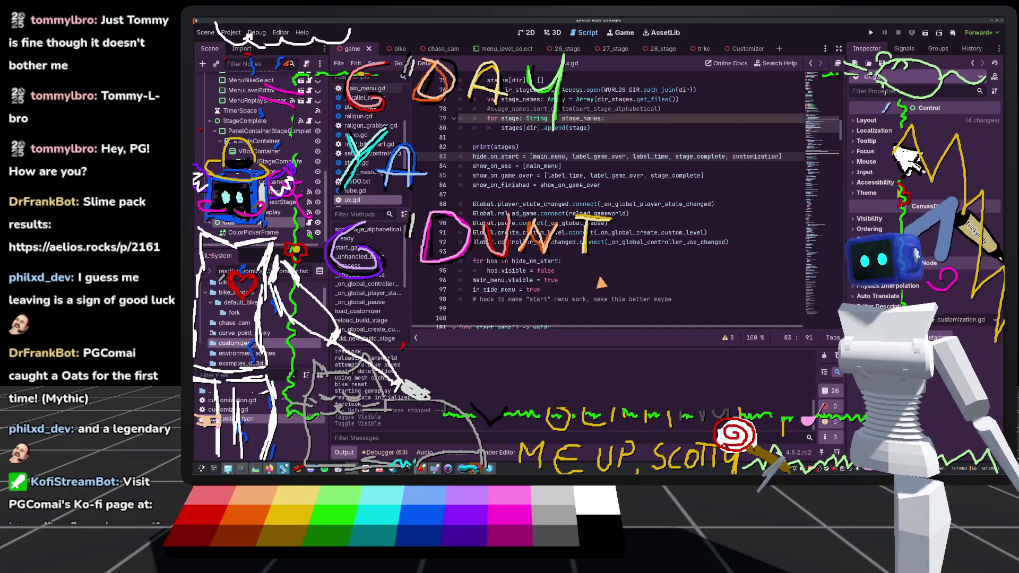
# Step: Add customization.visible = true after add_camera(new_customizer) in load_customizer
pyautogui.scroll(2, 590, 262)
pyautogui.scroll(-3, 590, 263)
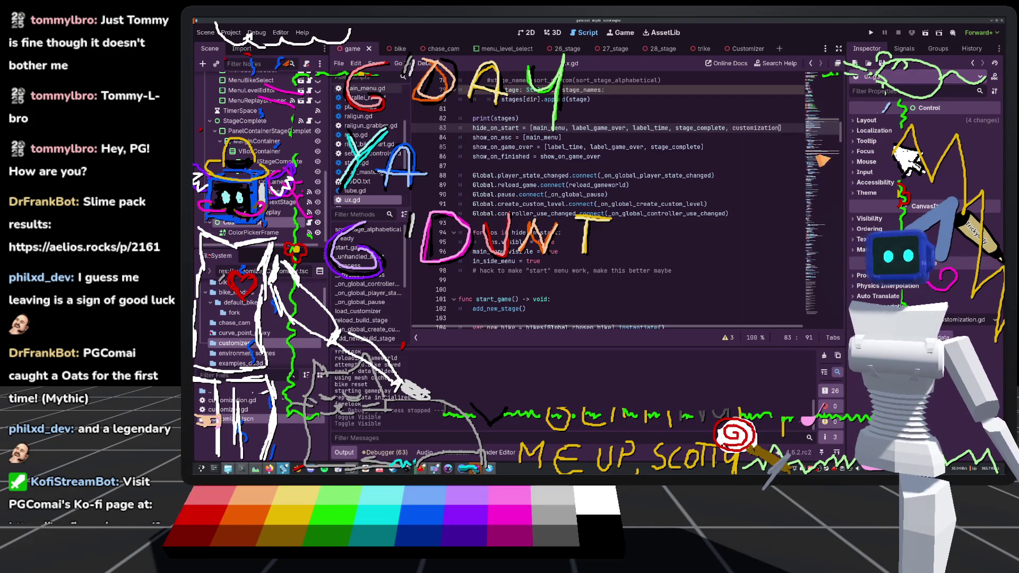
pyautogui.scroll(-15, 817, 168)
pyautogui.scroll(2, 770, 168)
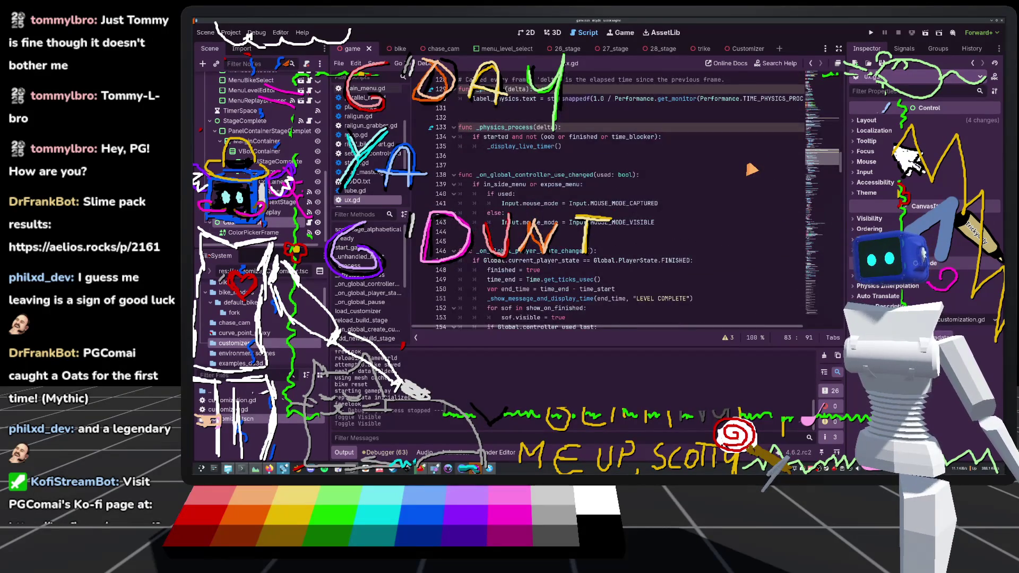
pyautogui.scroll(-14, 752, 169)
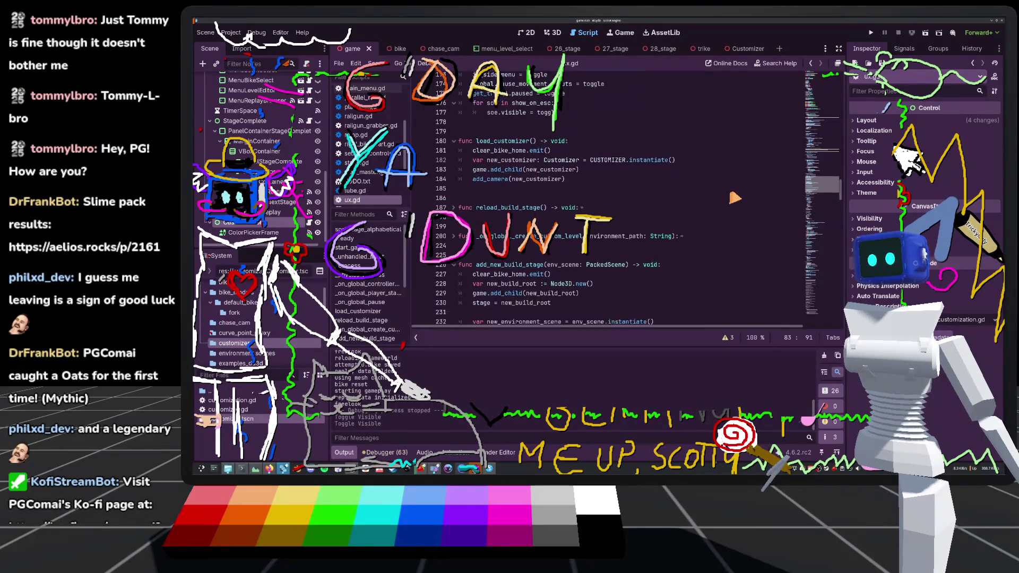
pyautogui.click(587, 176)
pyautogui.press('Return')
pyautogui.press('BackSpace')
pyautogui.press('Return')
pyautogui.write('stomization.visib')
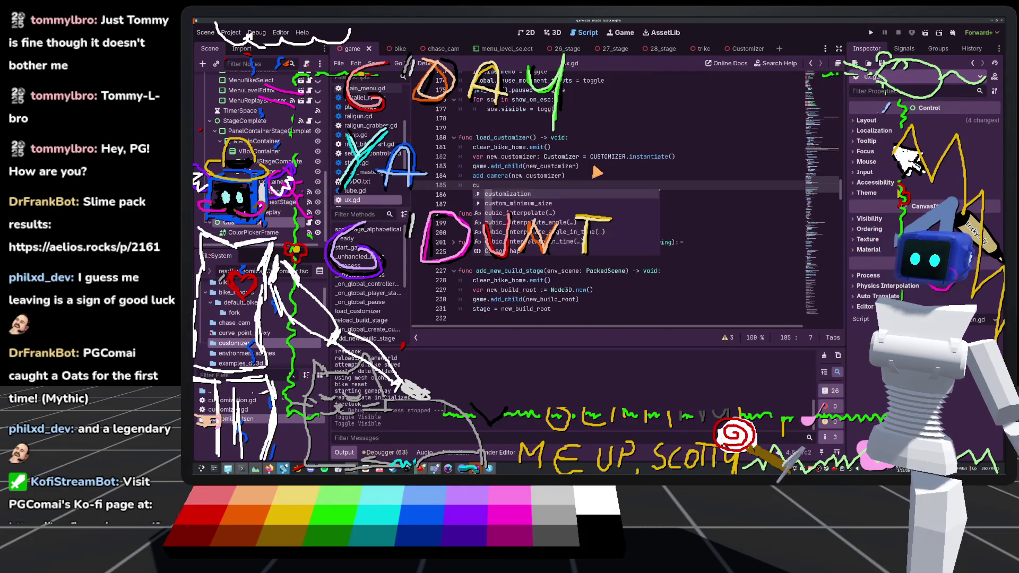
pyautogui.write('le = true')
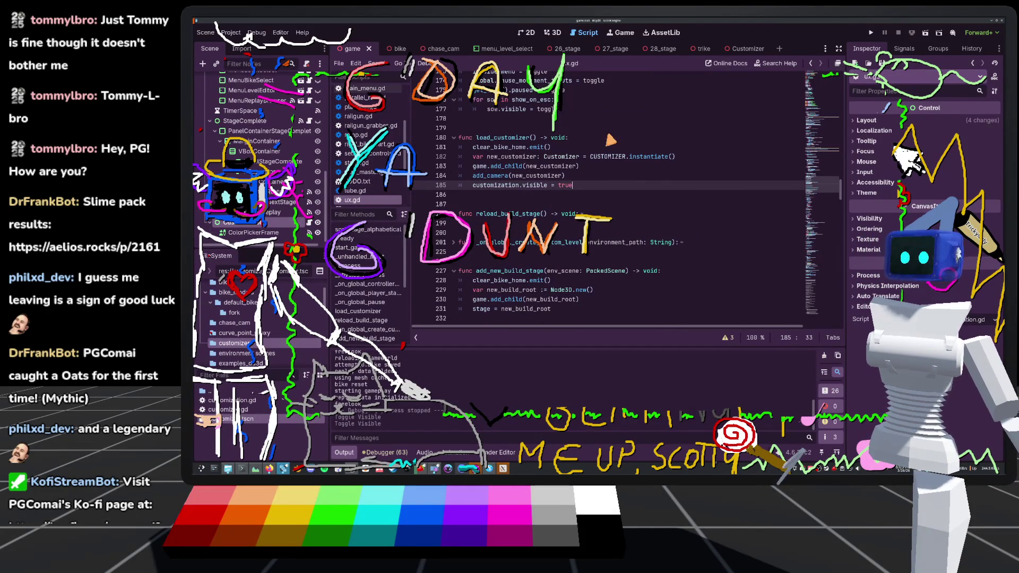
pyautogui.click(635, 136)
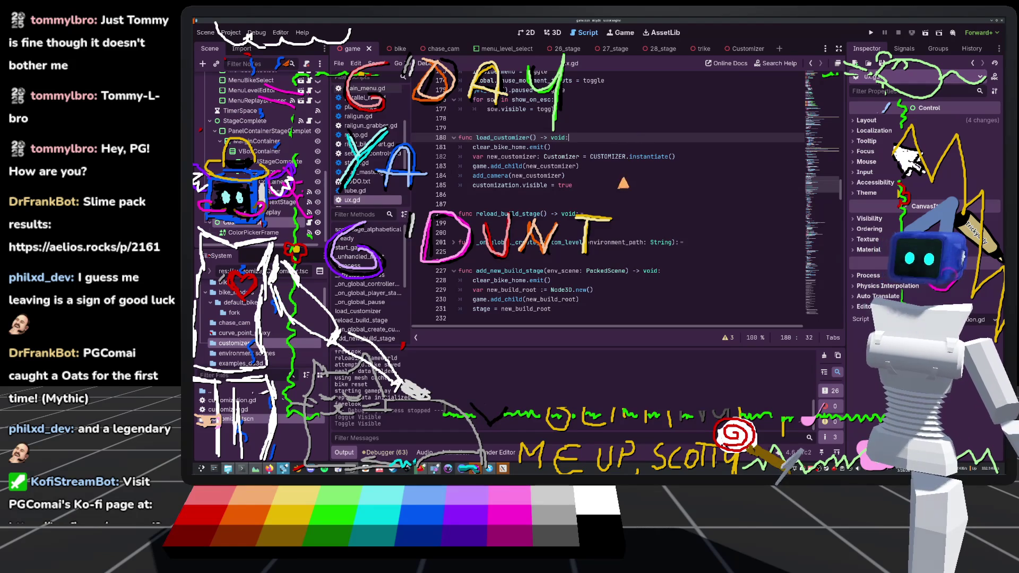
pyautogui.click(516, 200)
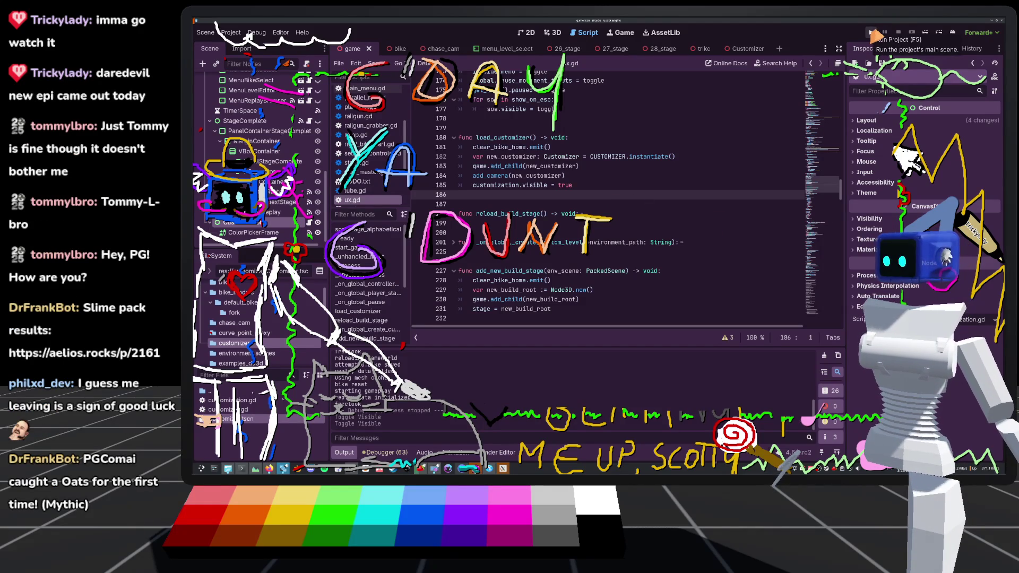
pyautogui.click(872, 34)
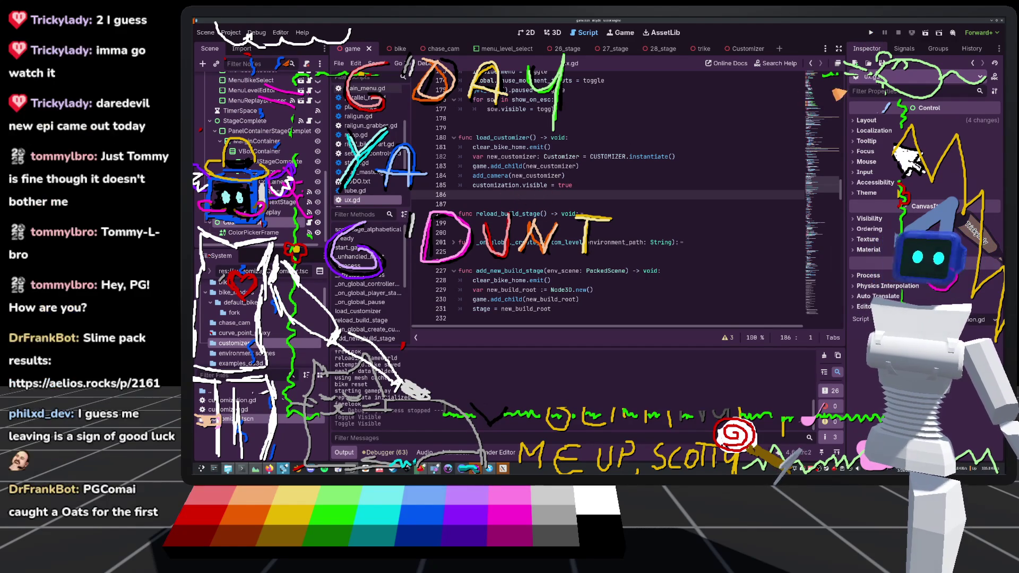
pyautogui.click(871, 34)
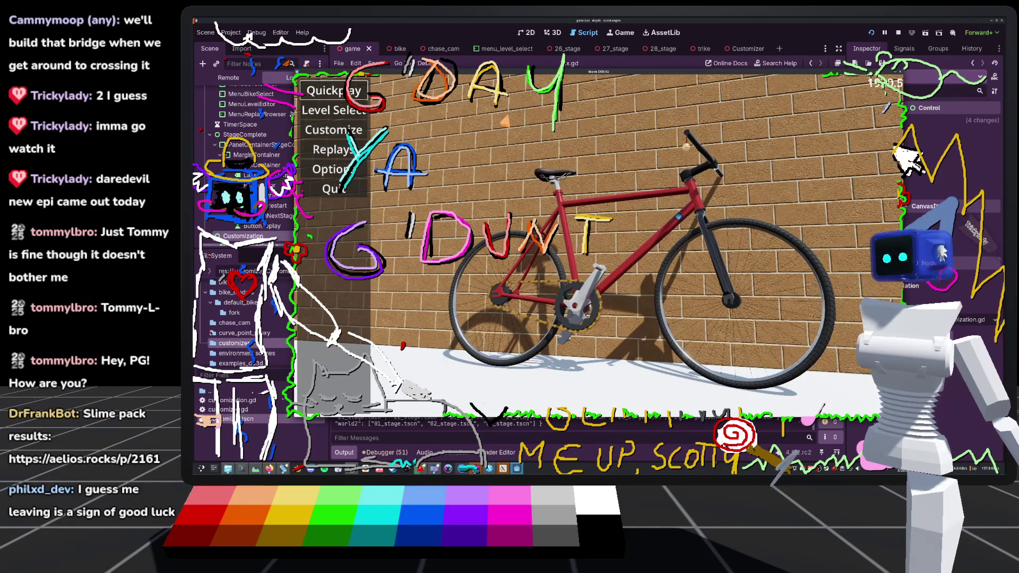
pyautogui.press('Return')
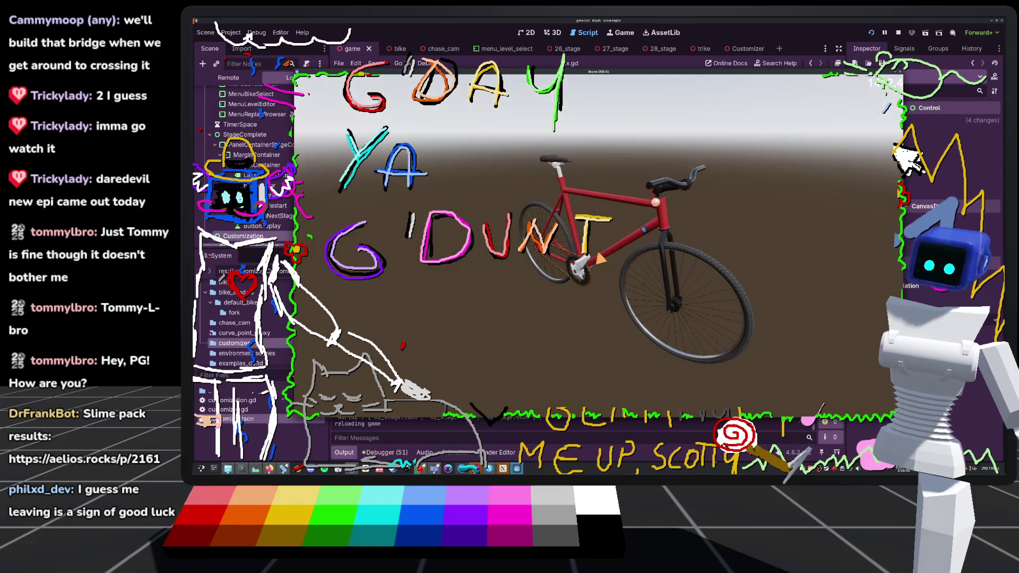
pyautogui.press('F8')
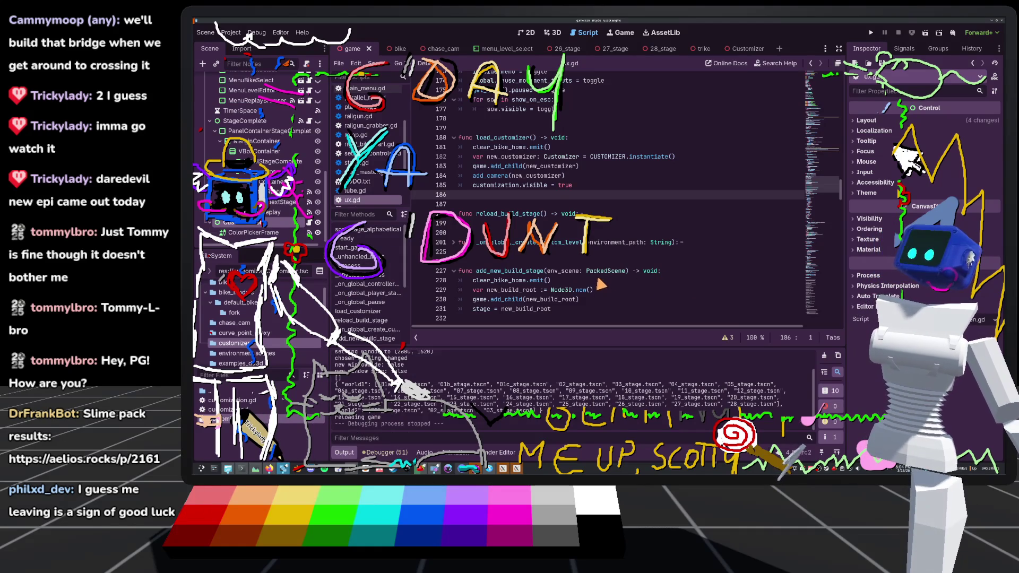
# Step: Move the hide_on_start loop above load_customizer() in reload_gameworld, then run the project
pyautogui.scroll(-10, 523, 256)
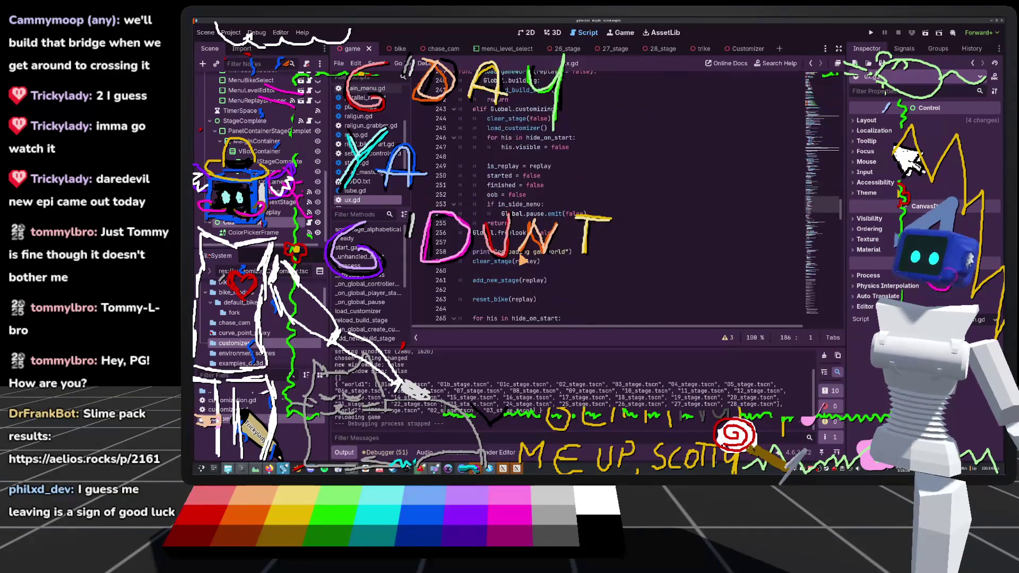
pyautogui.scroll(4, 523, 260)
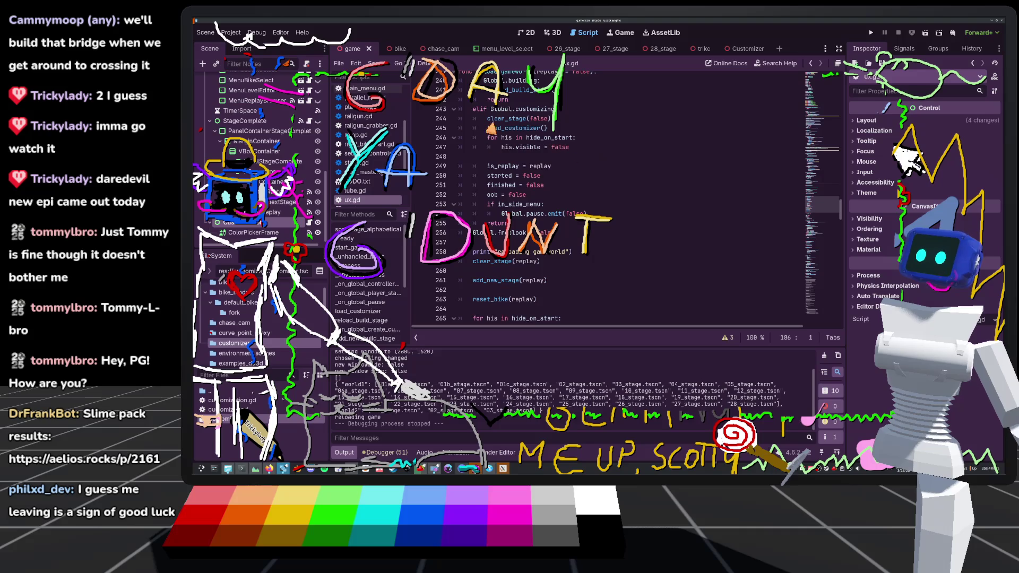
pyautogui.click(538, 138)
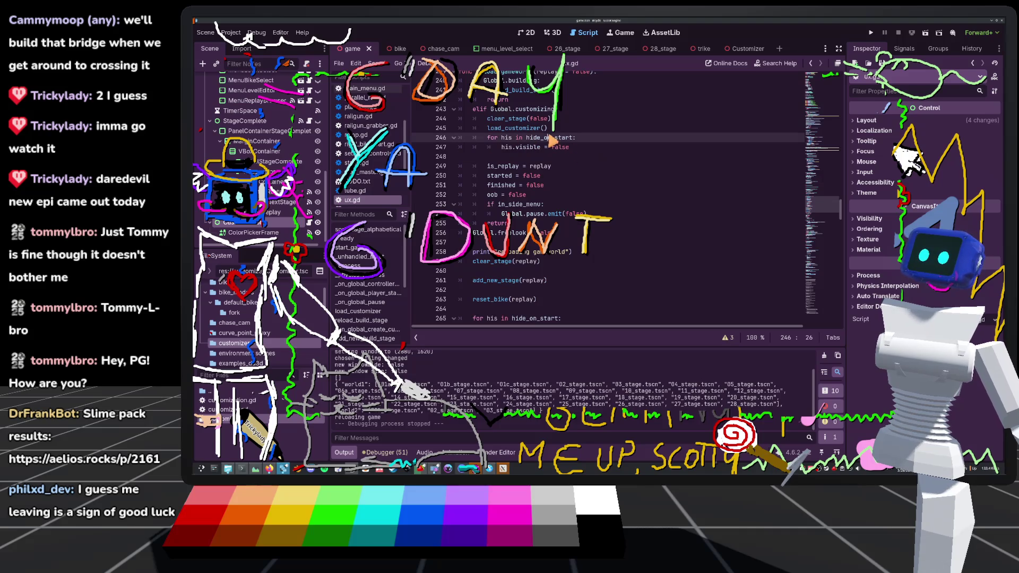
pyautogui.click(509, 139)
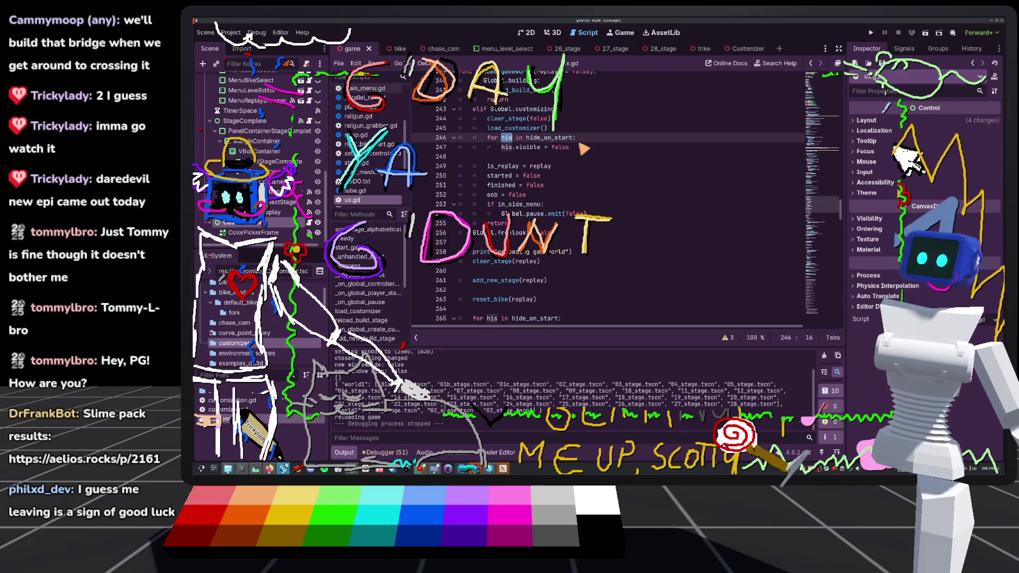
pyautogui.click(605, 157)
pyautogui.hotkey('shift', 'Up')
pyautogui.hotkey('shift', 'Up')
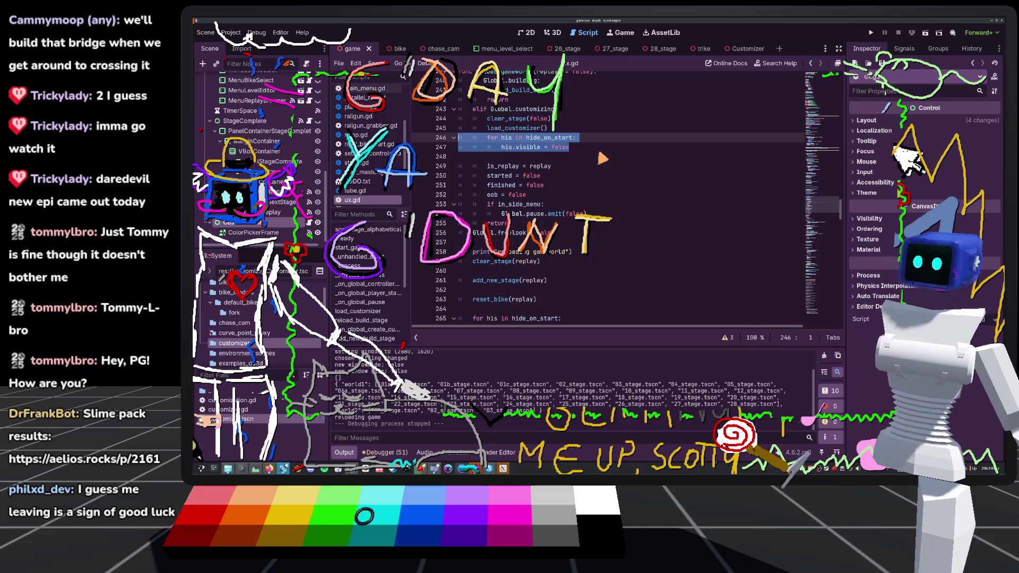
pyautogui.hotkey('alt', 'Up')
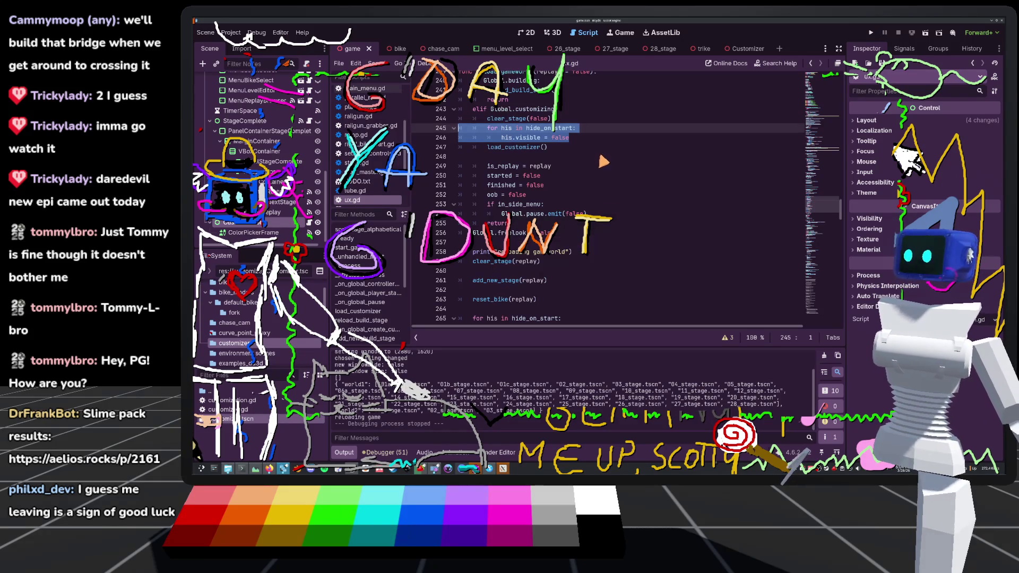
pyautogui.click(601, 157)
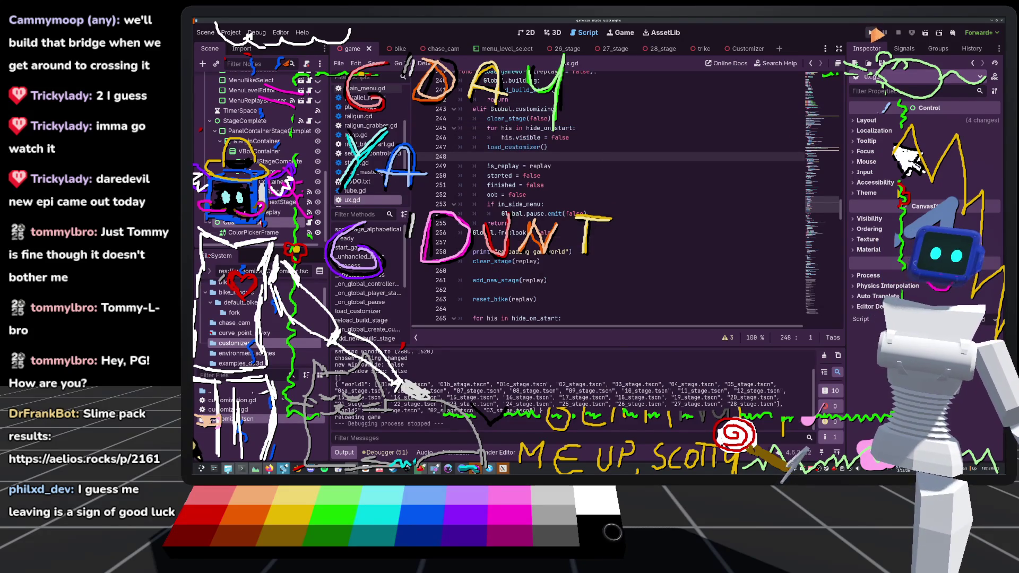
pyautogui.click(872, 33)
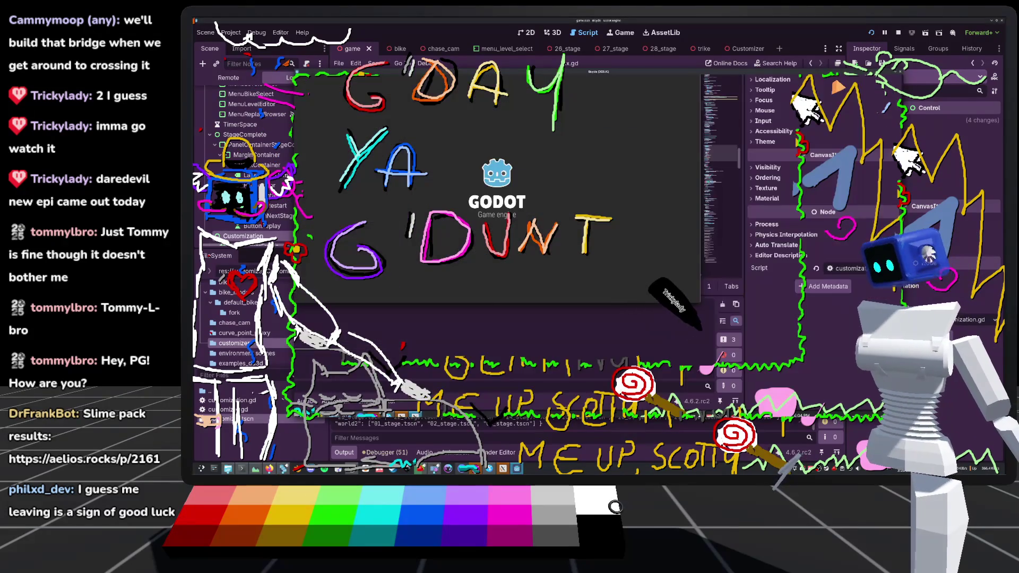
pyautogui.press('Return')
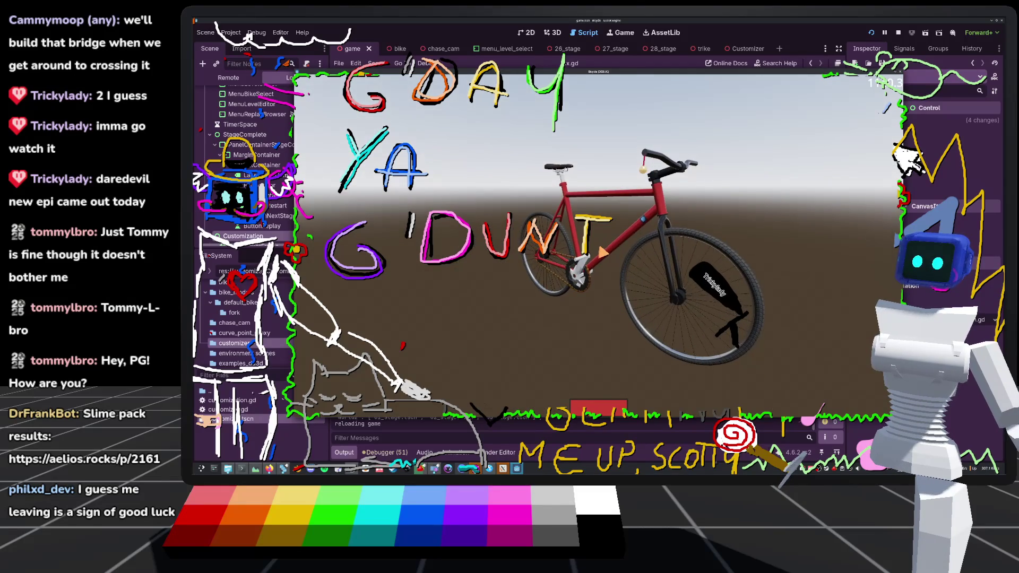
pyautogui.click(897, 32)
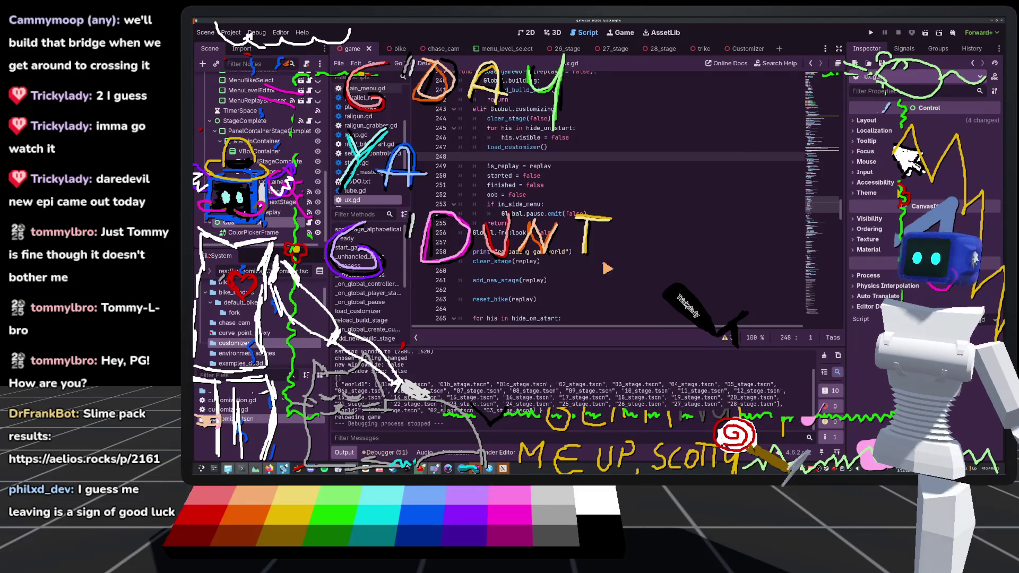
# Step: Inspect bike_tire_1.tres in textures/materials/bike_tire, then return to the bike scene
pyautogui.scroll(3, 584, 199)
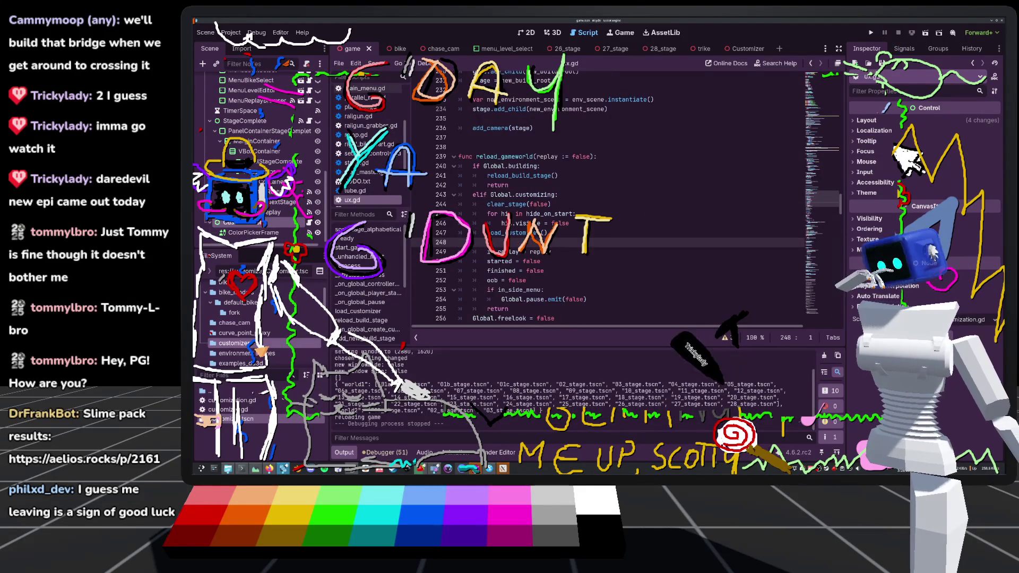
pyautogui.scroll(-10, 228, 318)
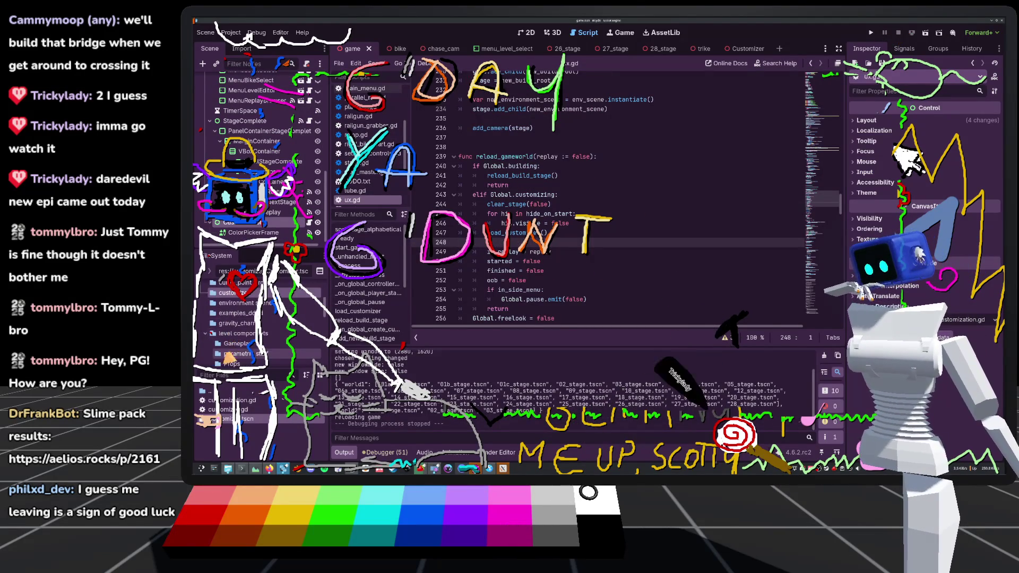
pyautogui.scroll(-10, 234, 321)
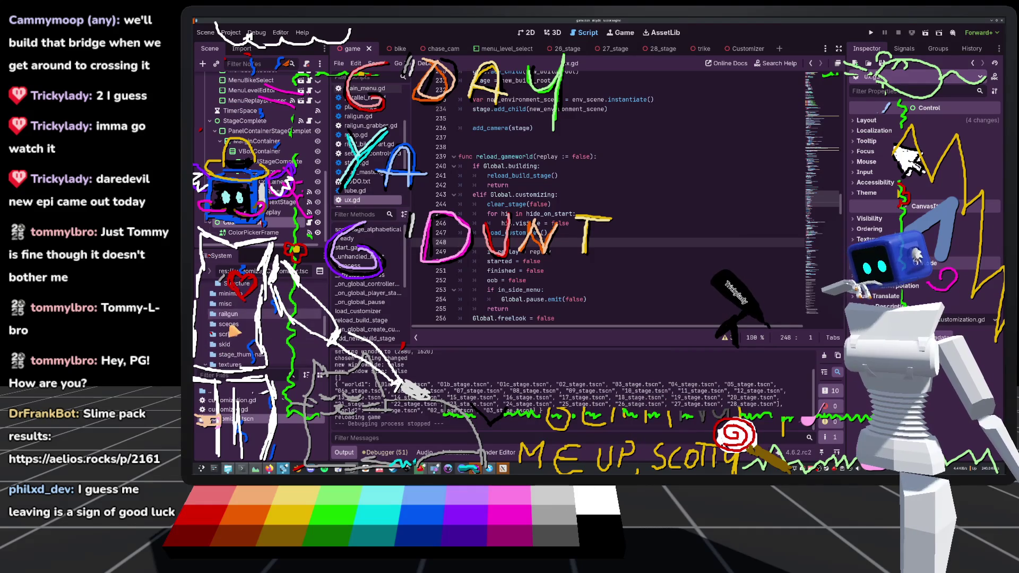
pyautogui.scroll(-2, 232, 336)
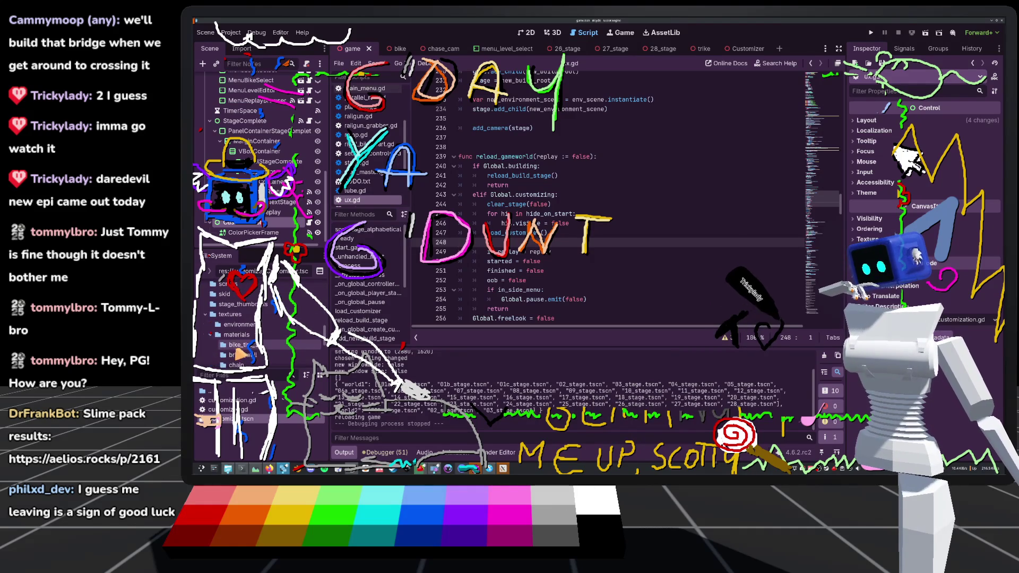
pyautogui.click(240, 335)
pyautogui.click(236, 345)
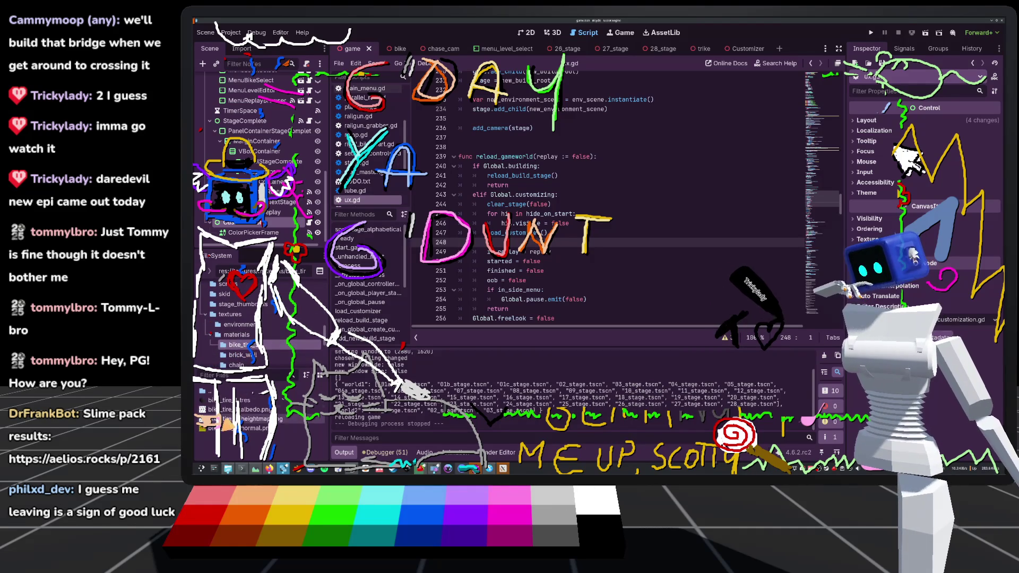
pyautogui.click(235, 401)
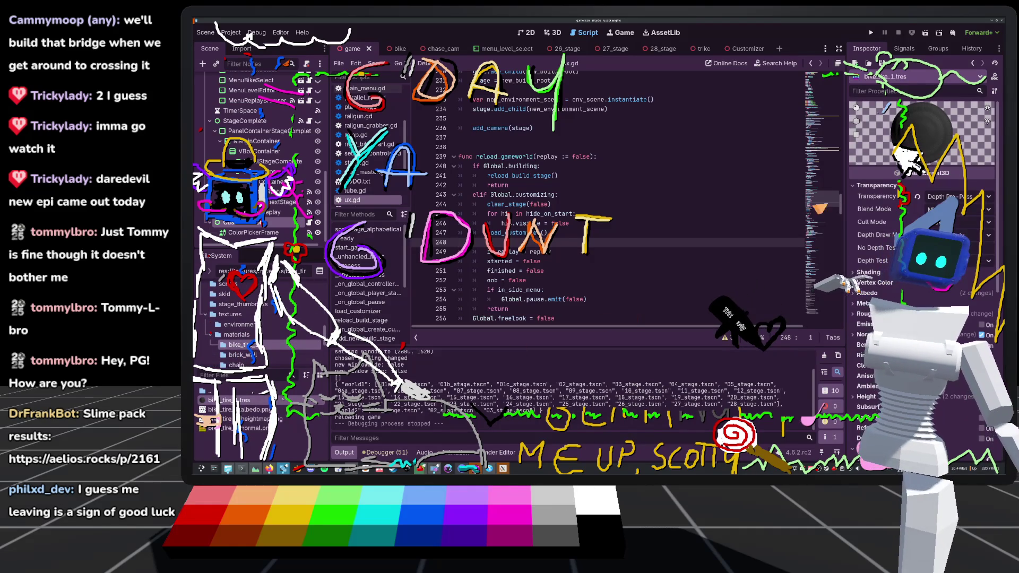
pyautogui.scroll(10, 260, 153)
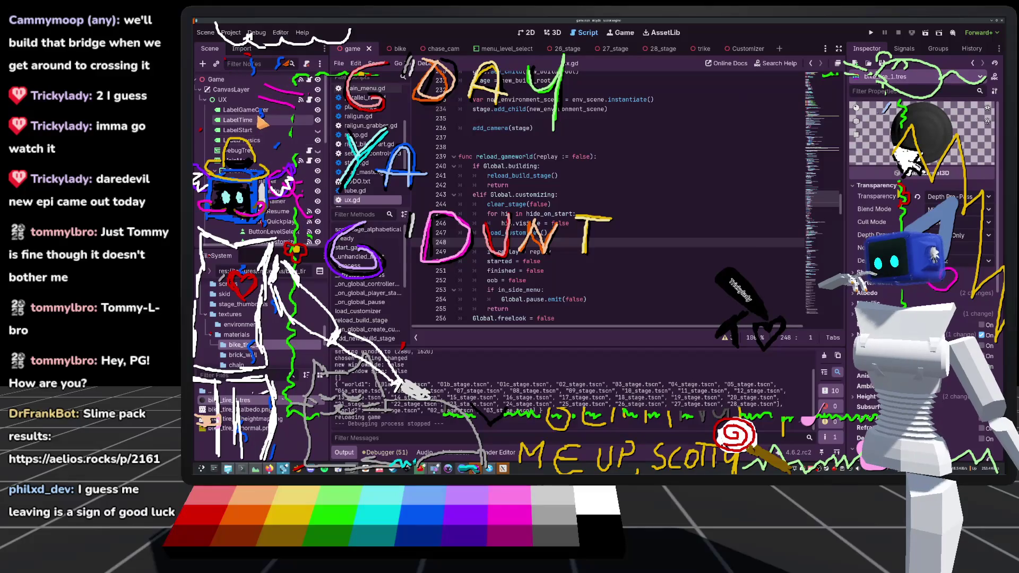
pyautogui.click(393, 49)
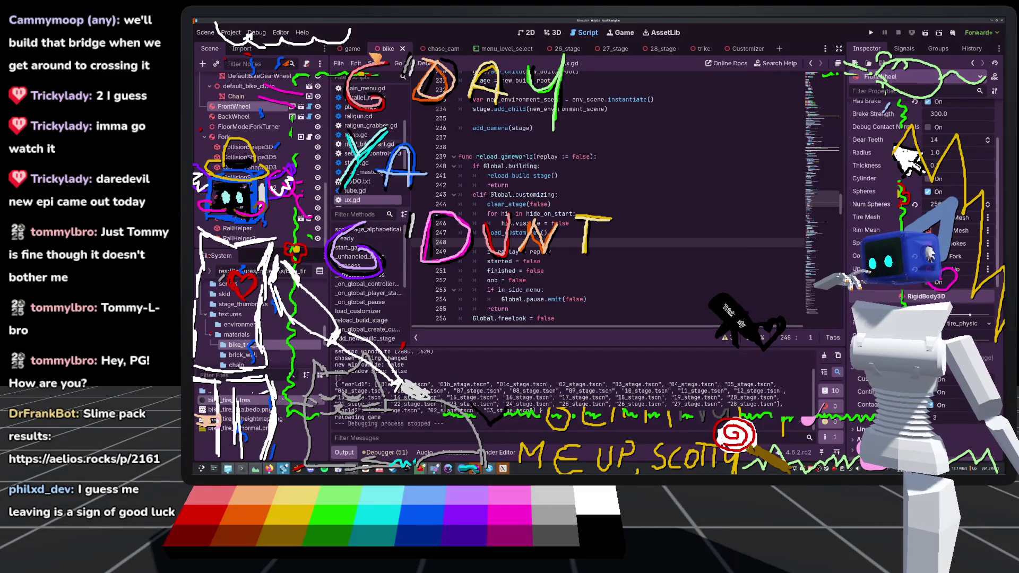
# Step: In bike.gd, duplicate the frame_material export as tire_material and save the script
pyautogui.scroll(5, 258, 142)
pyautogui.click(307, 81)
pyautogui.click(309, 80)
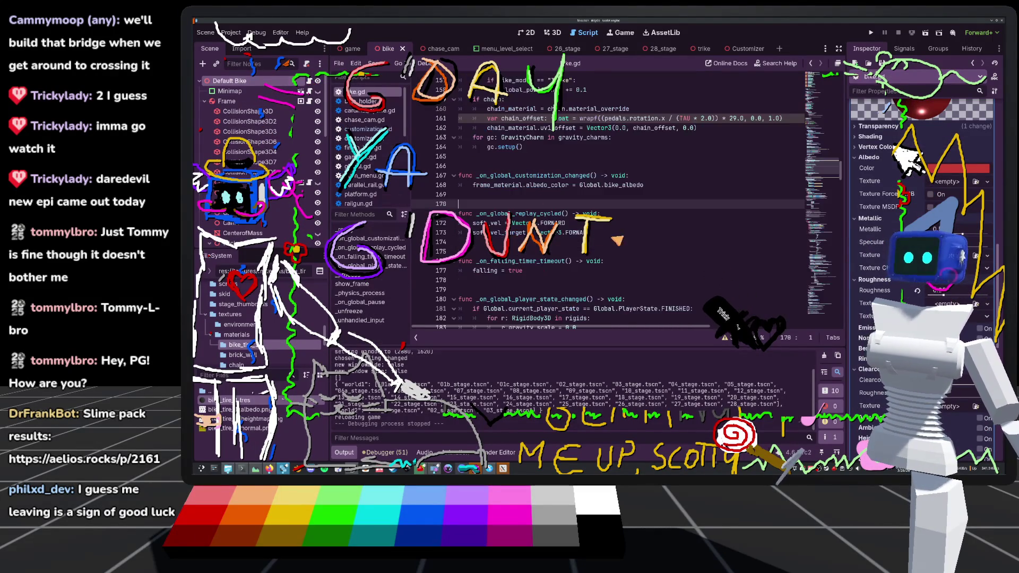
pyautogui.scroll(10, 603, 235)
pyautogui.scroll(20, 602, 235)
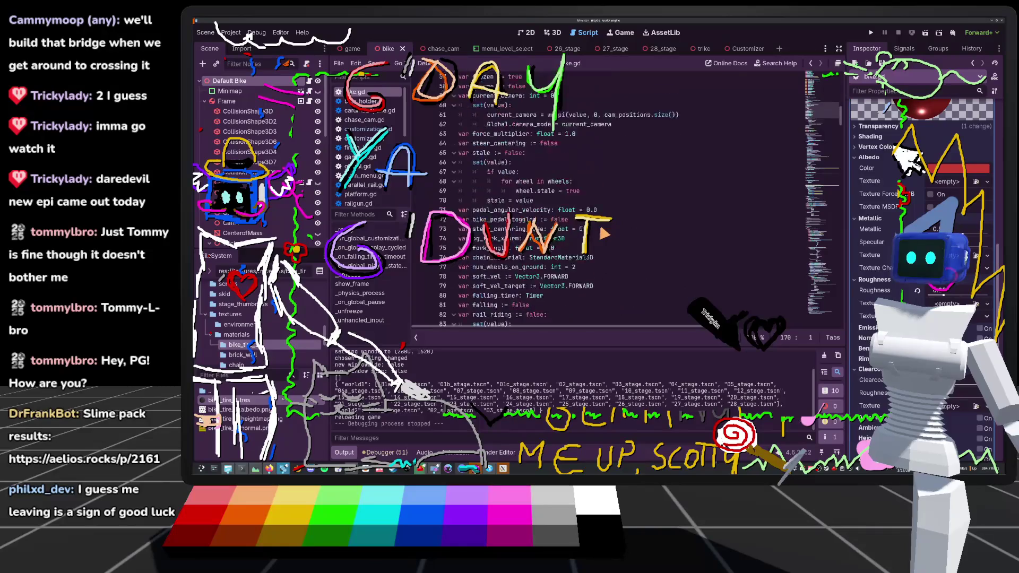
pyautogui.scroll(3, 602, 235)
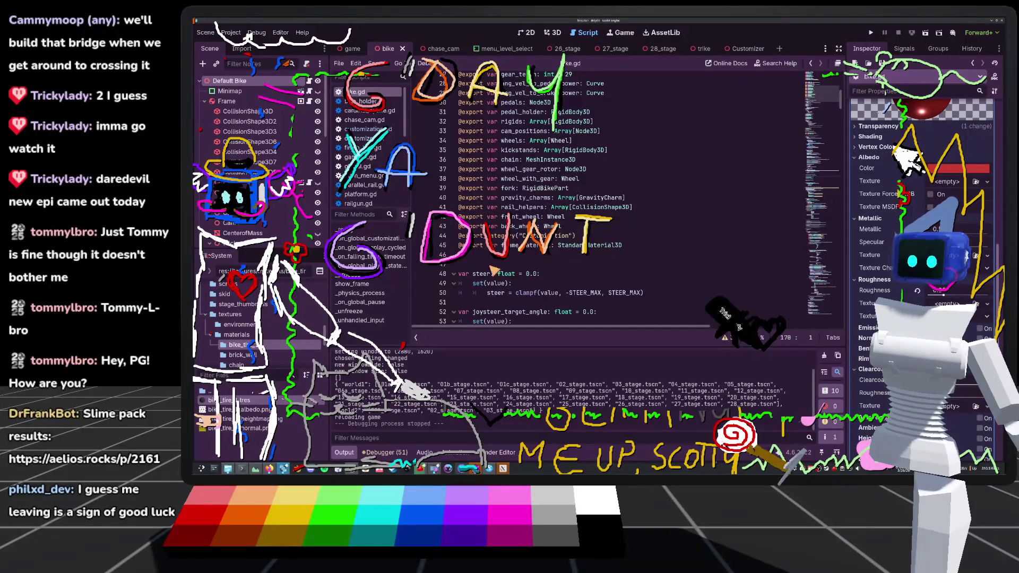
pyautogui.click(649, 245)
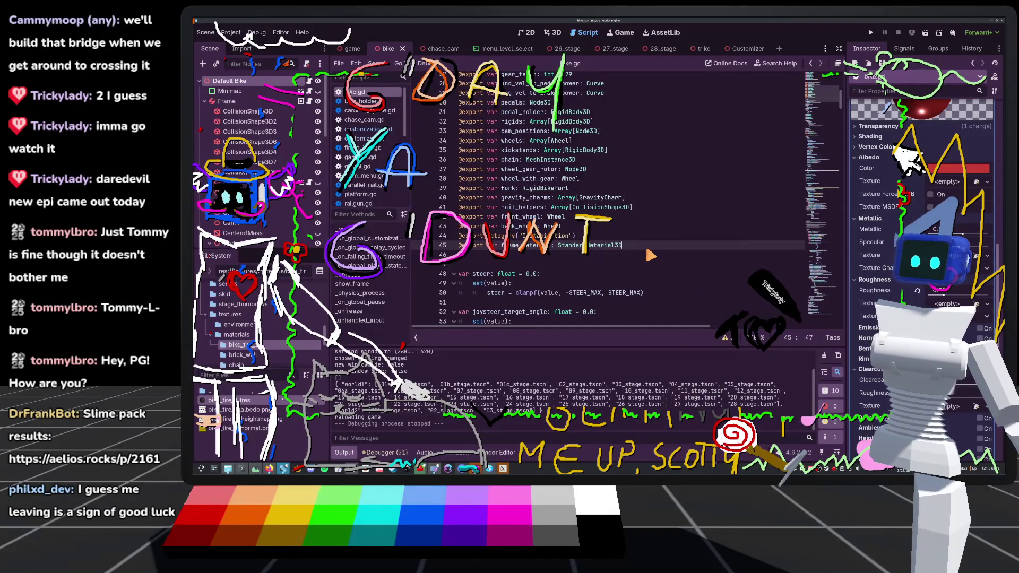
pyautogui.hotkey('ctrl', 'shift', 'd')
pyautogui.press('Return')
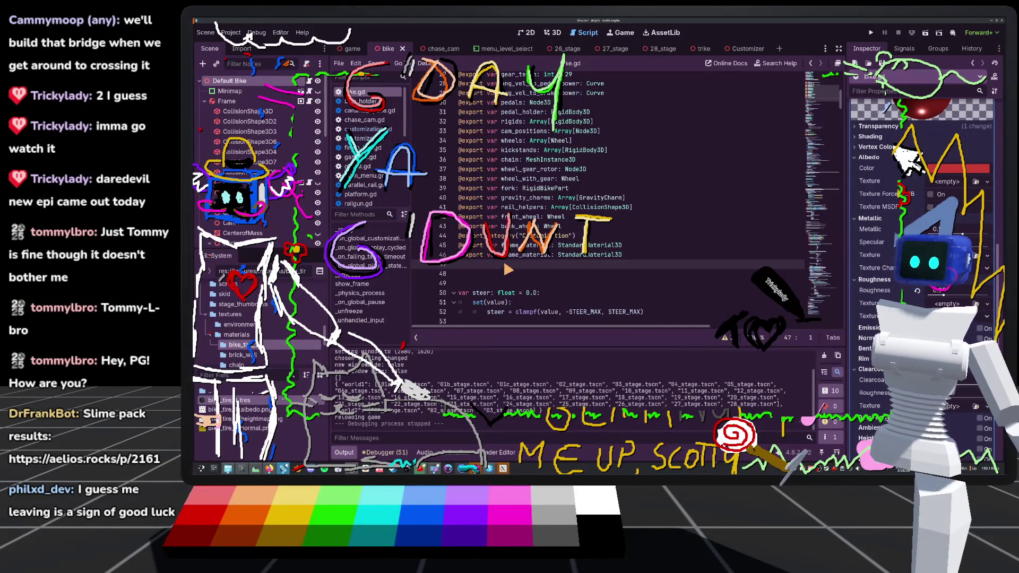
pyautogui.doubleClick(510, 261)
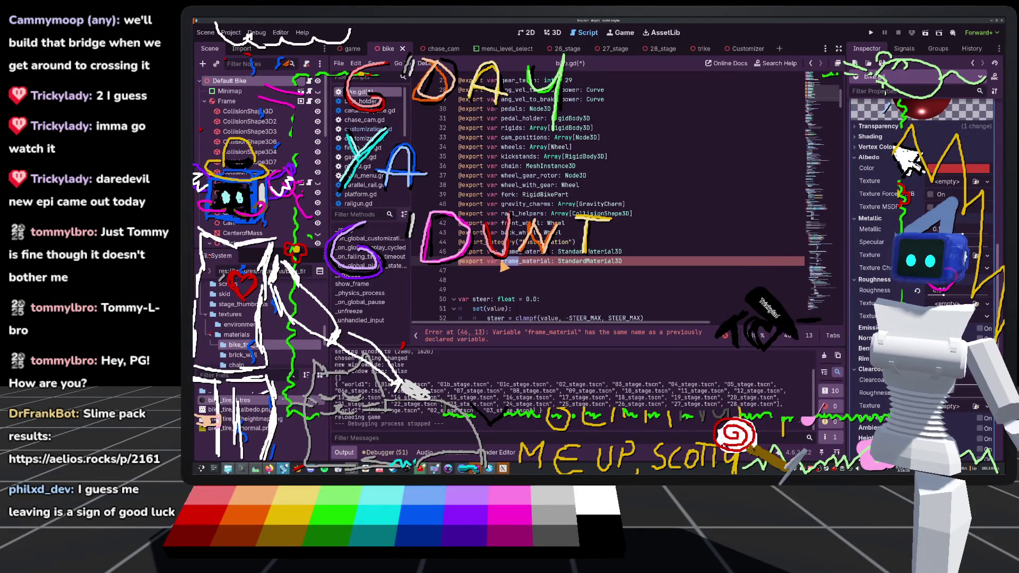
pyautogui.write('cl')
pyautogui.press('BackSpace')
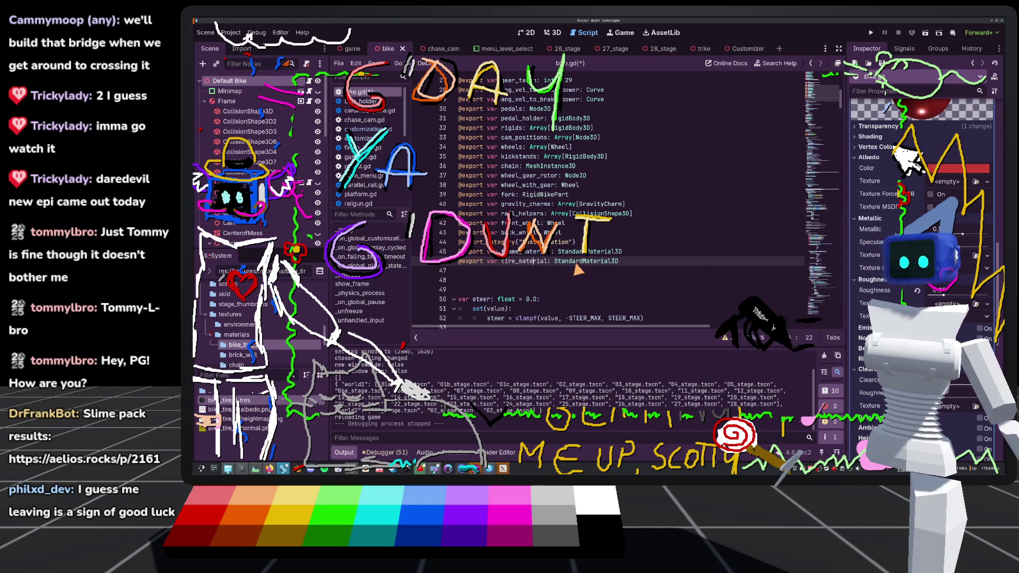
pyautogui.hotkey('ctrl', 's')
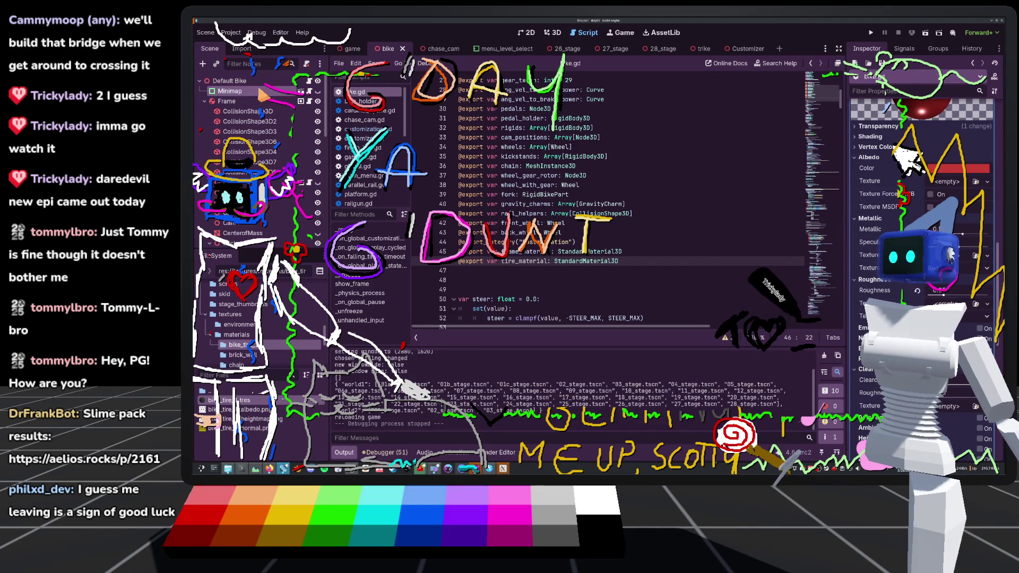
# Step: Select Default Bike and open a material picker for its empty Tire Material slot
pyautogui.click(234, 81)
pyautogui.scroll(-5, 923, 212)
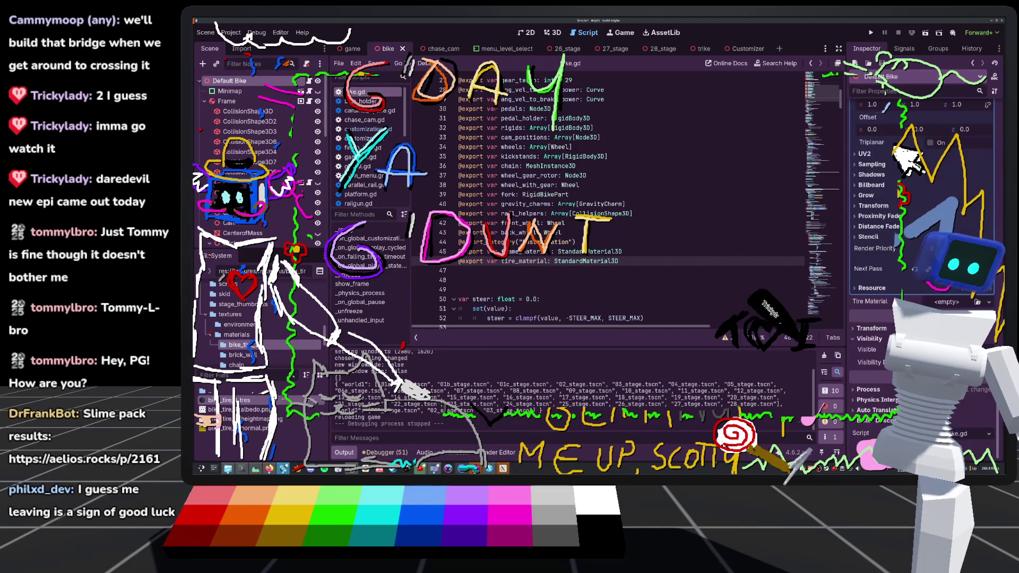
pyautogui.click(988, 301)
pyautogui.click(956, 339)
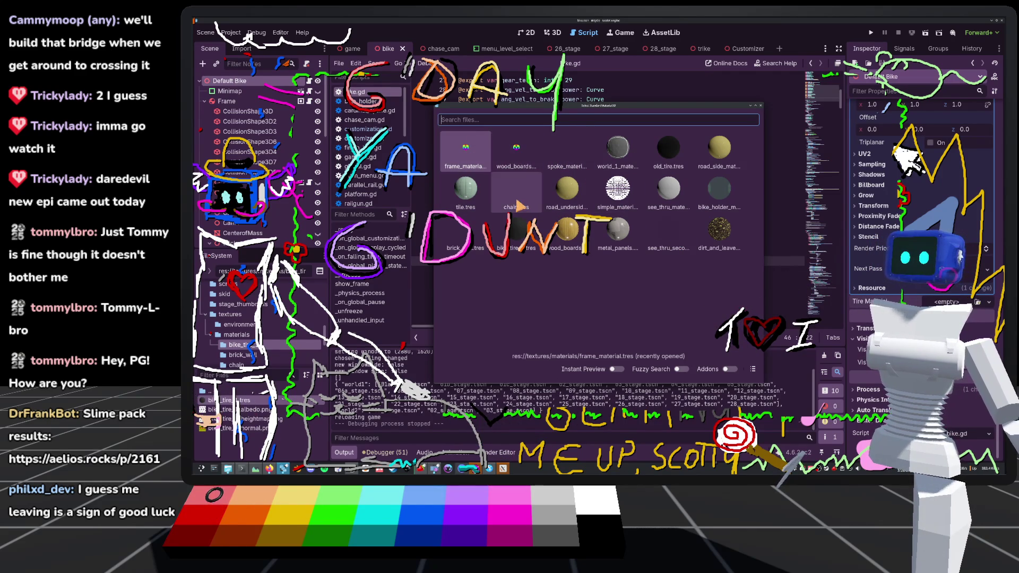
# Step: Assign the chosen dark material to Default Bike's Tire Material and save the bike scene
pyautogui.doubleClick(465, 154)
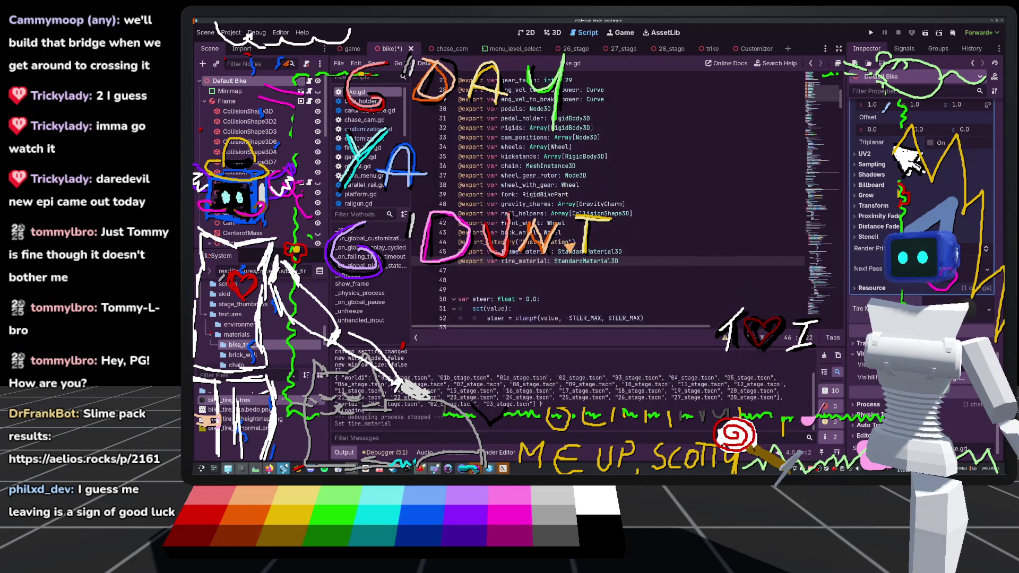
pyautogui.click(661, 225)
pyautogui.hotkey('ctrl', 's')
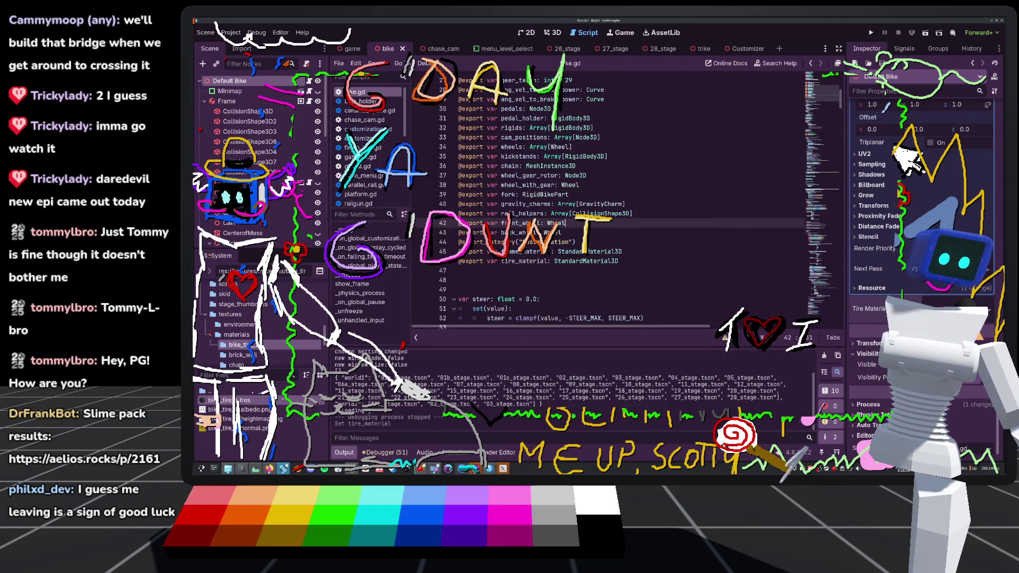
# Step: Check the tire material's albedo colour, then select global.gd's bike_albedo setter block (lines 75–79)
pyautogui.scroll(-5, 907, 160)
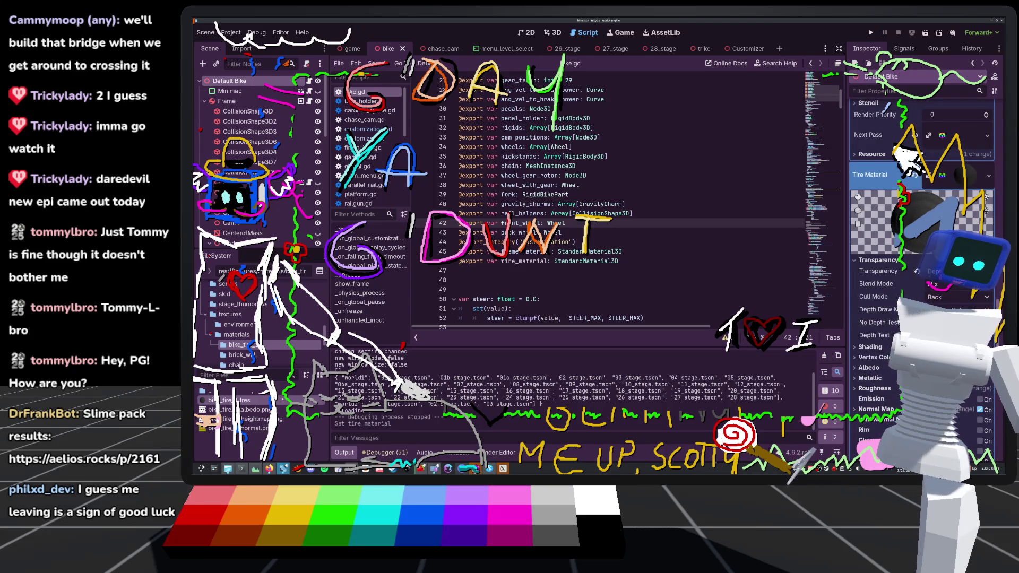
pyautogui.scroll(-2, 902, 155)
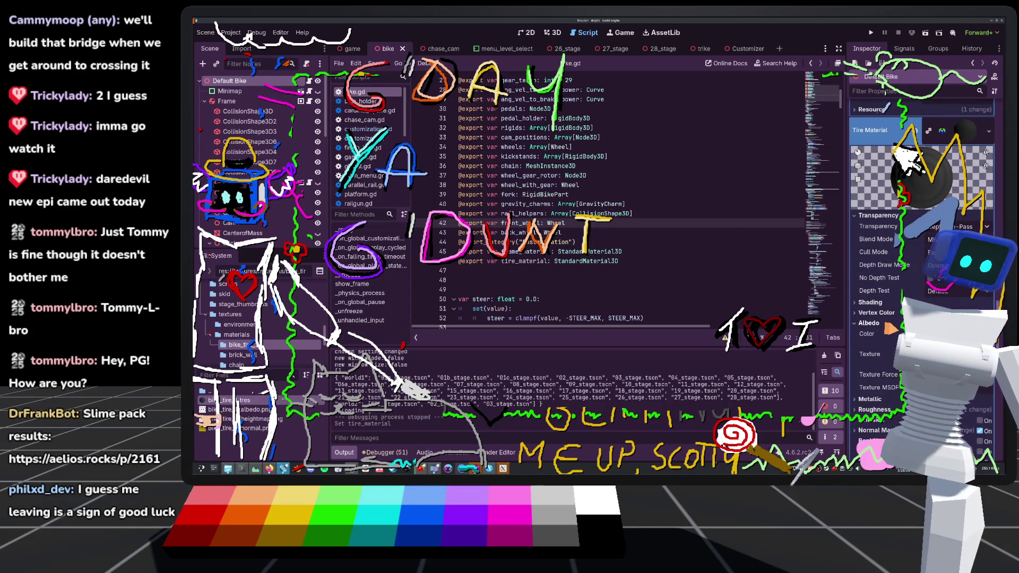
pyautogui.click(933, 333)
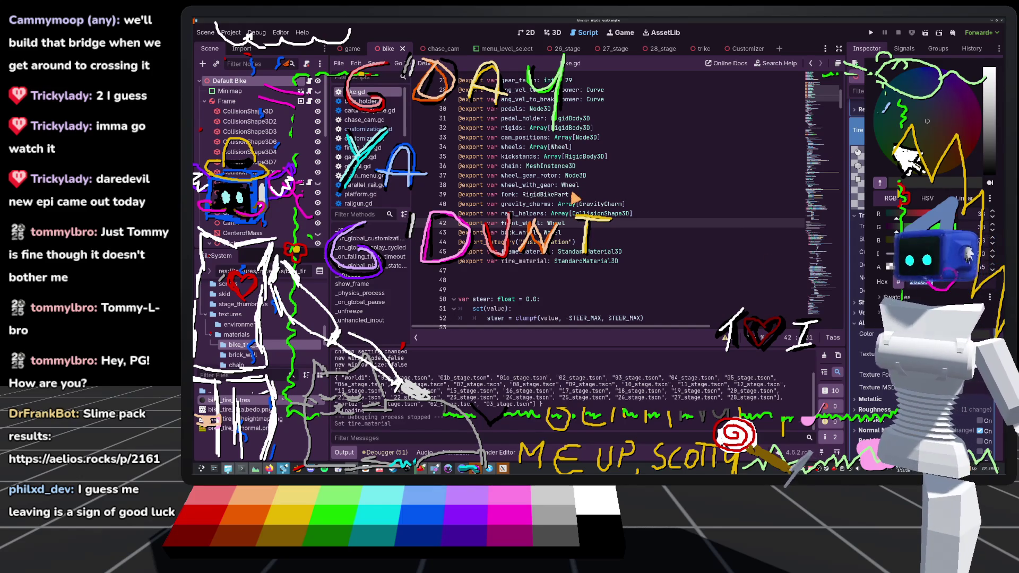
pyautogui.click(574, 196)
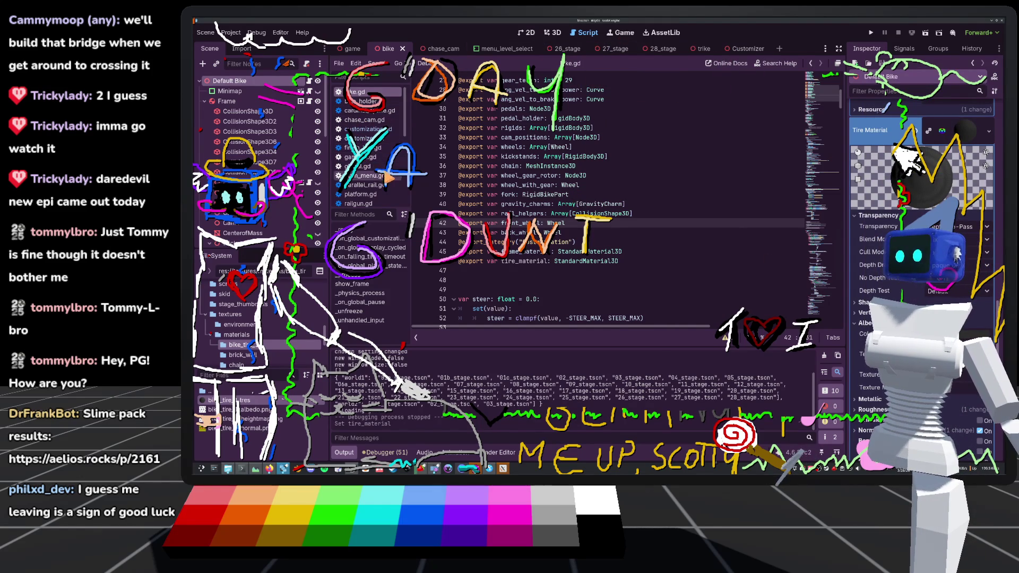
pyautogui.click(361, 166)
pyautogui.moveTo(624, 199)
pyautogui.mouseDown()
pyautogui.moveTo(467, 179)
pyautogui.moveTo(434, 164)
pyautogui.mouseUp()
pyautogui.hotkey('ctrl', 'c')
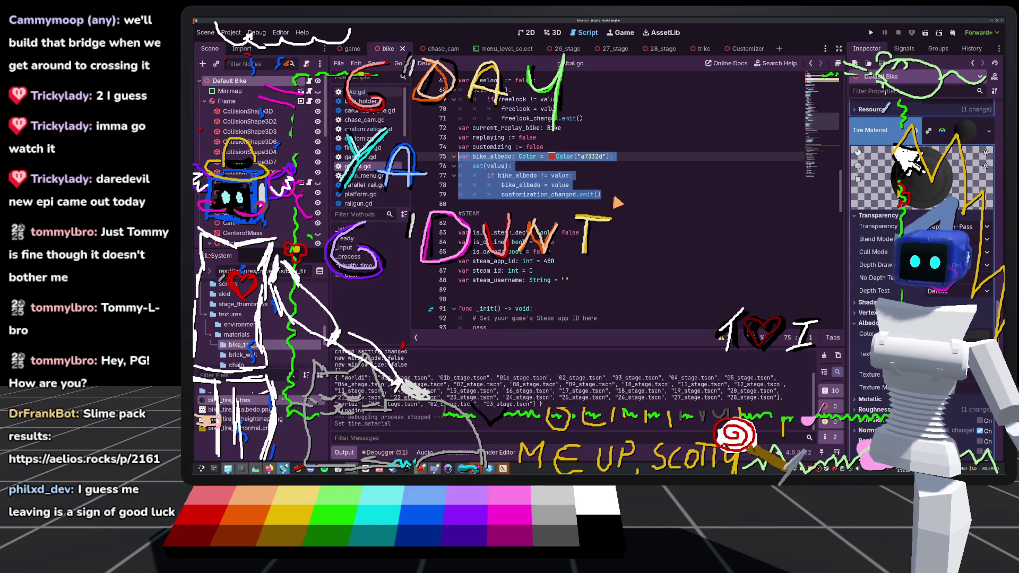
# Step: Paste a copy of the bike_albedo setter, rename it tire_albedo, and save global.gd
pyautogui.click(611, 200)
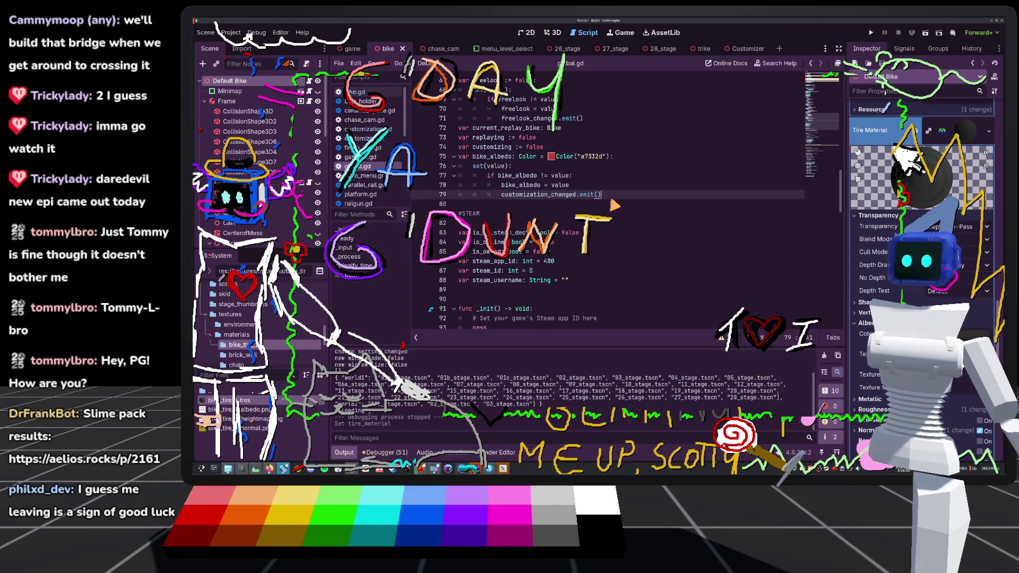
pyautogui.press('Return')
pyautogui.hotkey('ctrl', 'v')
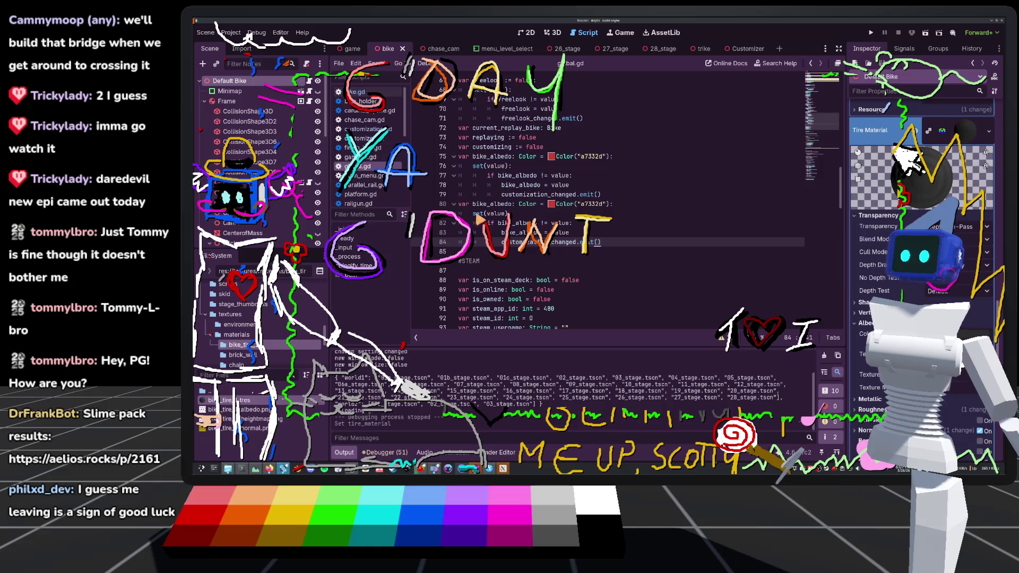
pyautogui.scroll(-1, 705, 170)
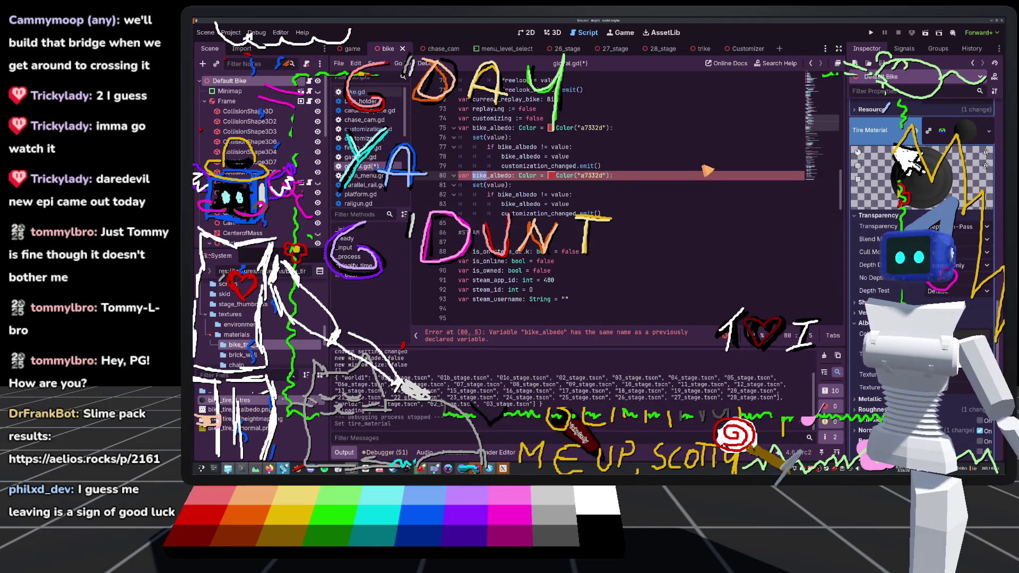
pyautogui.hotkey('ctrl', 'd')
pyautogui.hotkey('ctrl', 'd')
pyautogui.write('tire')
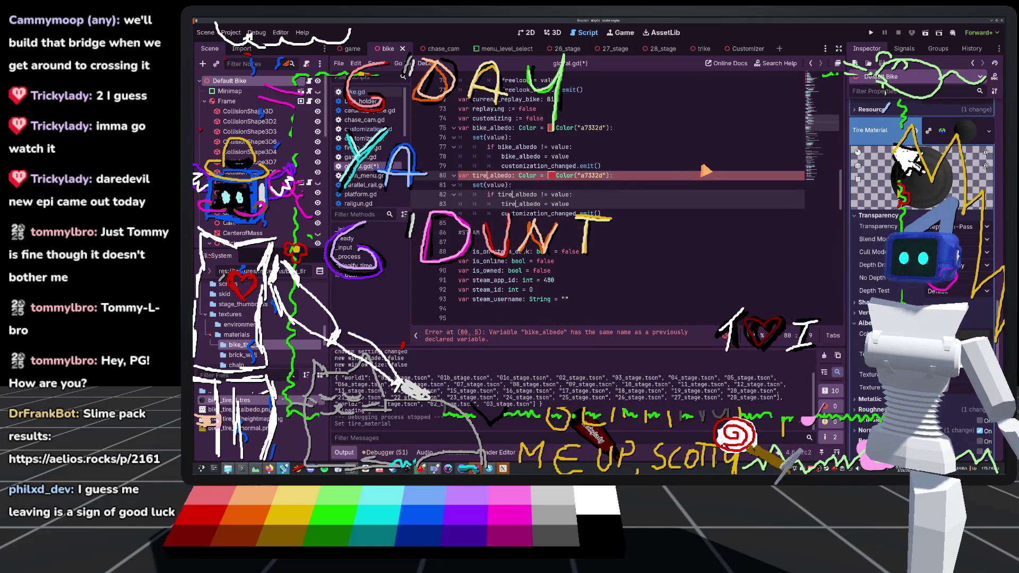
pyautogui.click(703, 120)
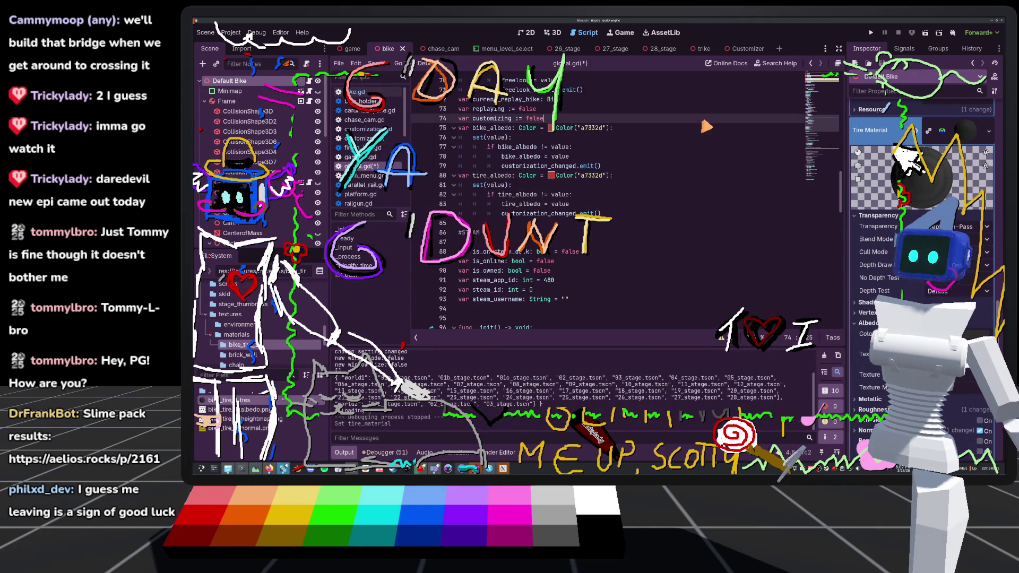
pyautogui.hotkey('ctrl', 's')
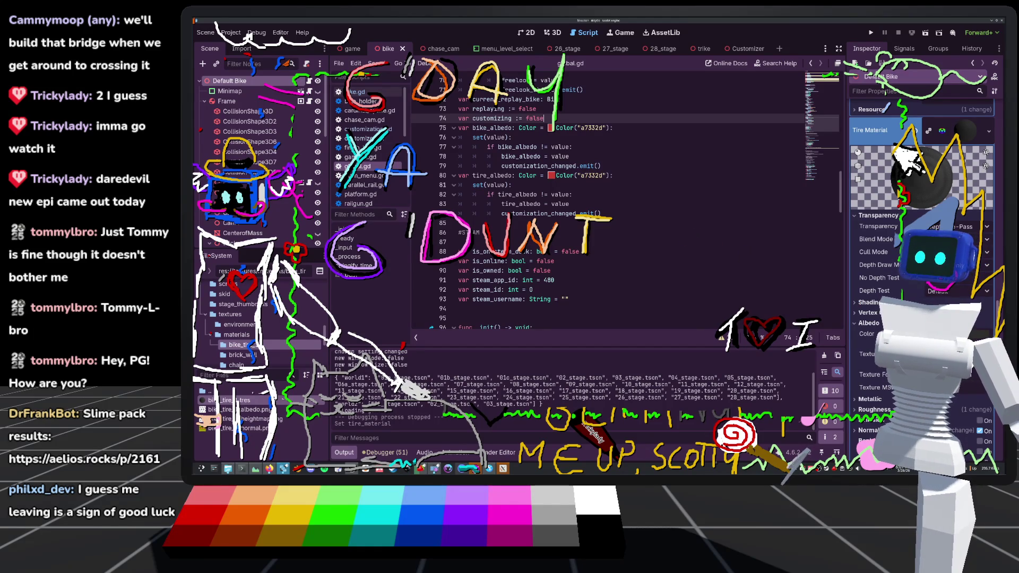
# Step: Read the tire material's hex colour and set tire_albedo's default to "262626"
pyautogui.click(939, 334)
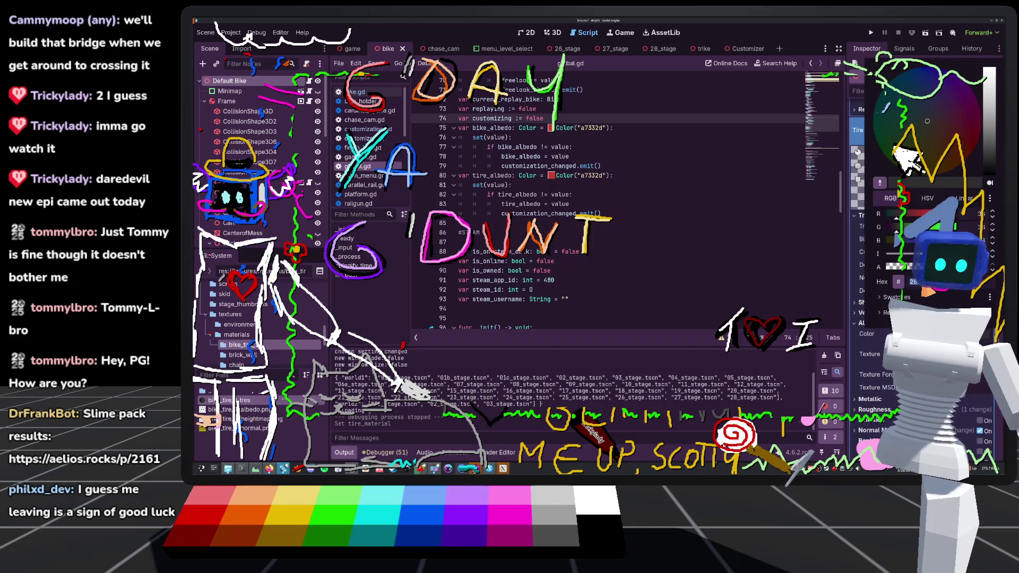
pyautogui.click(592, 176)
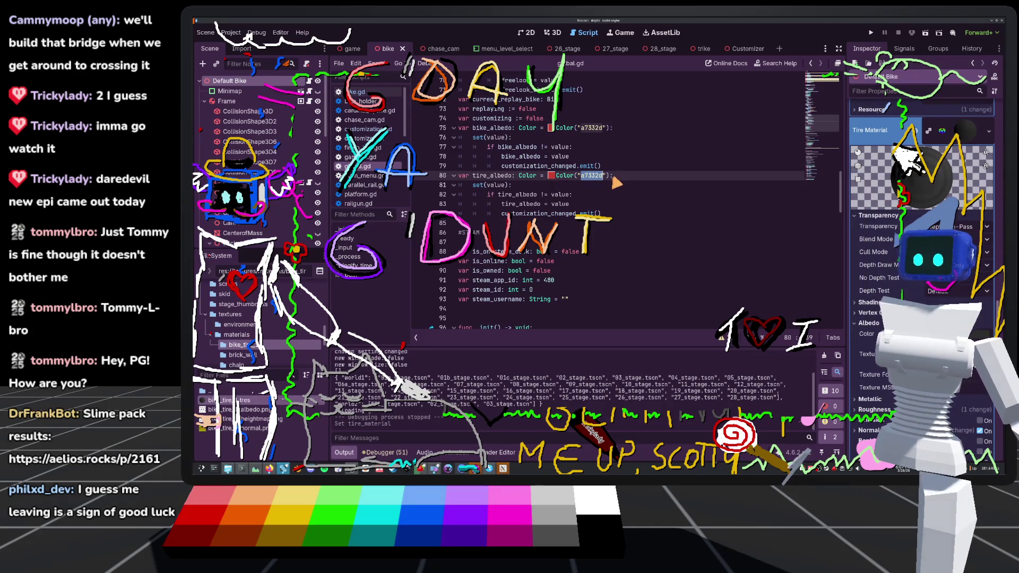
pyautogui.click(635, 166)
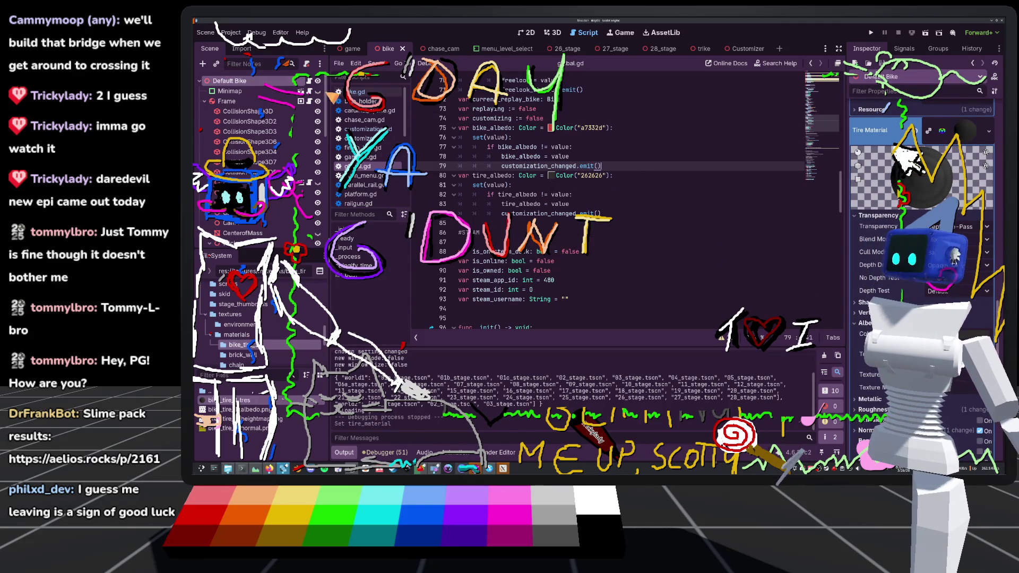
pyautogui.scroll(-5, 265, 186)
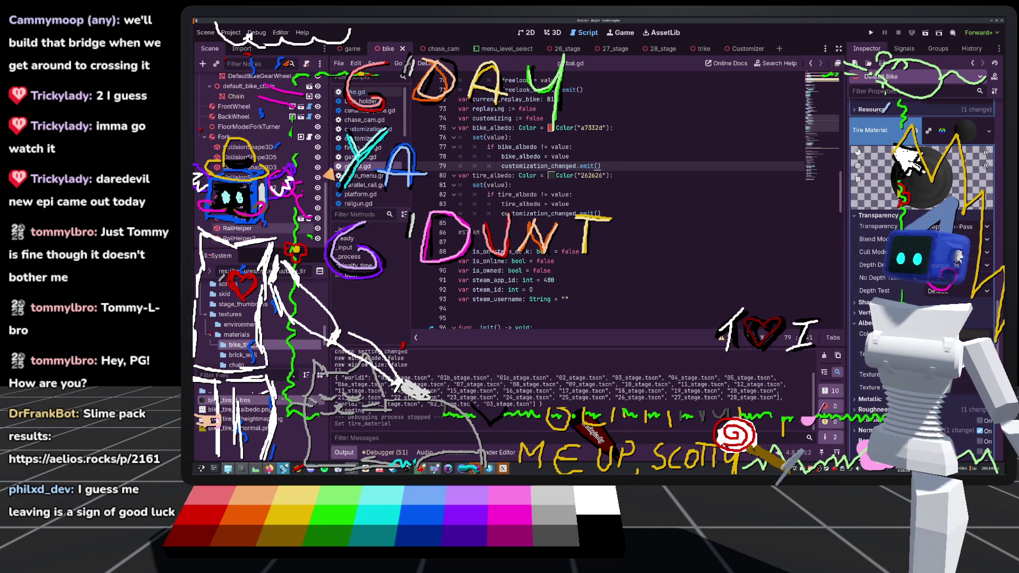
pyautogui.click(352, 48)
# Step: In the 2D view, select the Customization node and search the Create New Node list for 'hbox'
pyautogui.scroll(-1, 258, 186)
pyautogui.click(258, 232)
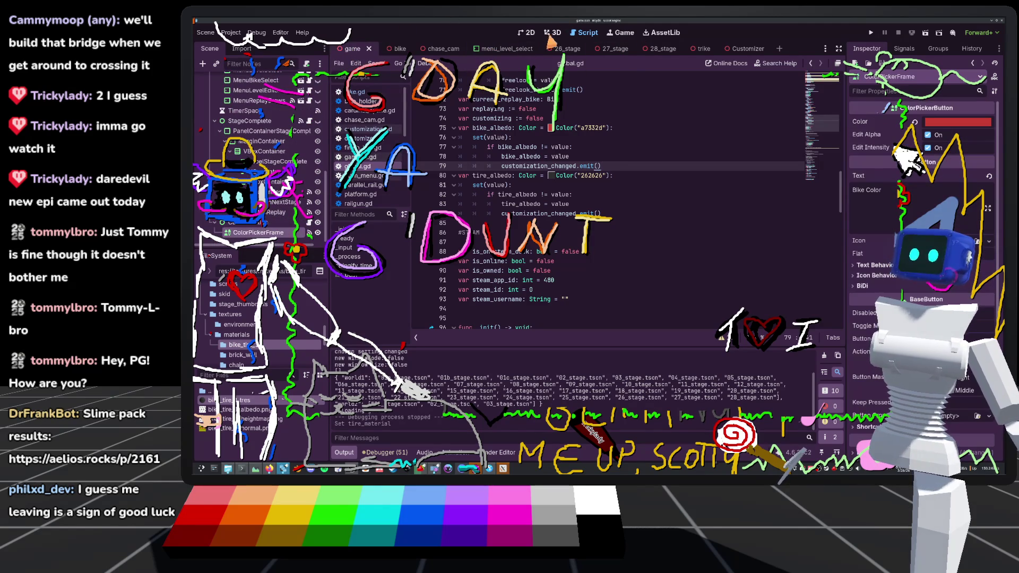
pyautogui.click(528, 33)
pyautogui.click(236, 222)
pyautogui.click(204, 64)
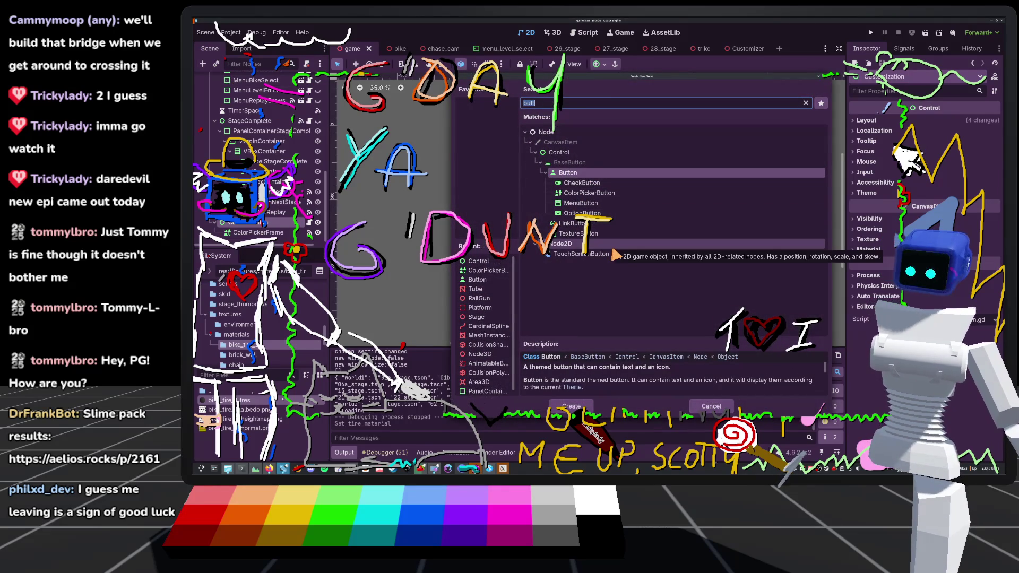
pyautogui.write('hbox')
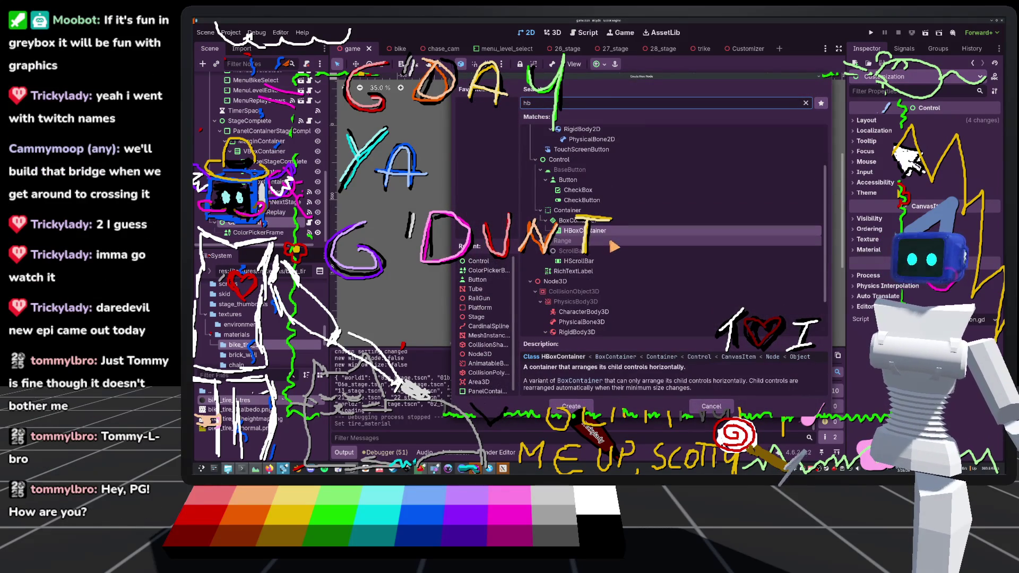